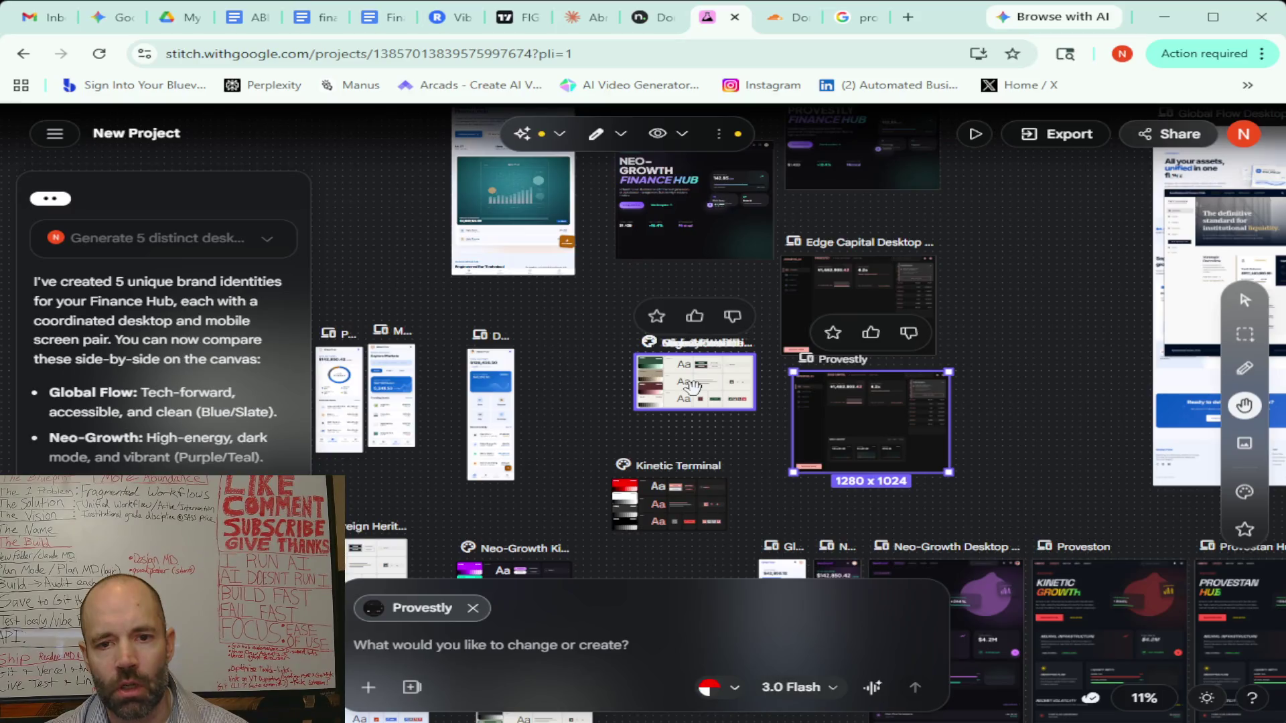
# Pan the canvas onto the Investapath mobile screens, past the Legacy Hero row
pyautogui.moveTo(1053, 358)
pyautogui.mouseDown()
pyautogui.moveTo(574, 402)
pyautogui.moveTo(452, 255)
pyautogui.mouseUp()
pyautogui.moveTo(863, 357); pyautogui.dragTo(739, 302)
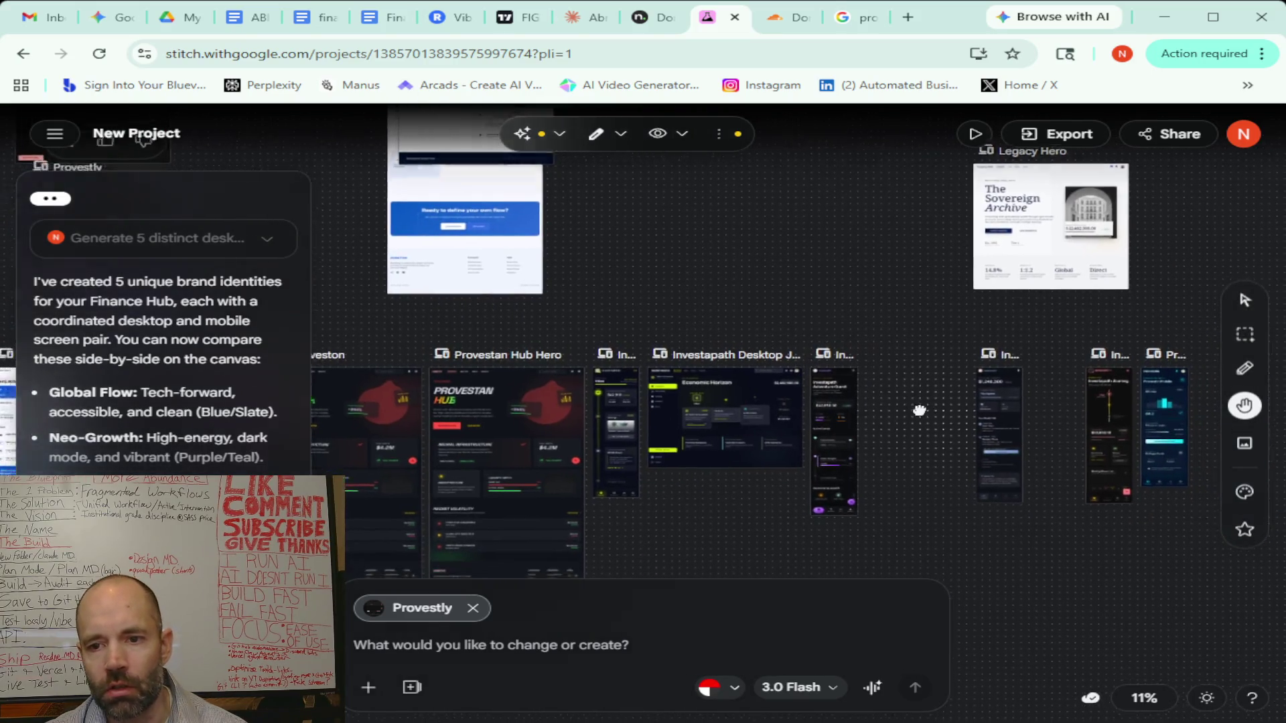
pyautogui.moveTo(918, 410); pyautogui.dragTo(807, 401)
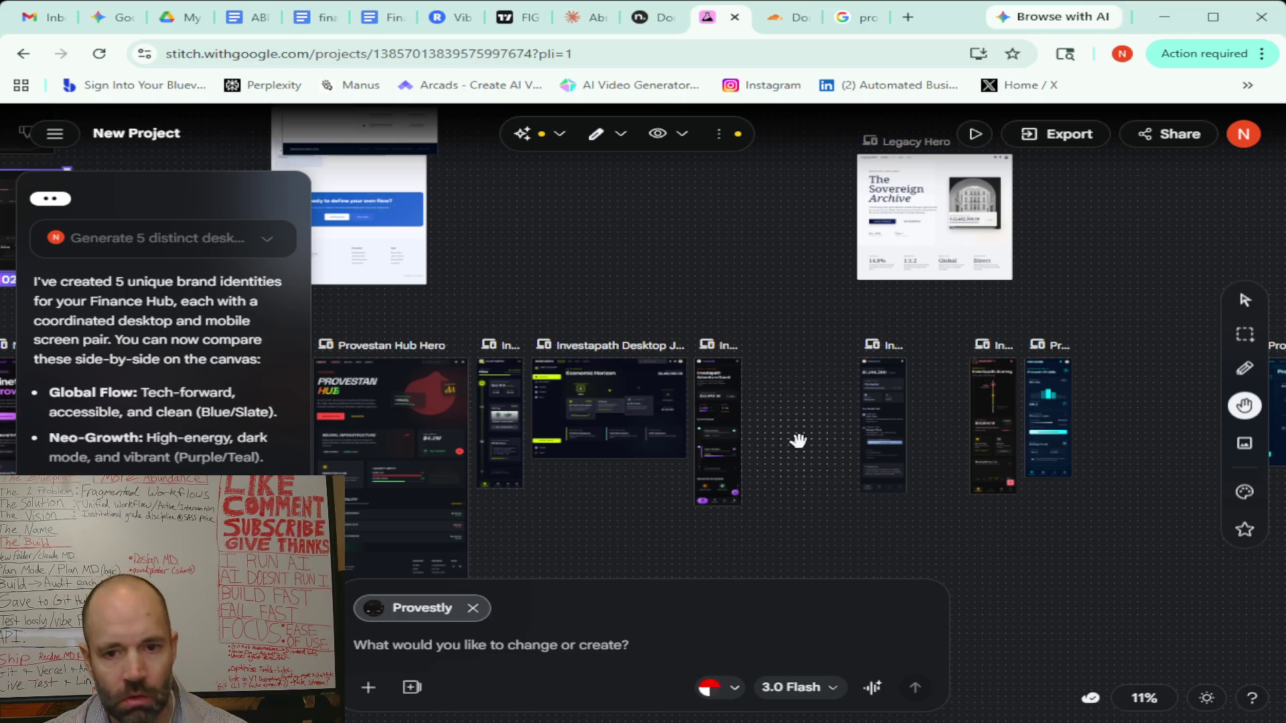
pyautogui.scroll(3, 797, 440)
pyautogui.scroll(2, 798, 439)
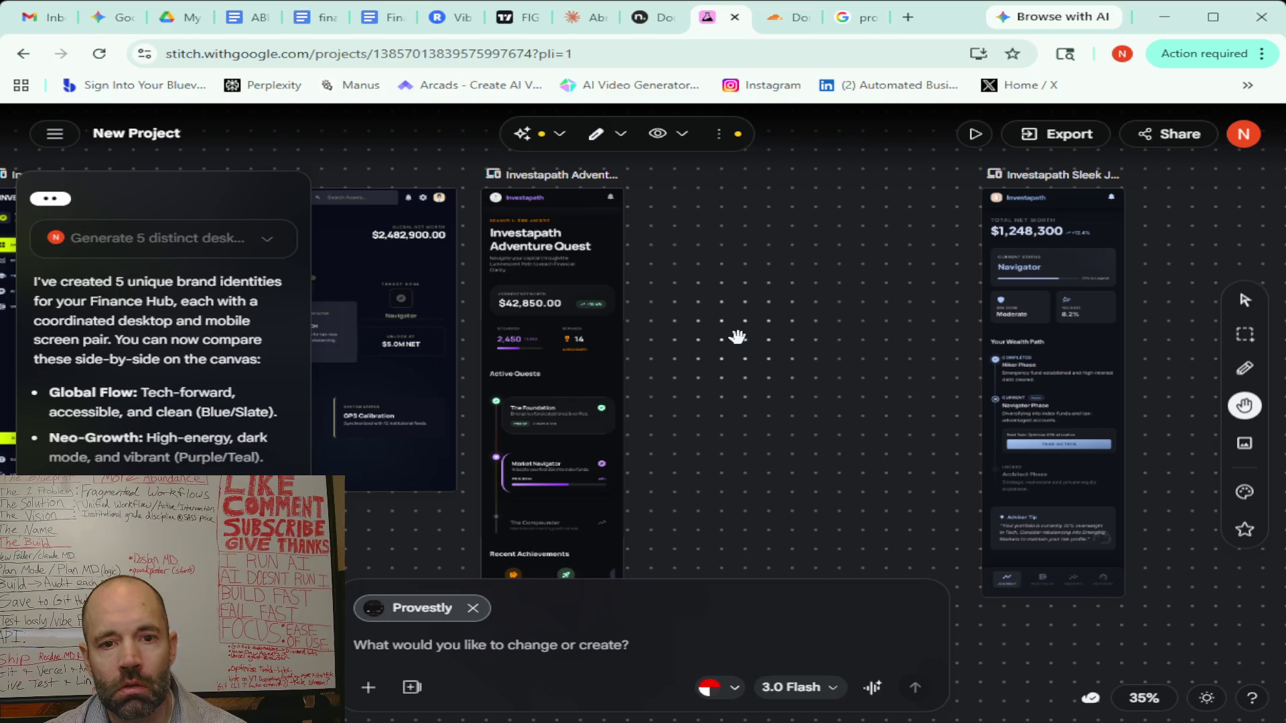
pyautogui.moveTo(775, 338)
pyautogui.mouseDown()
pyautogui.moveTo(573, 379)
pyautogui.moveTo(365, 362)
pyautogui.moveTo(662, 362)
pyautogui.moveTo(789, 345)
pyautogui.moveTo(938, 405)
pyautogui.moveTo(898, 336)
pyautogui.moveTo(793, 327)
pyautogui.mouseUp()
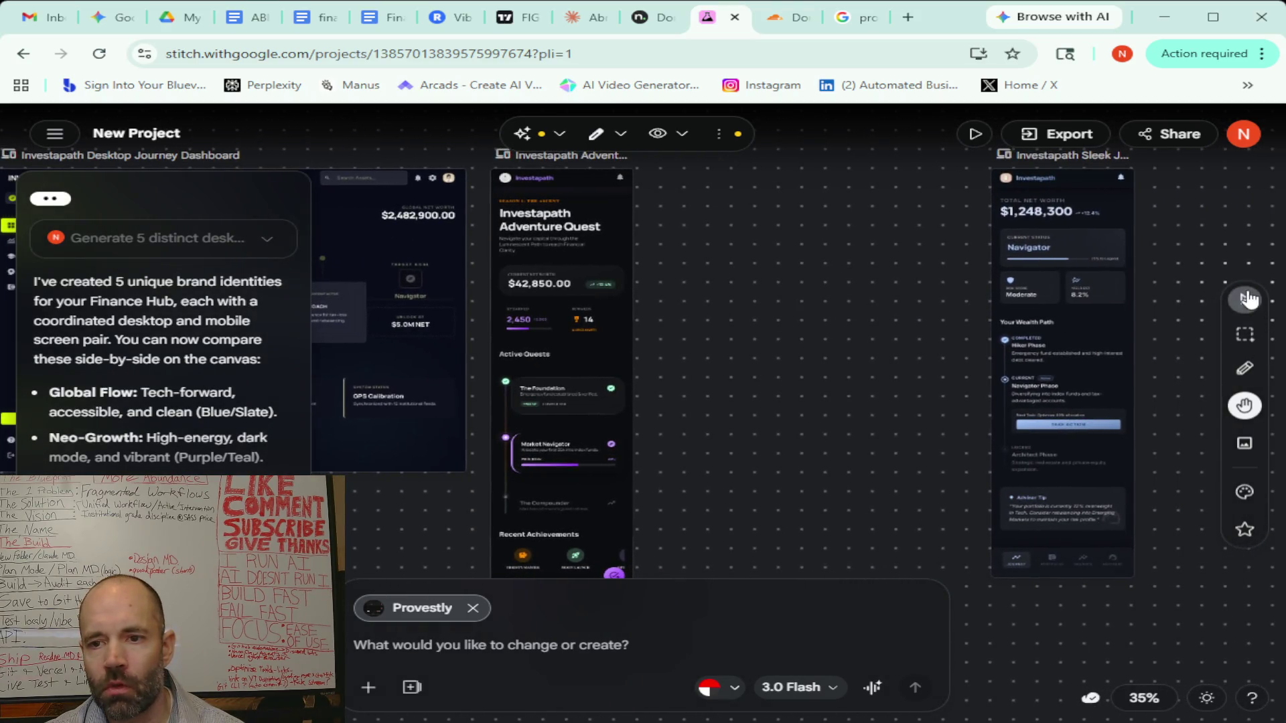
# Move the Investapath Sleek Journey screen left beside Adventure Quest
pyautogui.click(1243, 299)
pyautogui.click(1081, 299)
pyautogui.moveTo(1081, 299)
pyautogui.mouseDown()
pyautogui.moveTo(830, 322)
pyautogui.moveTo(750, 311)
pyautogui.mouseUp()
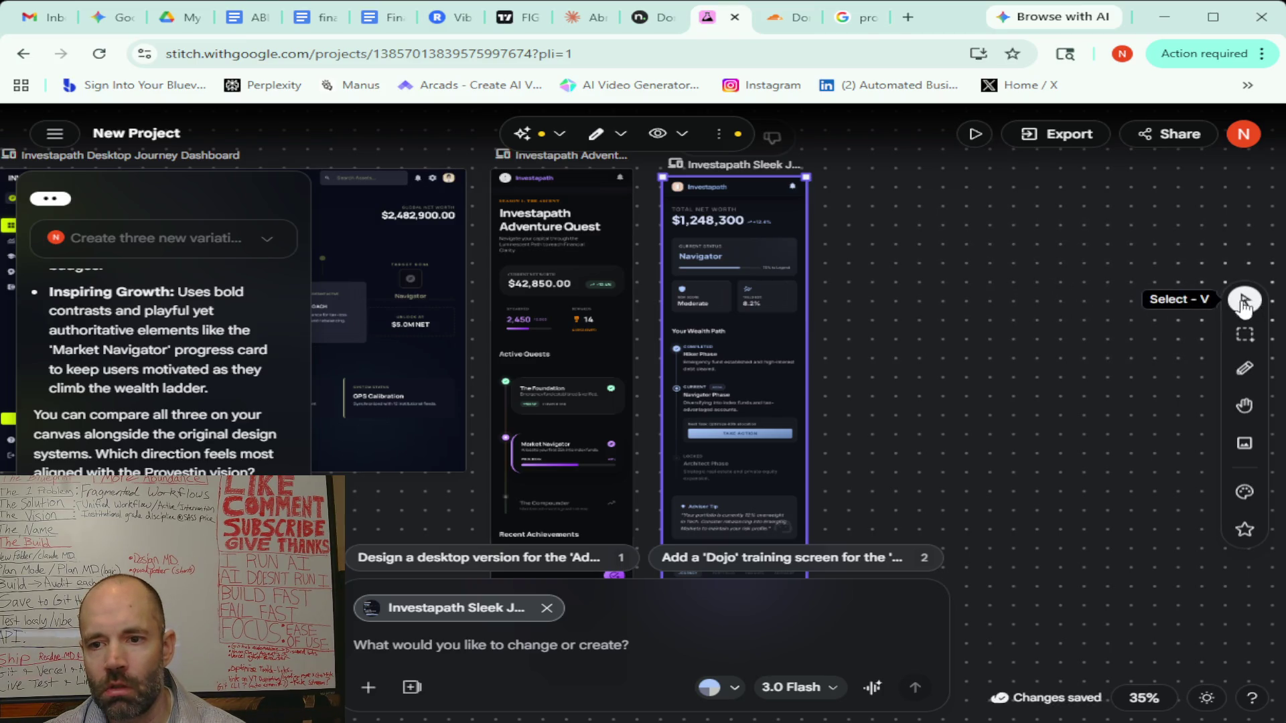
# Move the Stoplight Journey screen next to Sleek Journey and recenter the row
pyautogui.click(1244, 404)
pyautogui.moveTo(1215, 261); pyautogui.dragTo(847, 316)
pyautogui.click(1244, 300)
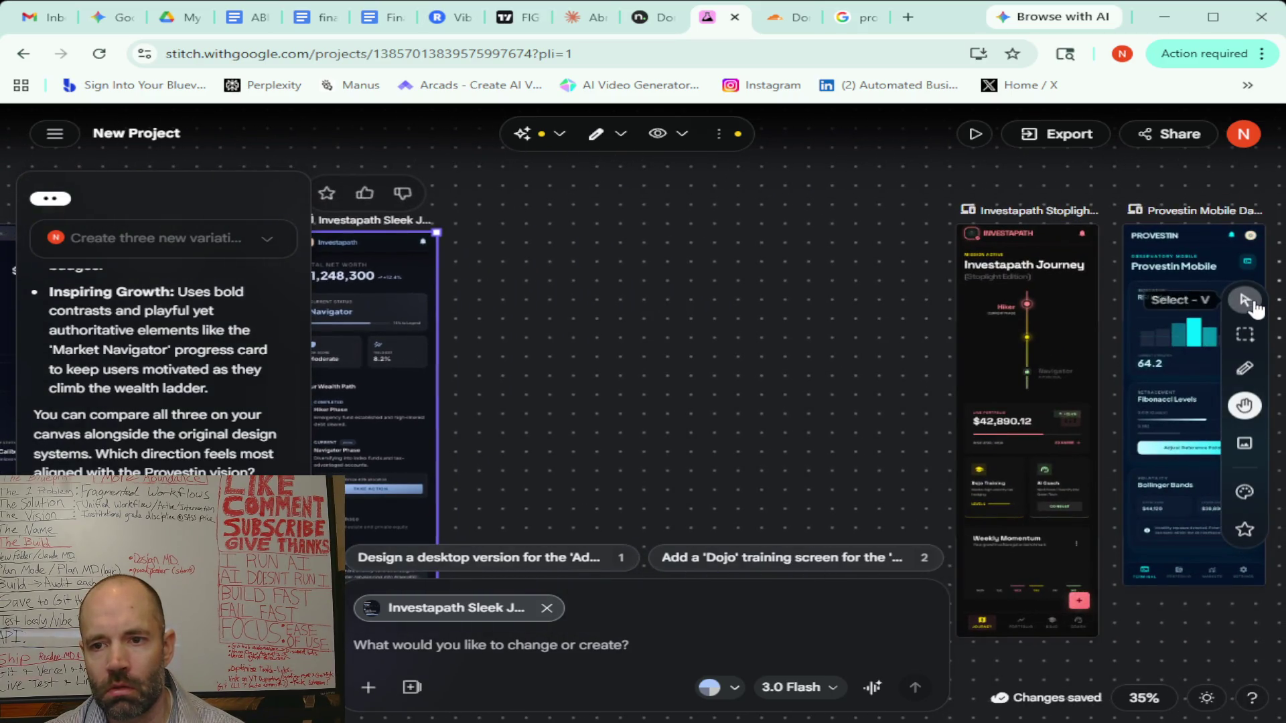
pyautogui.moveTo(1018, 326); pyautogui.dragTo(531, 332)
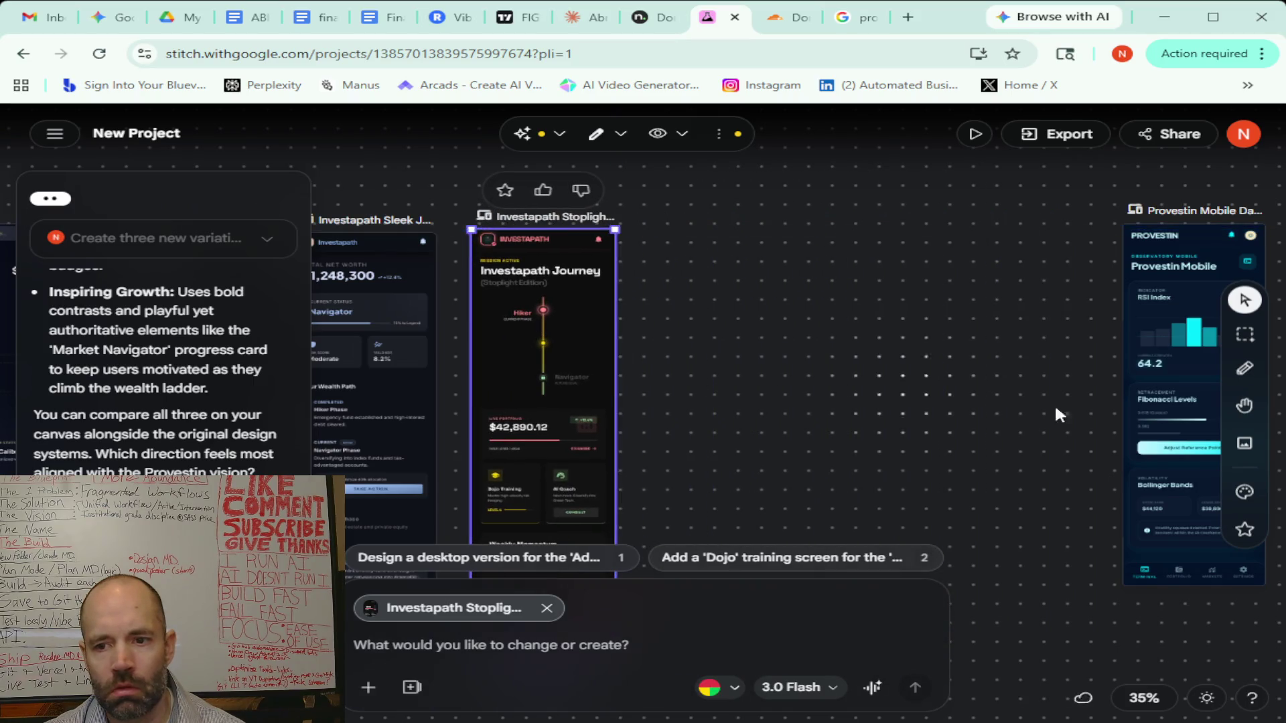
pyautogui.click(1243, 404)
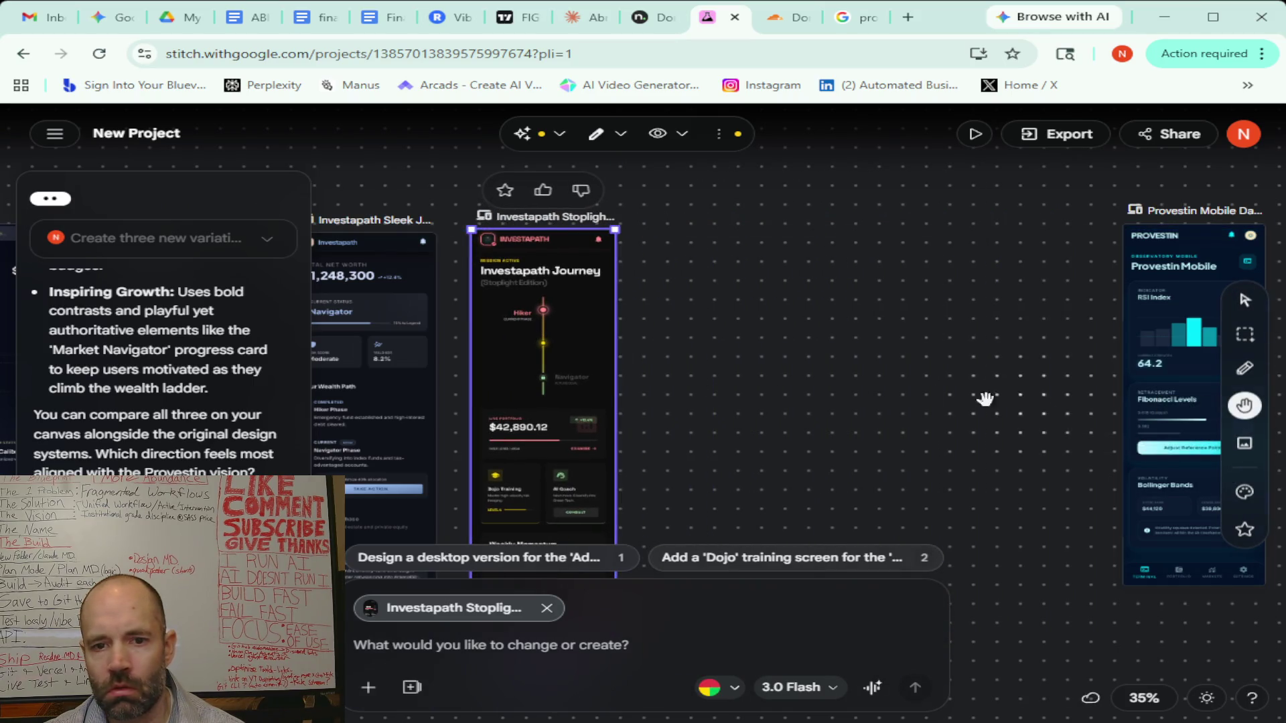
pyautogui.moveTo(741, 368); pyautogui.dragTo(1100, 334)
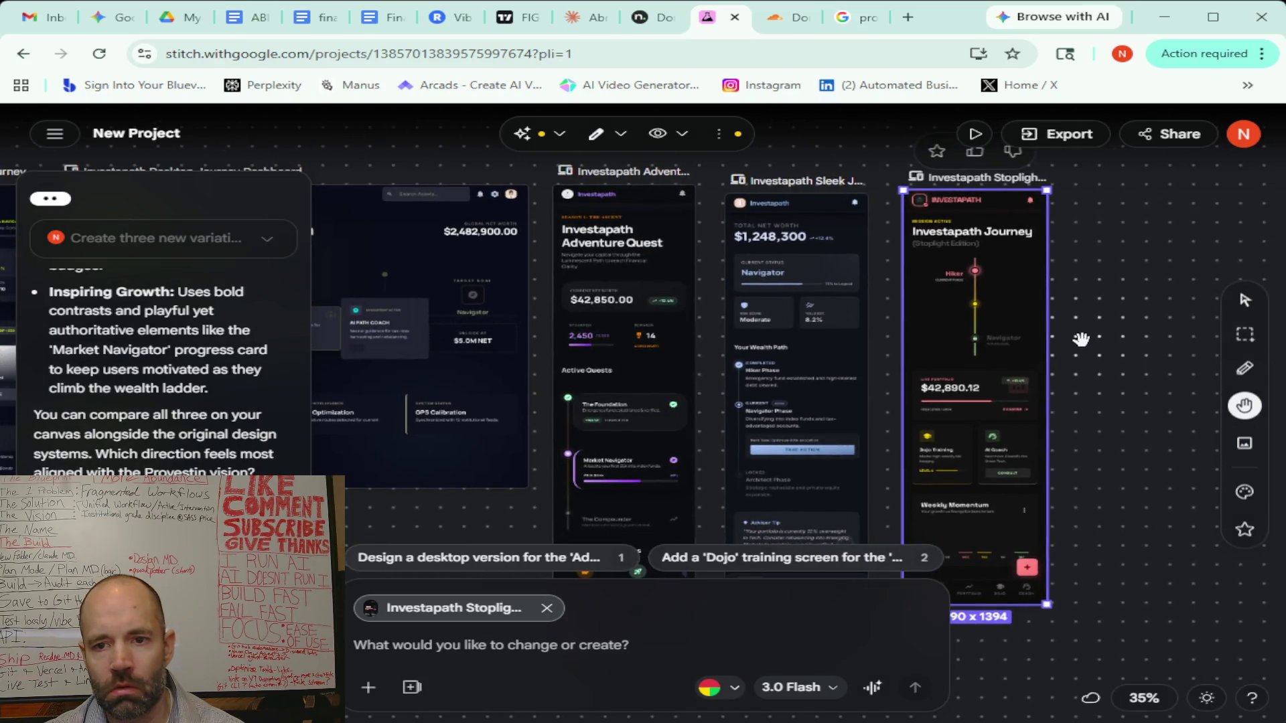
pyautogui.scroll(3, 1081, 340)
pyautogui.scroll(1, 1079, 338)
pyautogui.scroll(-1, 992, 289)
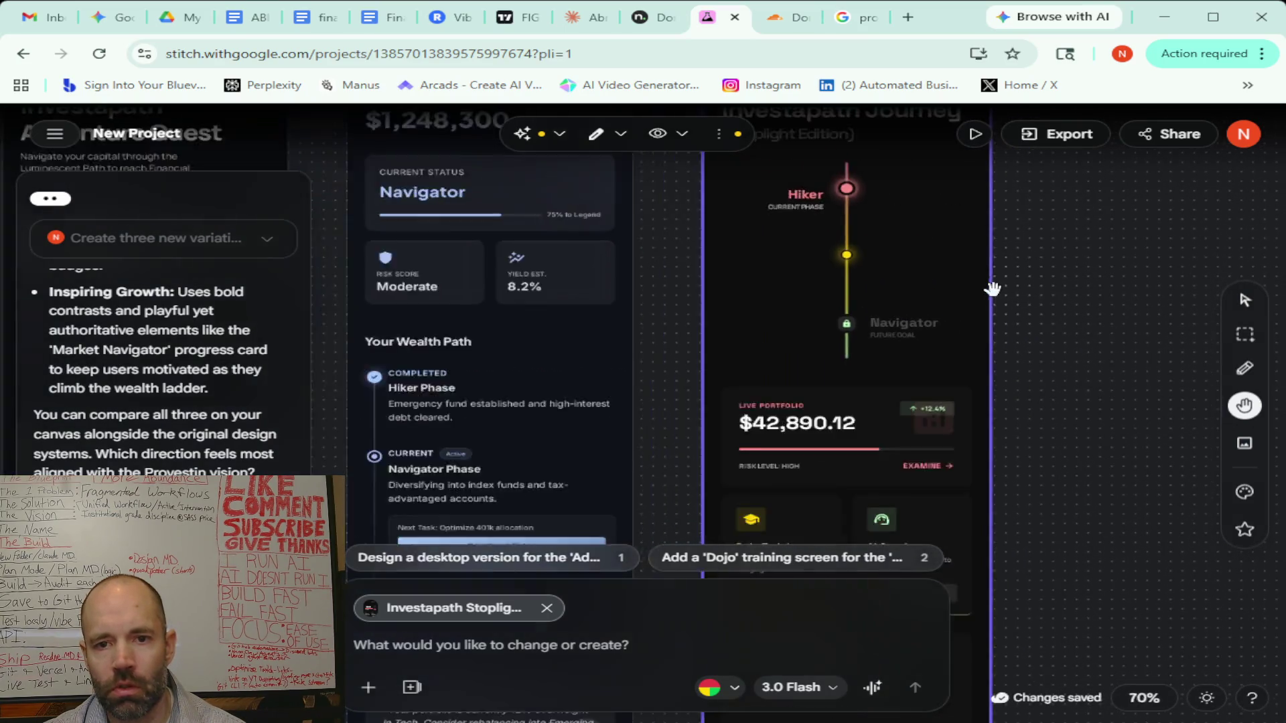
pyautogui.scroll(-1, 1009, 284)
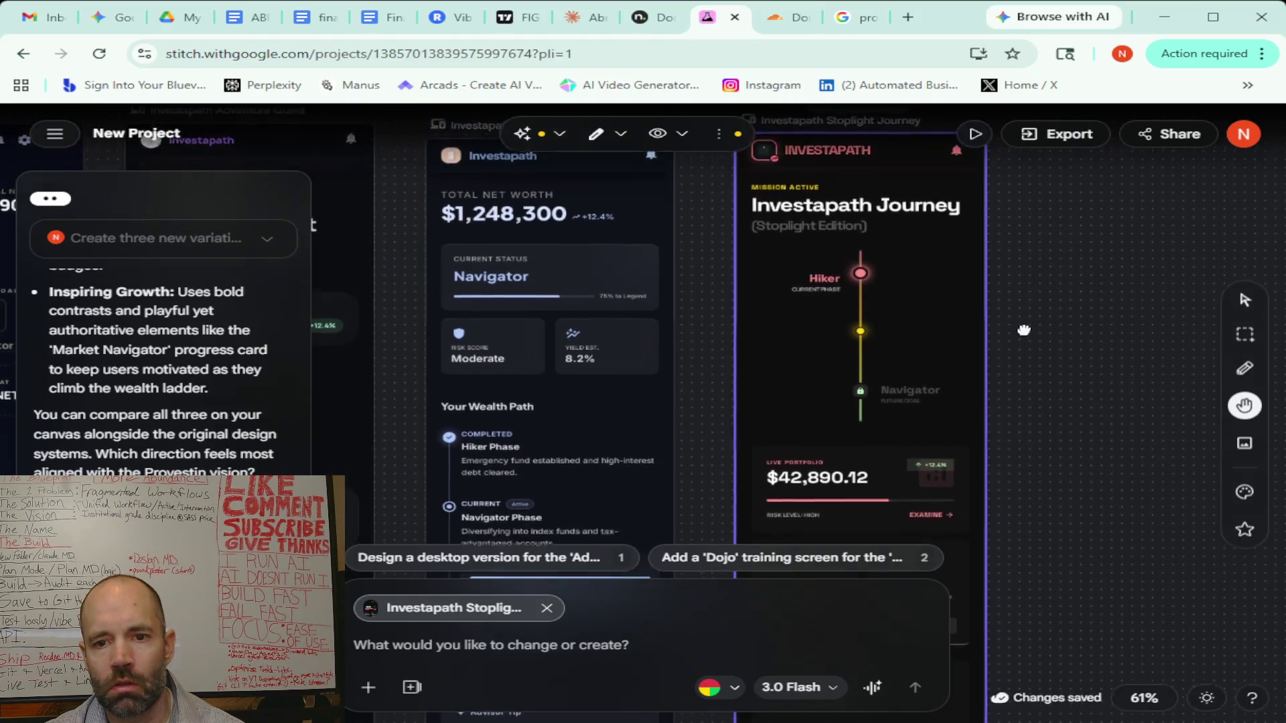
pyautogui.scroll(-3, 1024, 329)
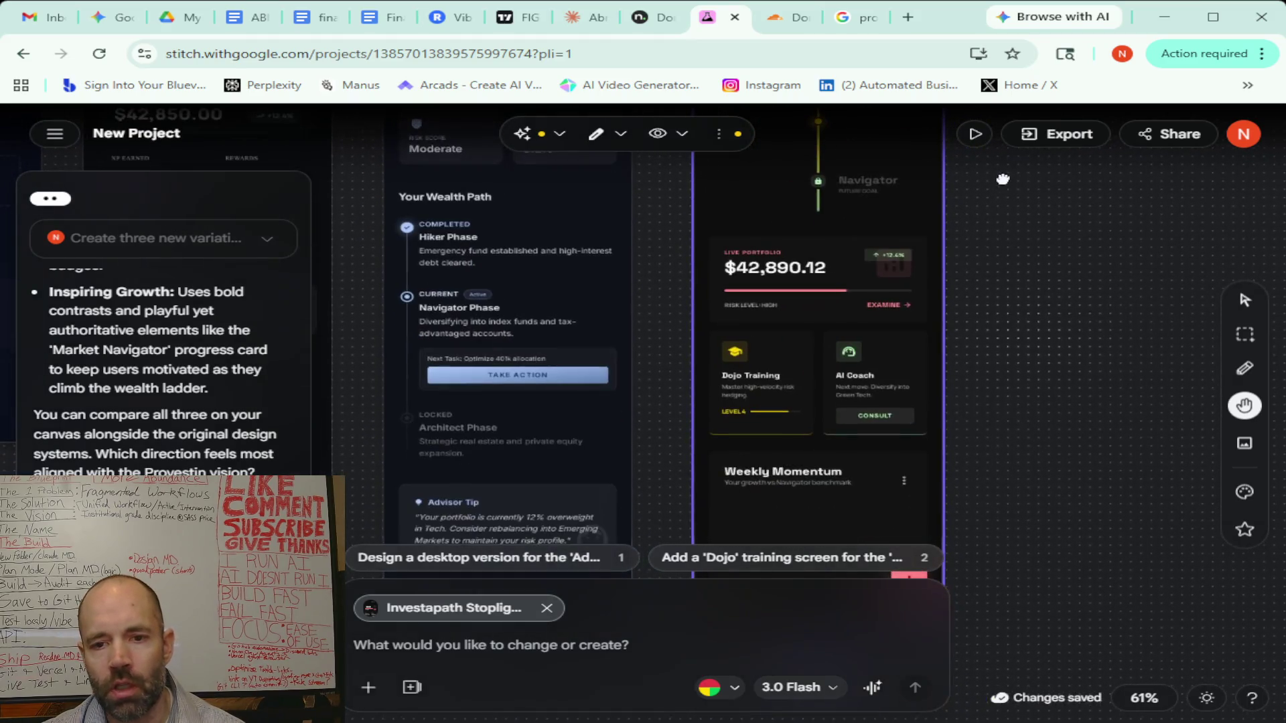
pyautogui.scroll(-3, 1032, 431)
pyautogui.scroll(1, 1105, 245)
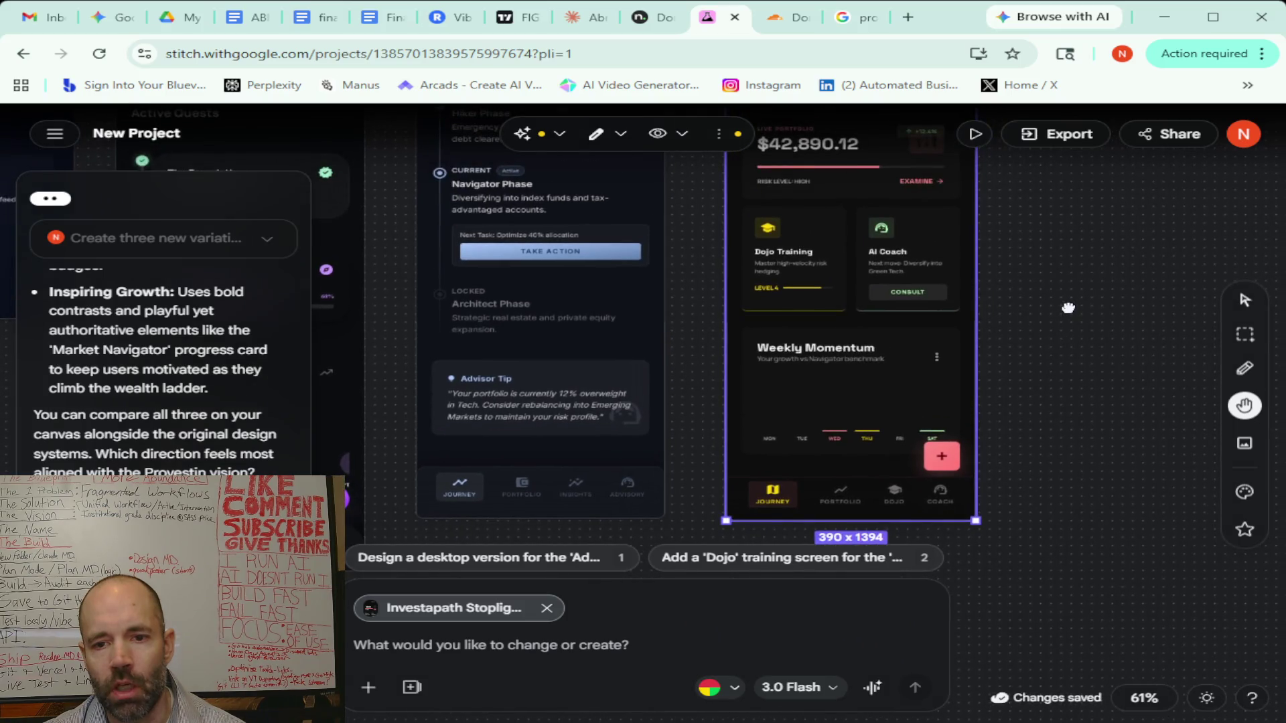
pyautogui.scroll(3, 1062, 336)
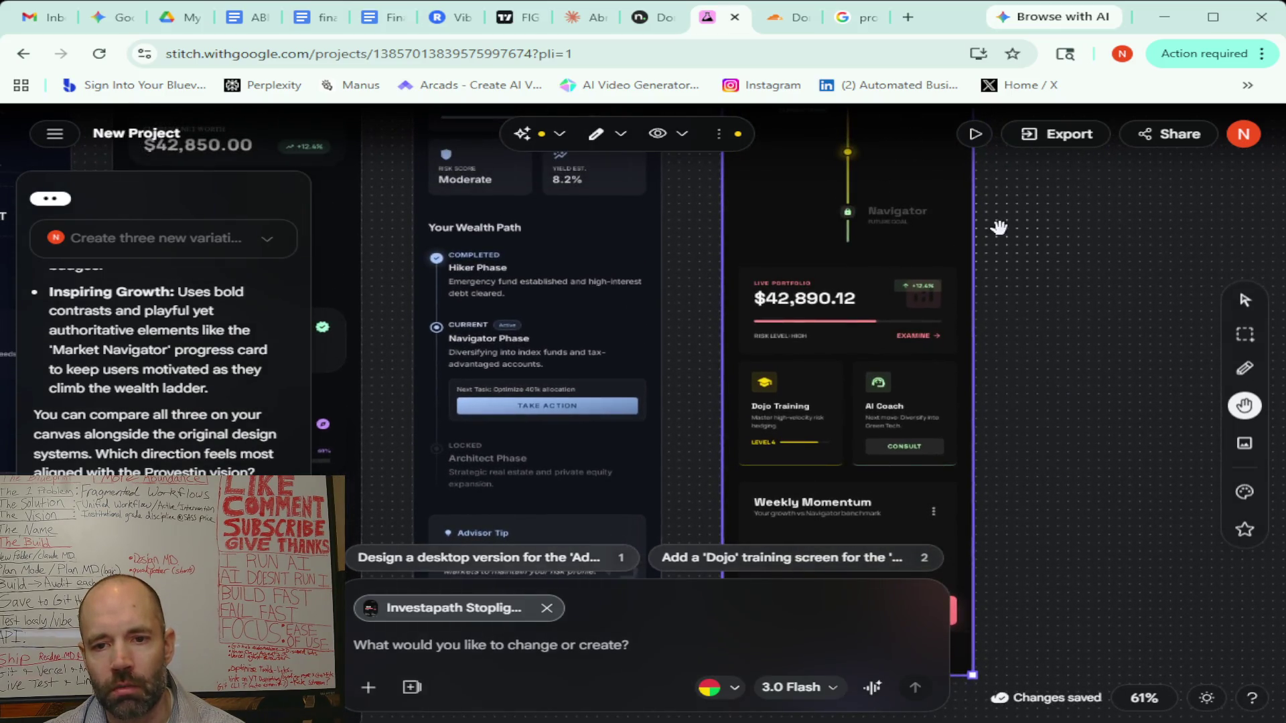
pyautogui.scroll(3, 1022, 244)
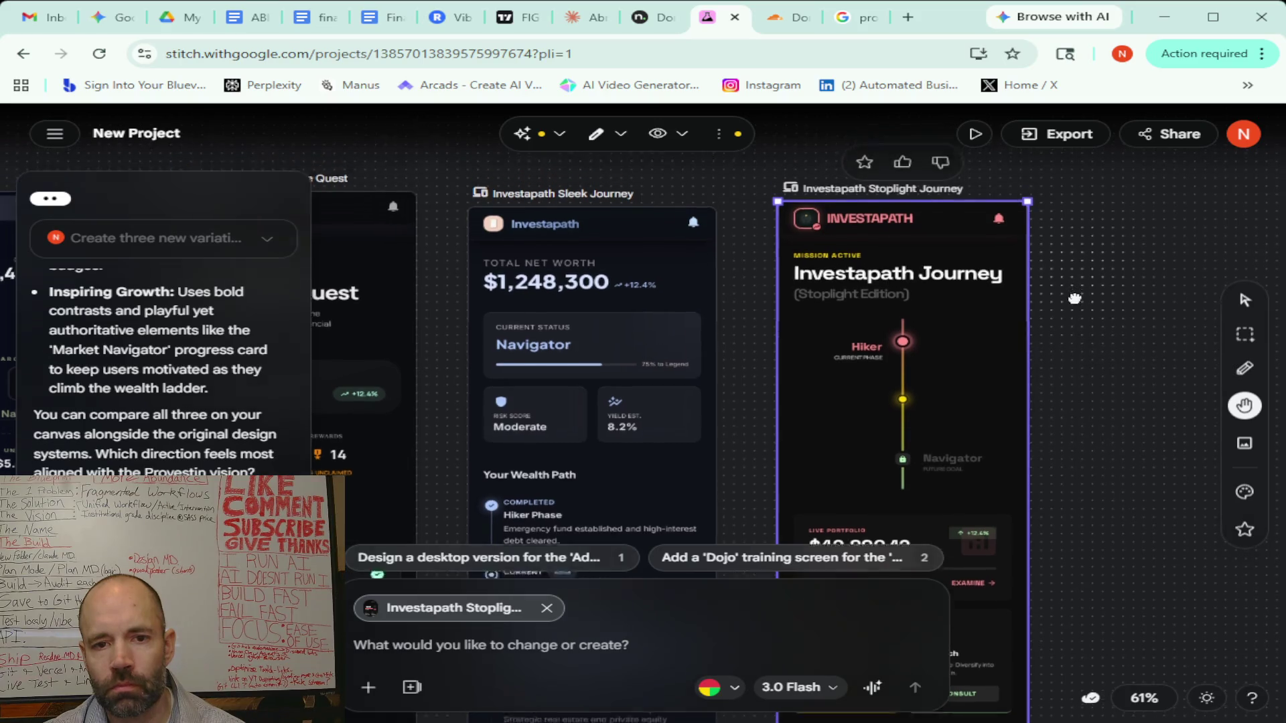
pyautogui.hscroll(-2, 1090, 261)
pyautogui.hscroll(-2, 895, 347)
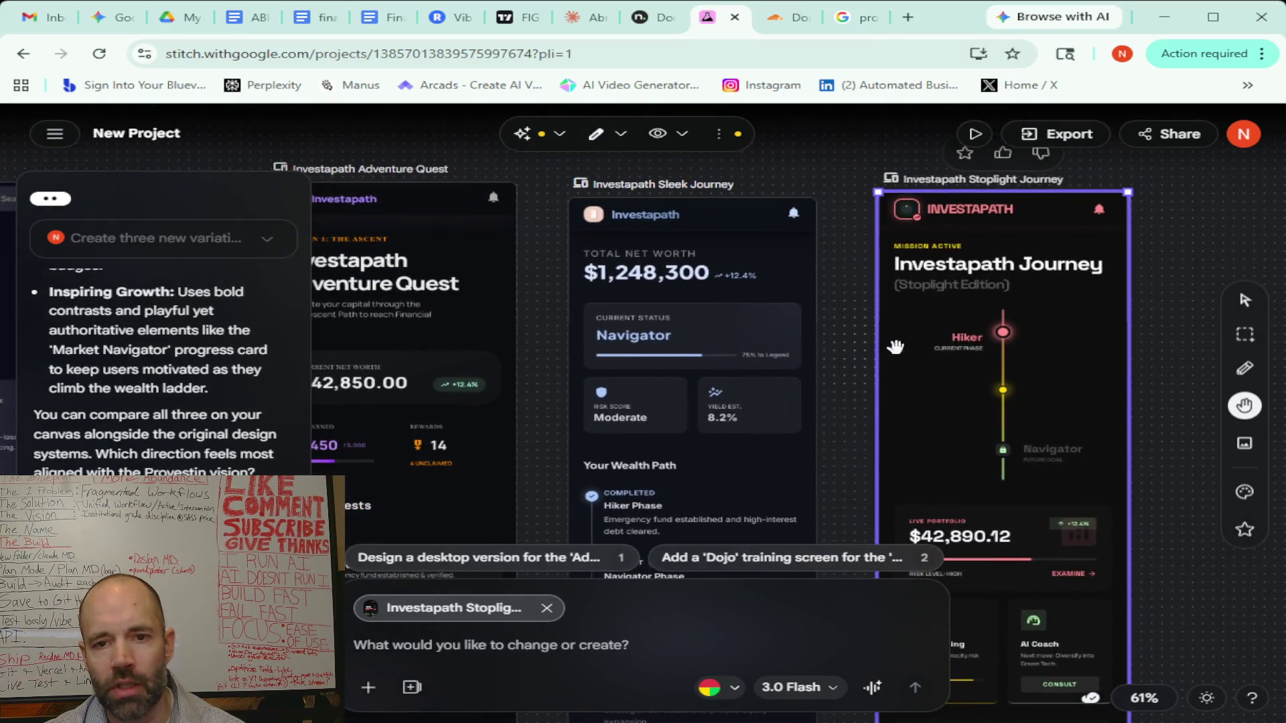
# Pan across the Investapath mobile screens and center the Desktop Journey Dashboard
pyautogui.moveTo(826, 317); pyautogui.dragTo(917, 105)
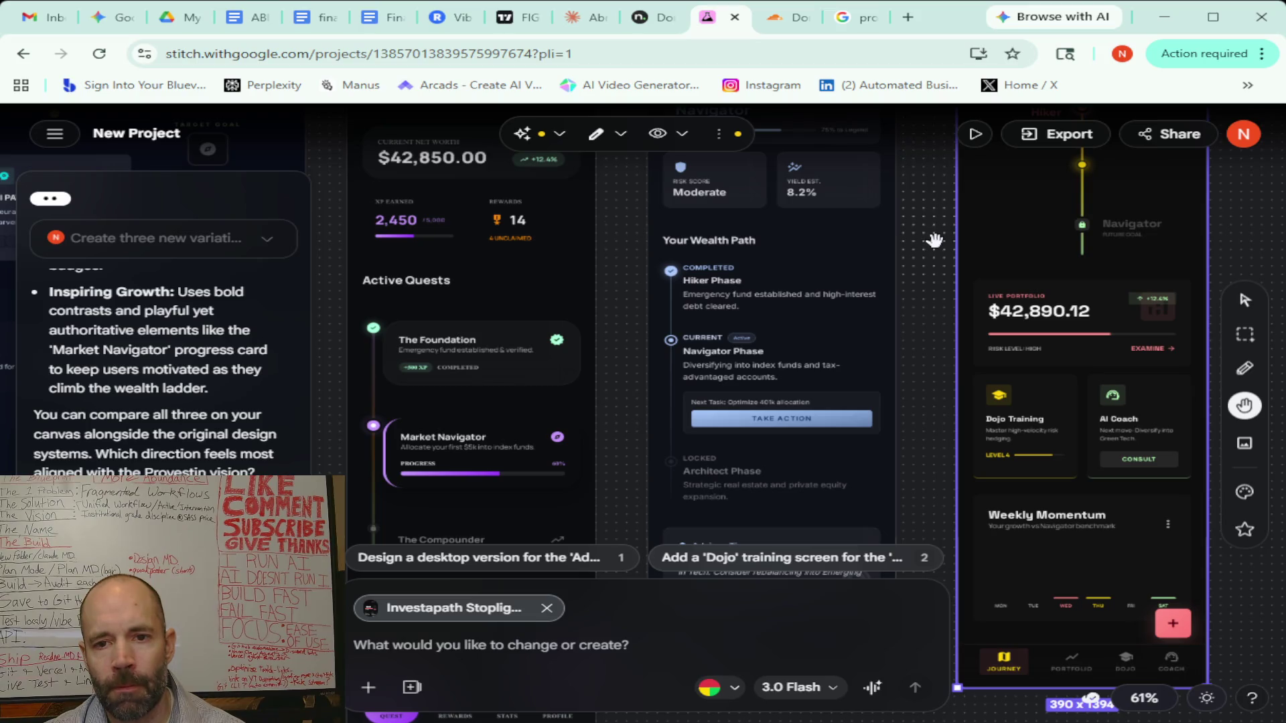
pyautogui.scroll(2, 934, 242)
pyautogui.scroll(1, 703, 301)
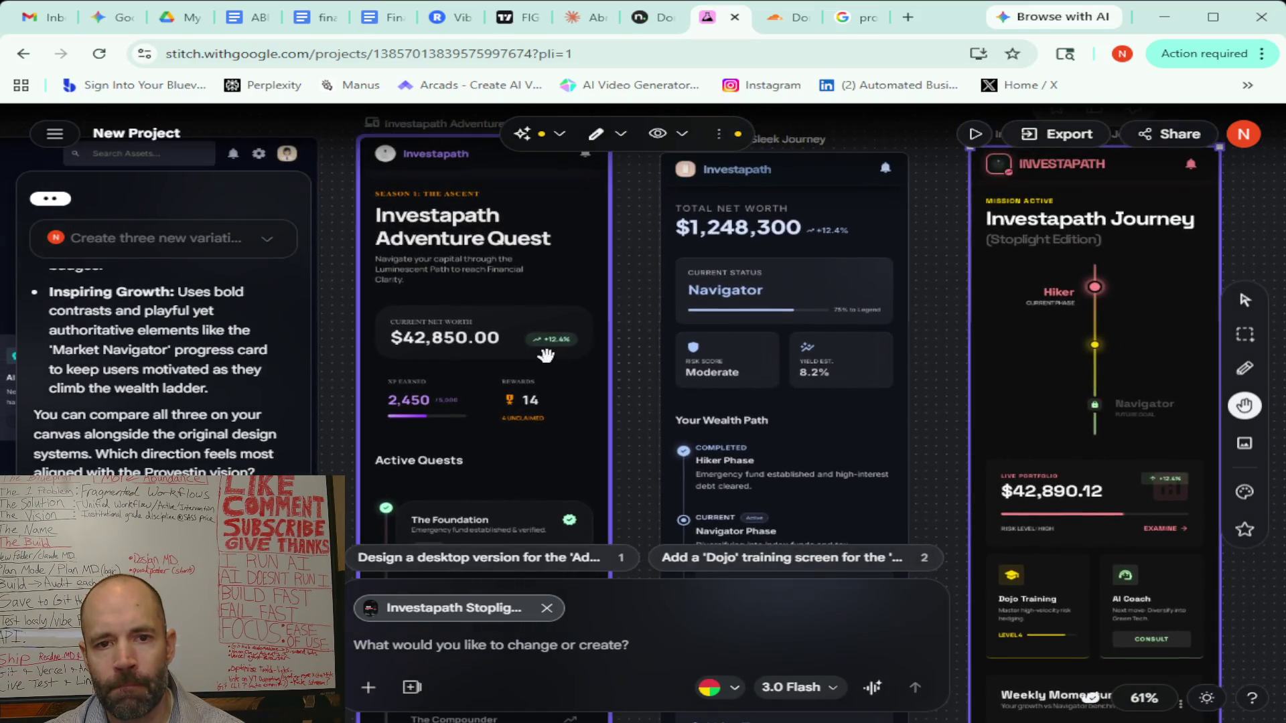
pyautogui.moveTo(610, 249); pyautogui.dragTo(813, 170)
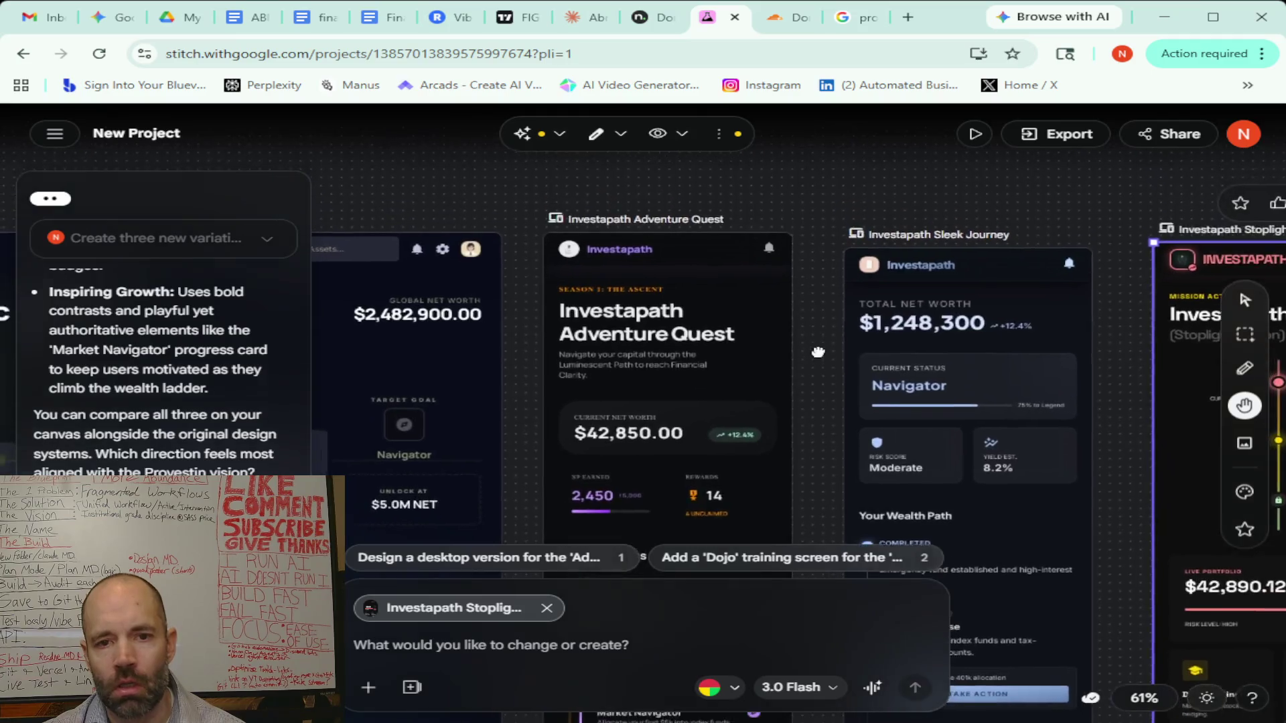
pyautogui.scroll(-2, 824, 191)
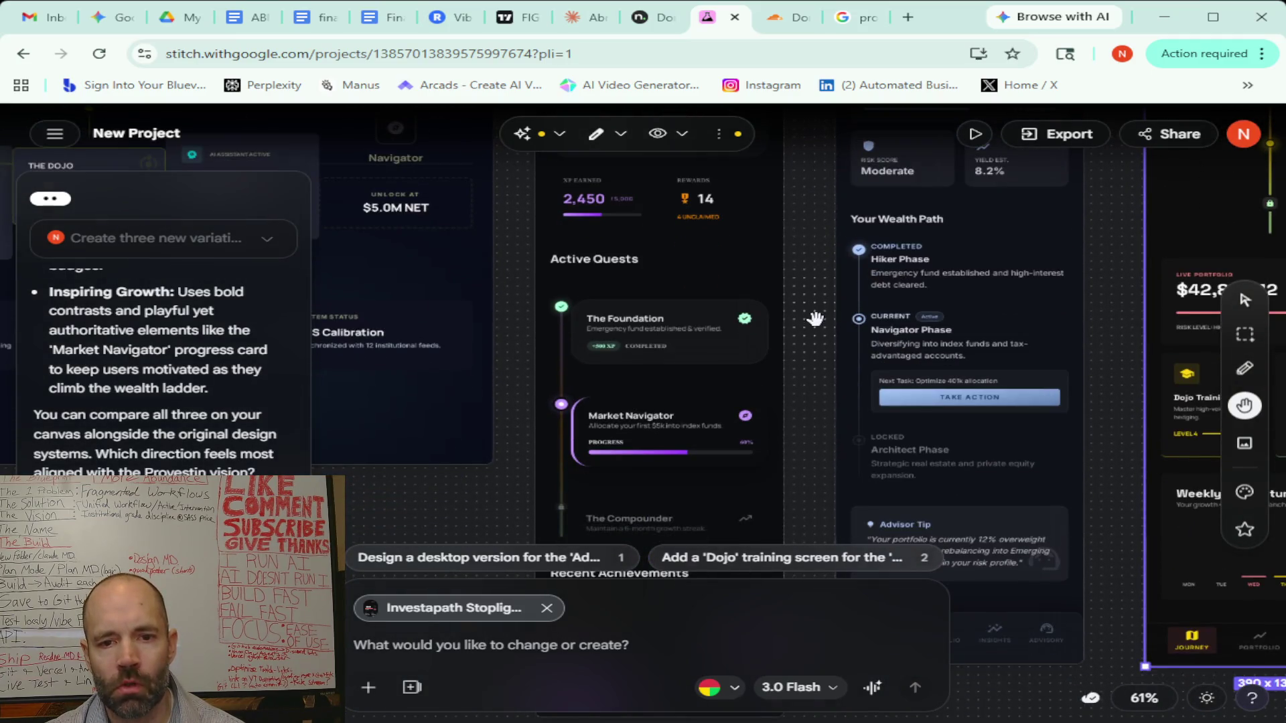
pyautogui.scroll(-3, 809, 326)
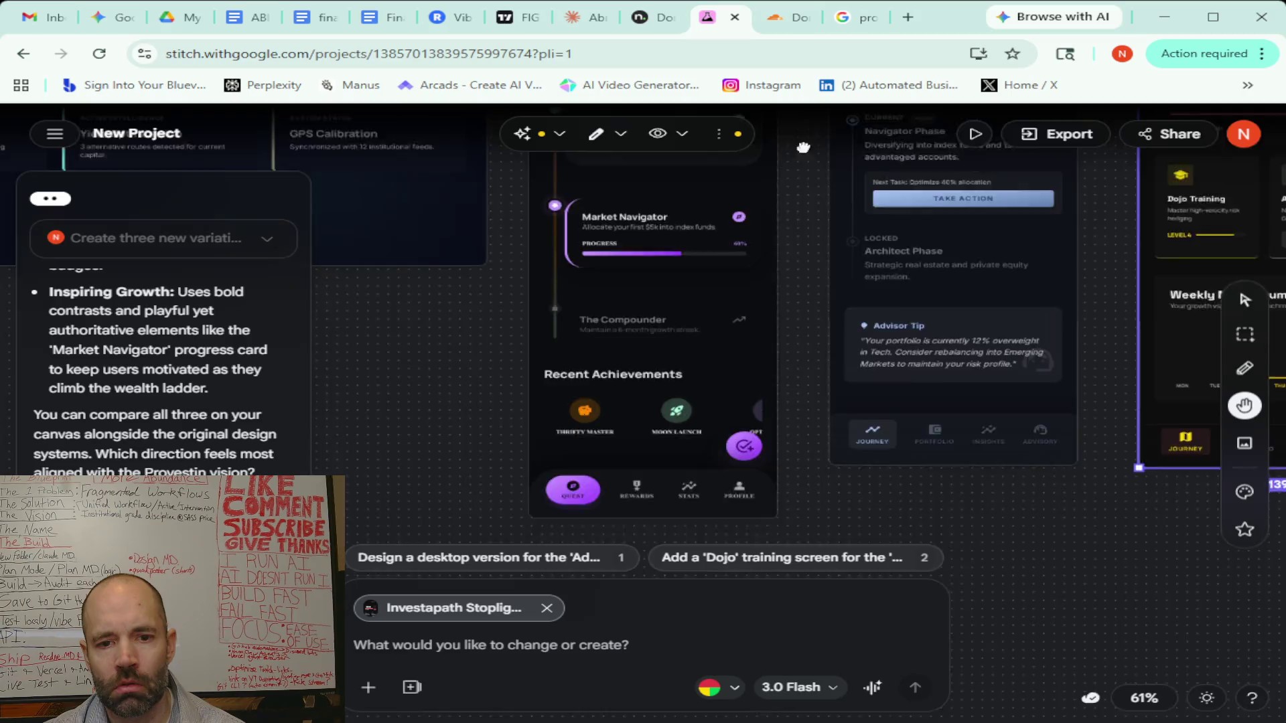
pyautogui.scroll(5, 794, 420)
pyautogui.moveTo(795, 420); pyautogui.dragTo(793, 458)
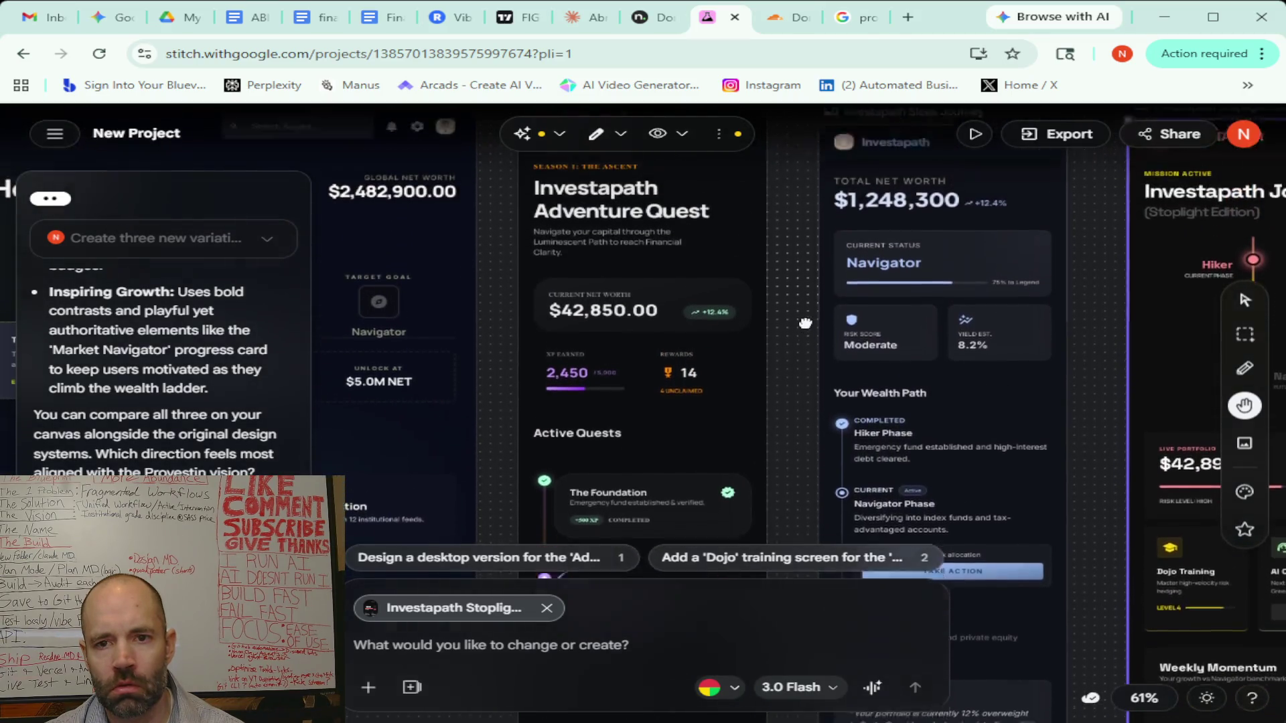
pyautogui.scroll(1, 804, 295)
pyautogui.hscroll(-3, 904, 302)
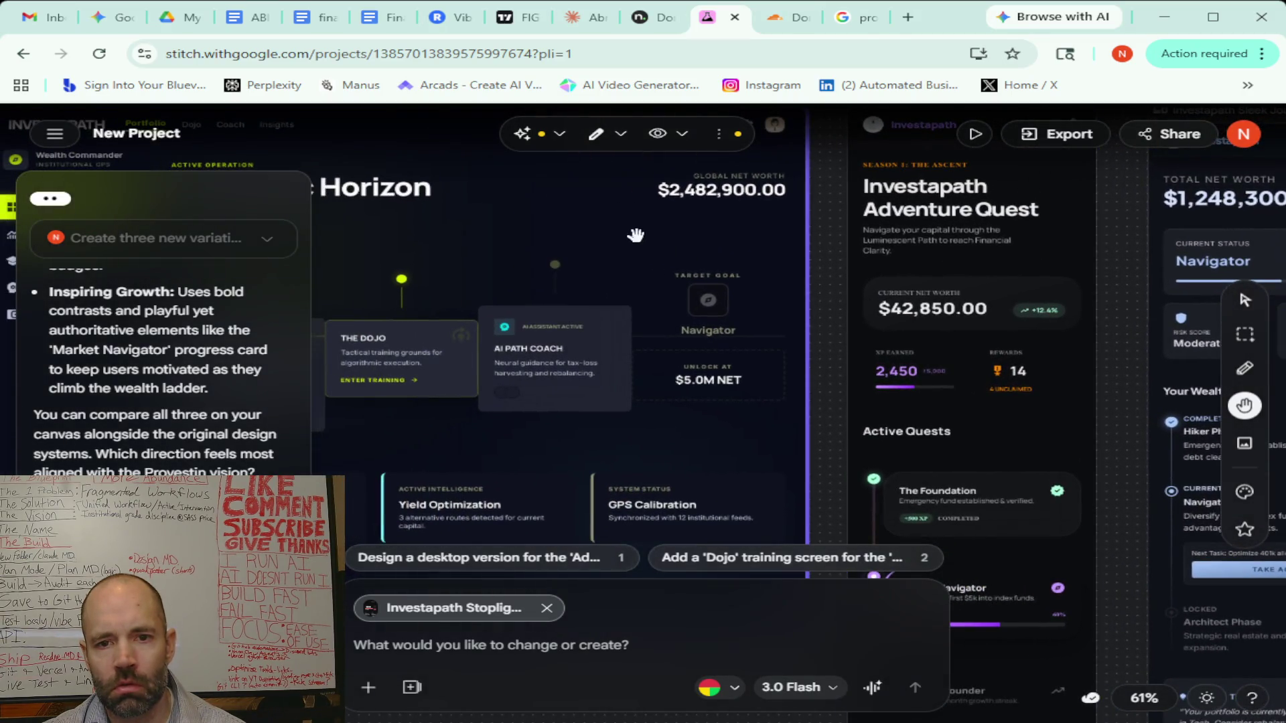
pyautogui.moveTo(844, 249); pyautogui.dragTo(903, 259)
pyautogui.hscroll(-3, 902, 258)
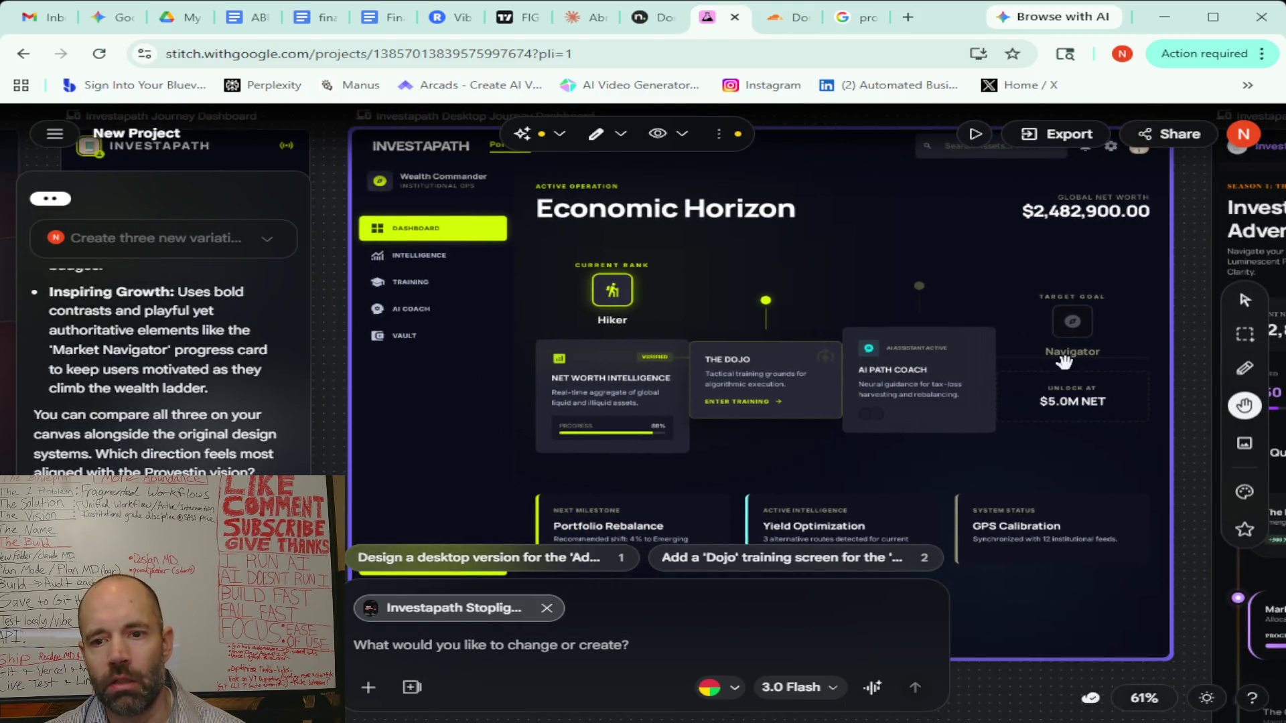
pyautogui.scroll(2, 1155, 348)
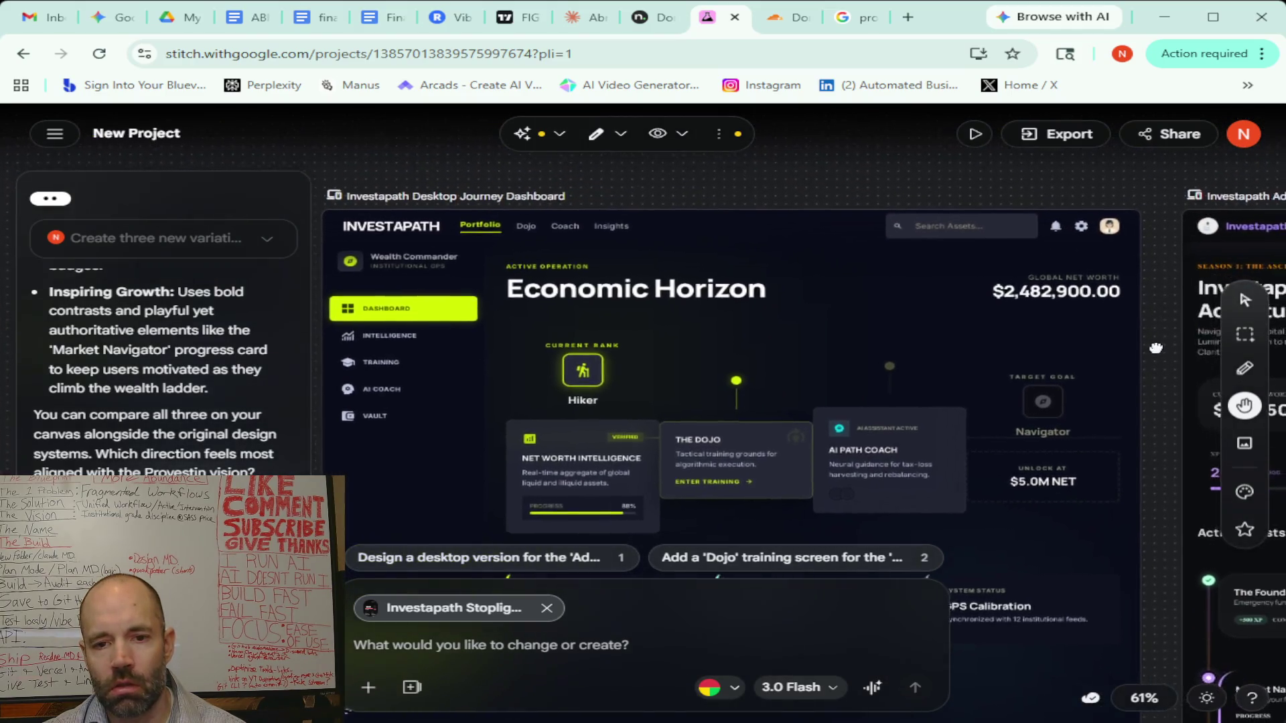
pyautogui.moveTo(1155, 348); pyautogui.dragTo(1160, 214)
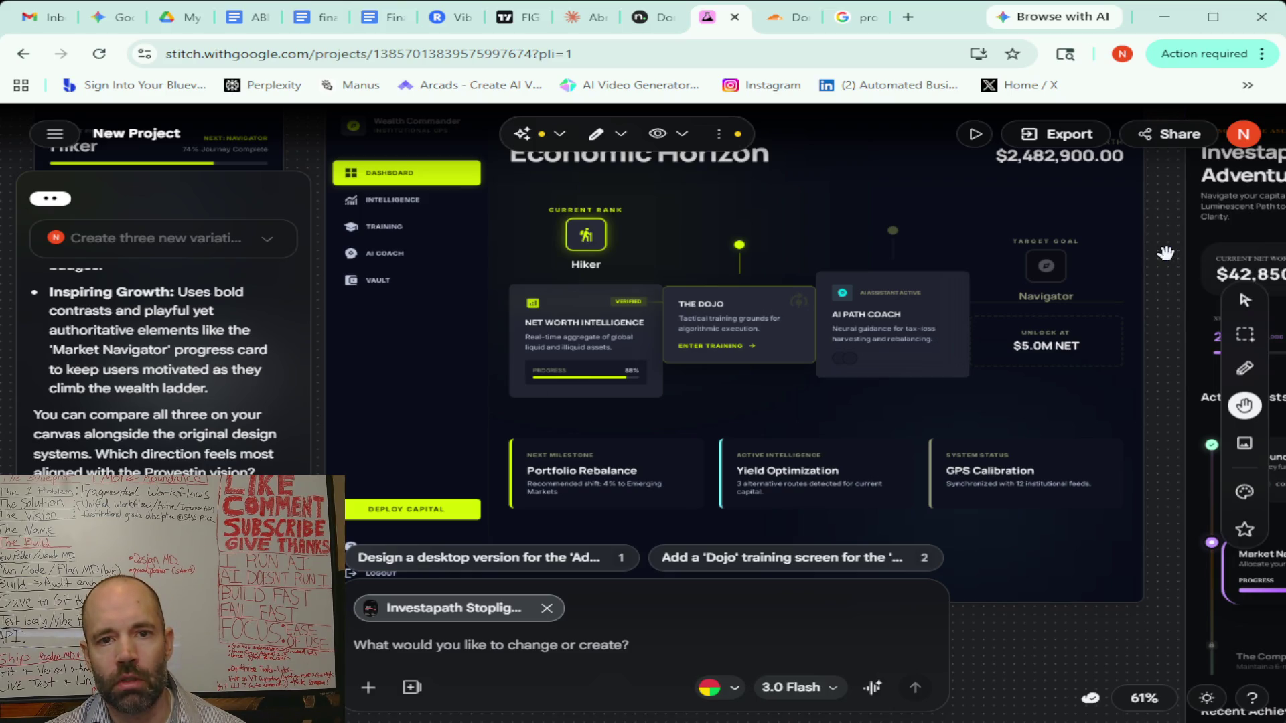
pyautogui.scroll(-2, 1166, 253)
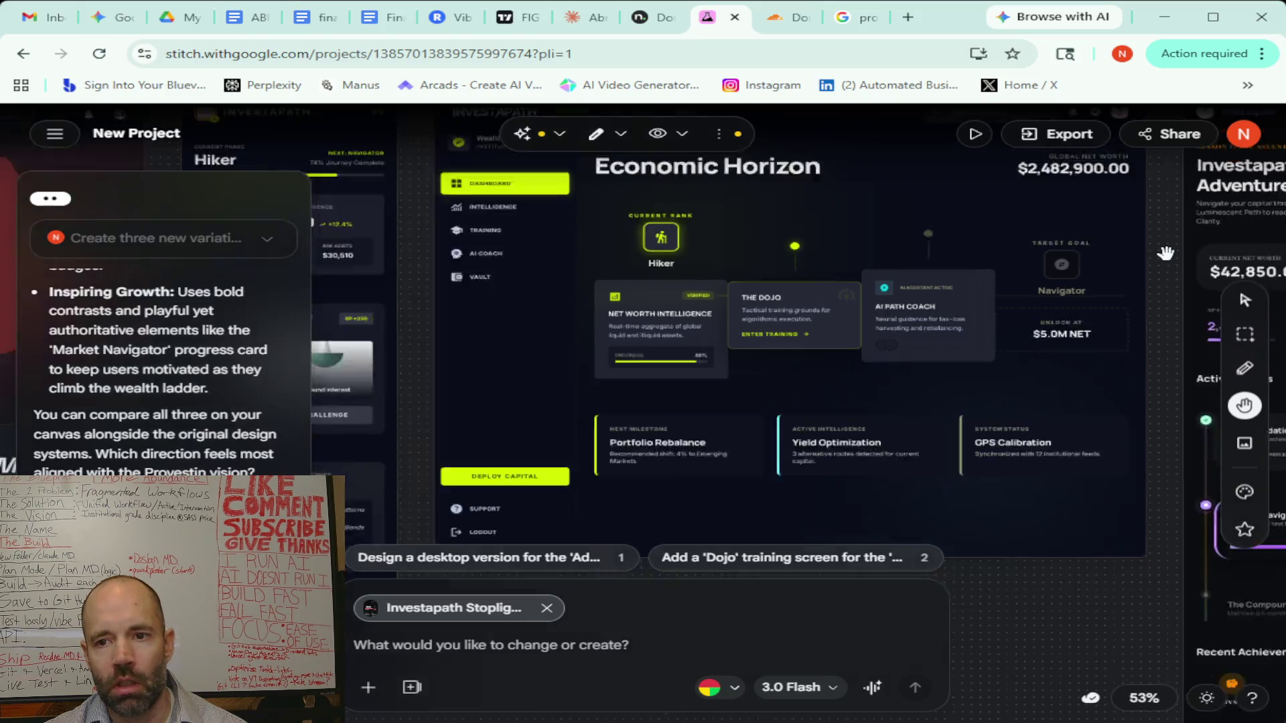
pyautogui.scroll(-3, 1165, 254)
pyautogui.scroll(-1, 1165, 253)
pyautogui.scroll(-3, 1165, 253)
pyautogui.scroll(-2, 1165, 253)
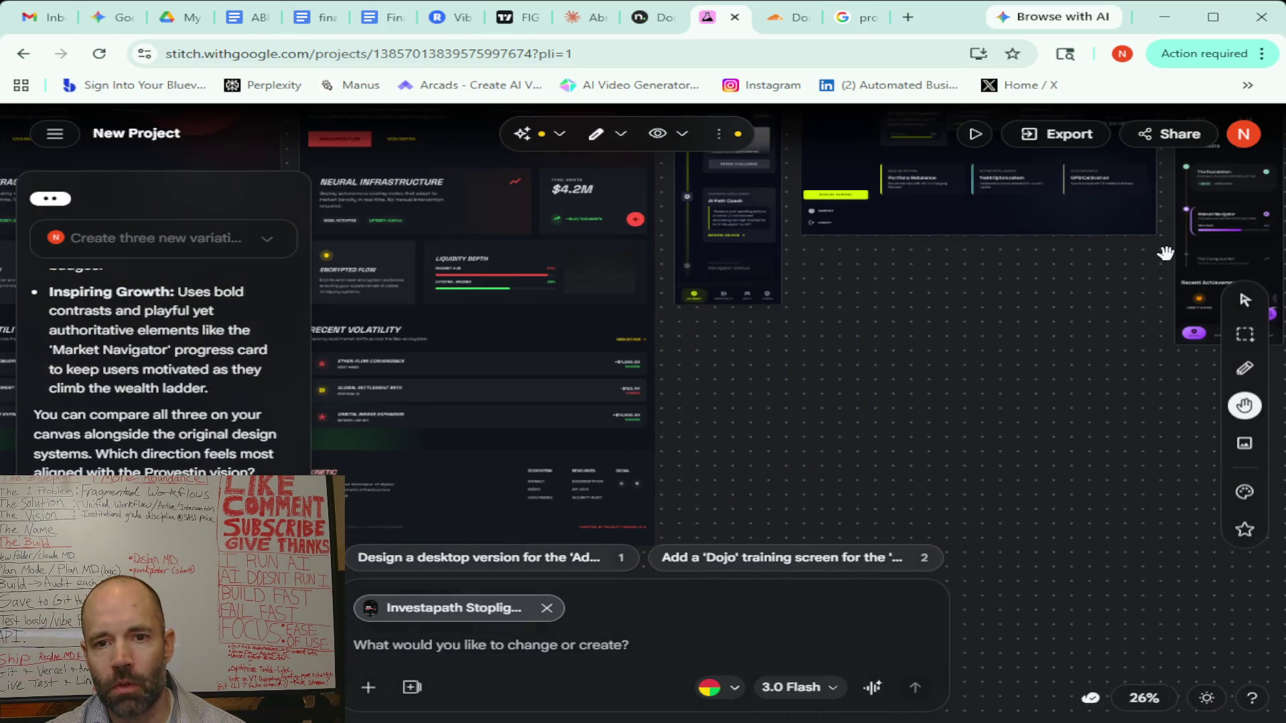
pyautogui.scroll(-3, 892, 334)
pyautogui.scroll(-3, 892, 335)
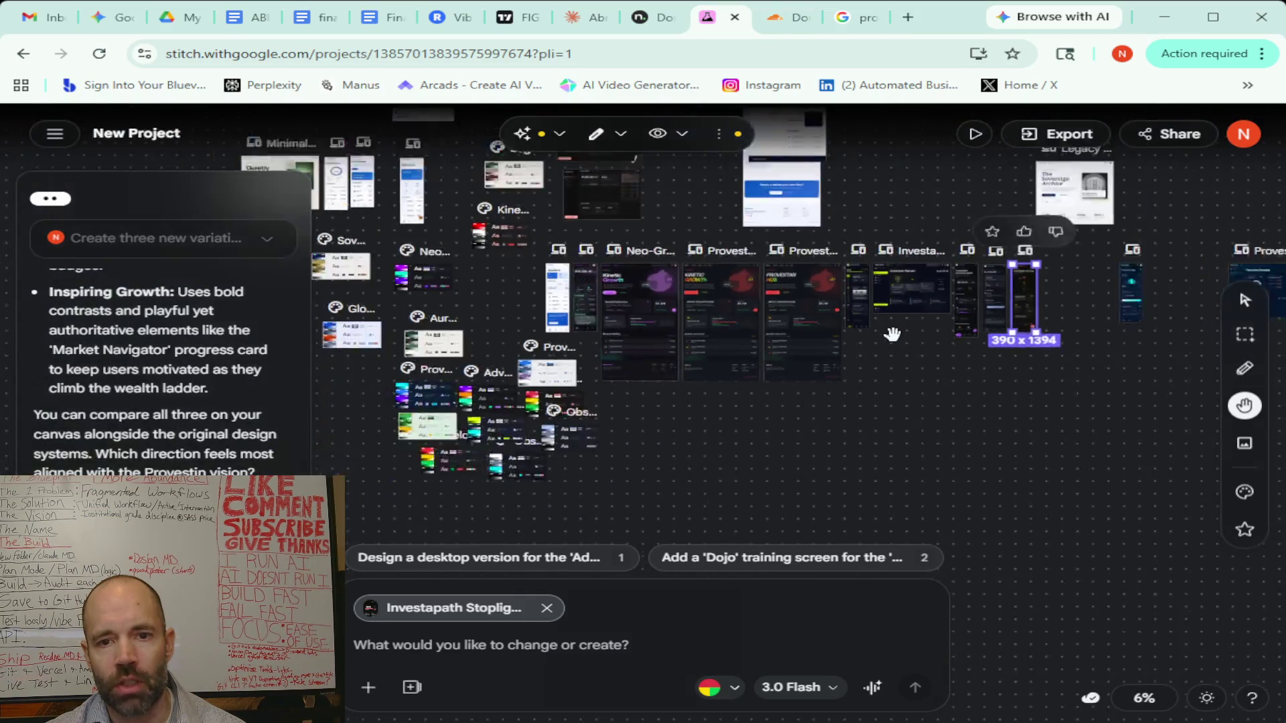
pyautogui.scroll(-1, 892, 334)
pyautogui.scroll(3, 881, 336)
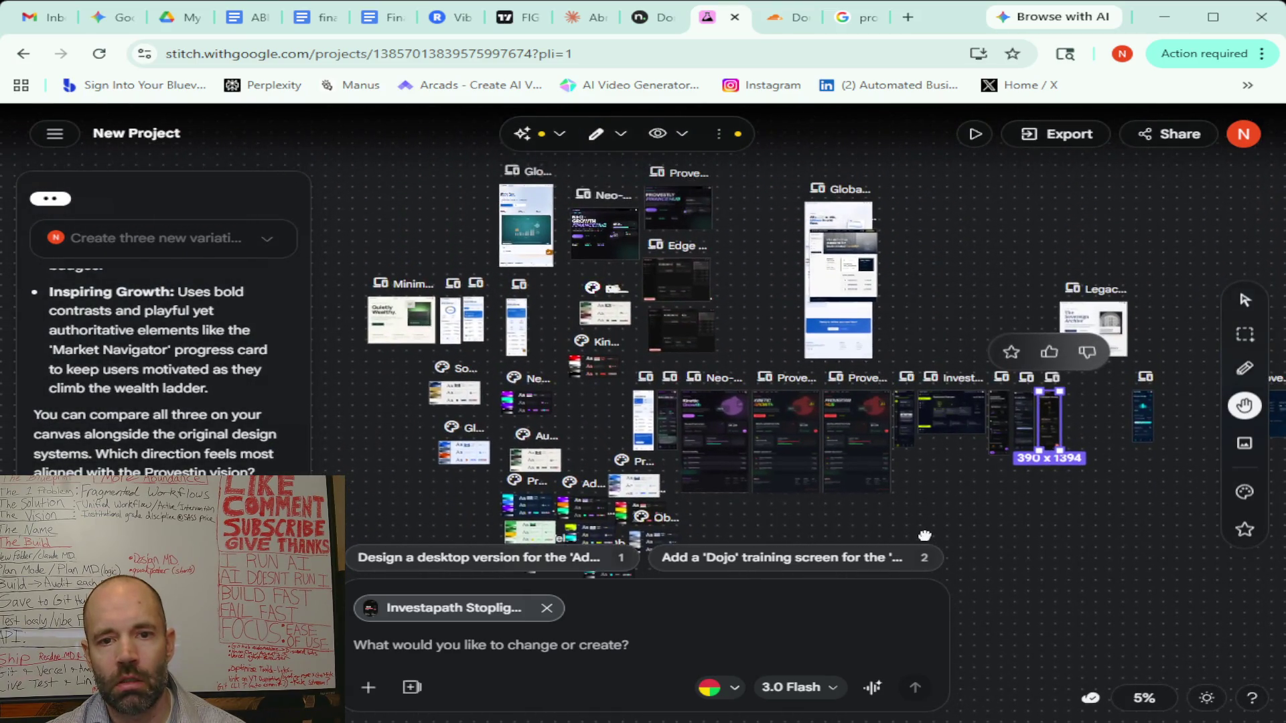
pyautogui.scroll(2, 600, 410)
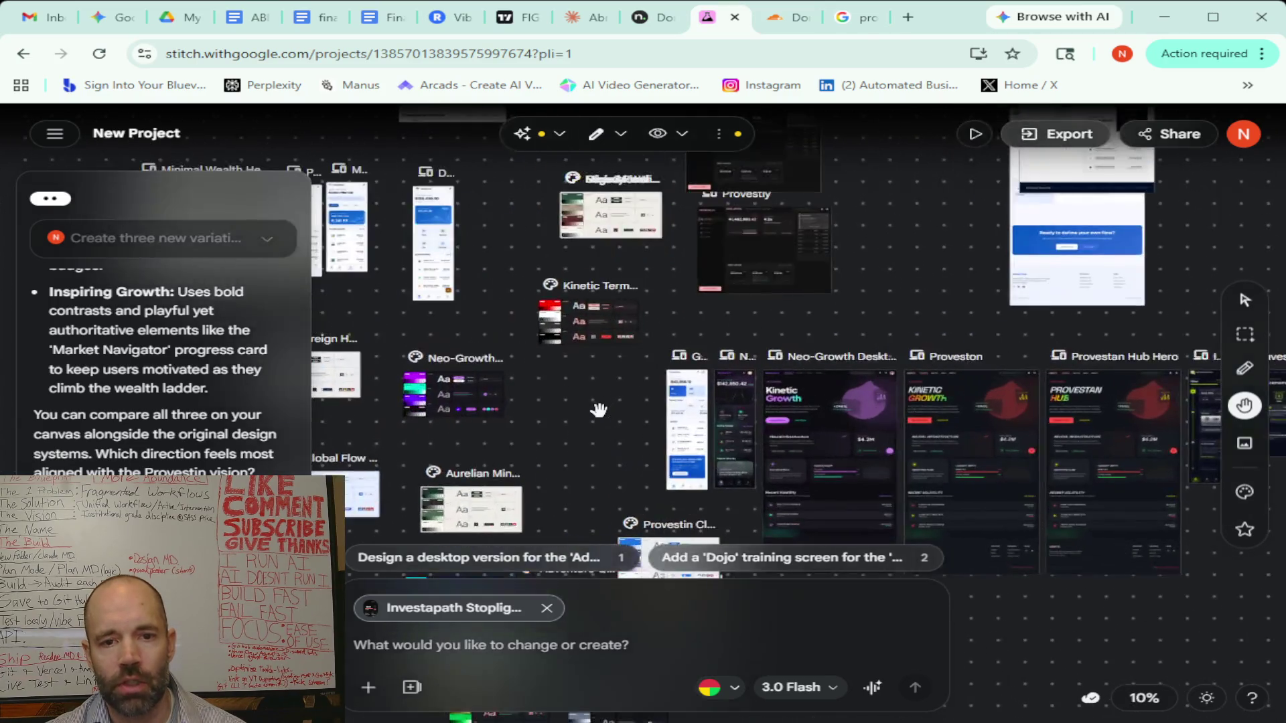
pyautogui.scroll(3, 599, 410)
pyautogui.scroll(2, 499, 321)
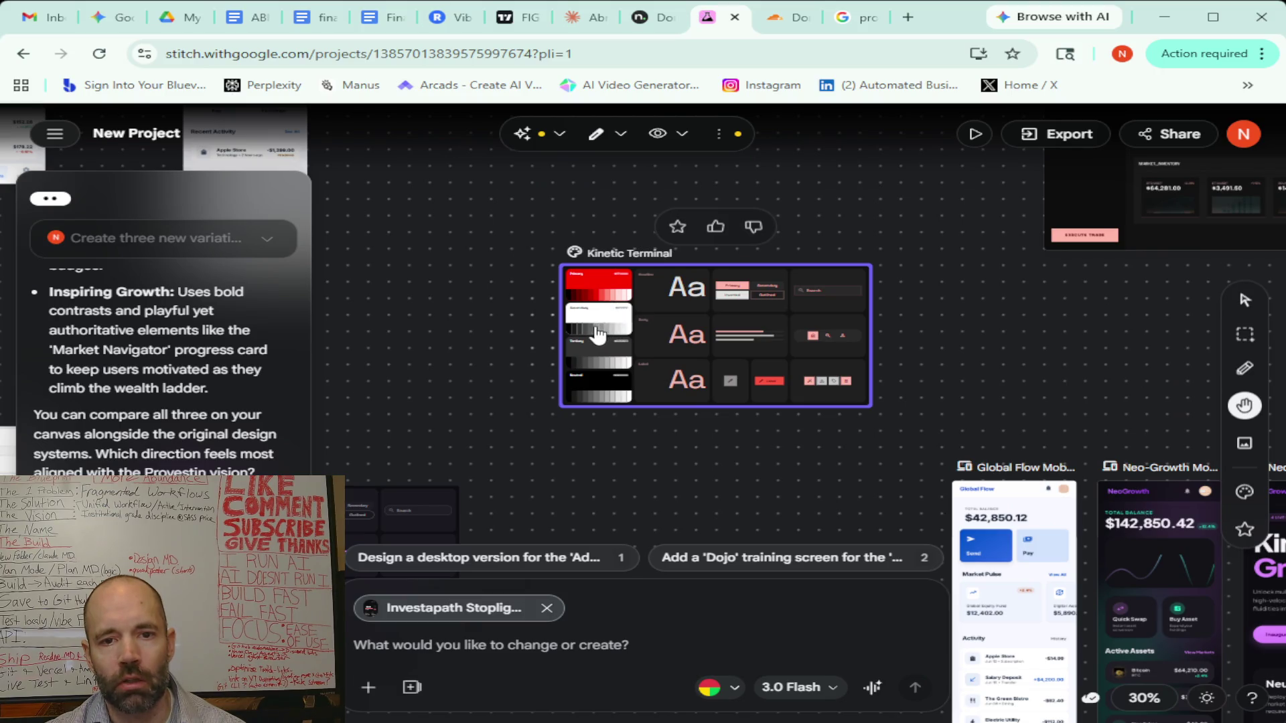
pyautogui.scroll(-2, 704, 469)
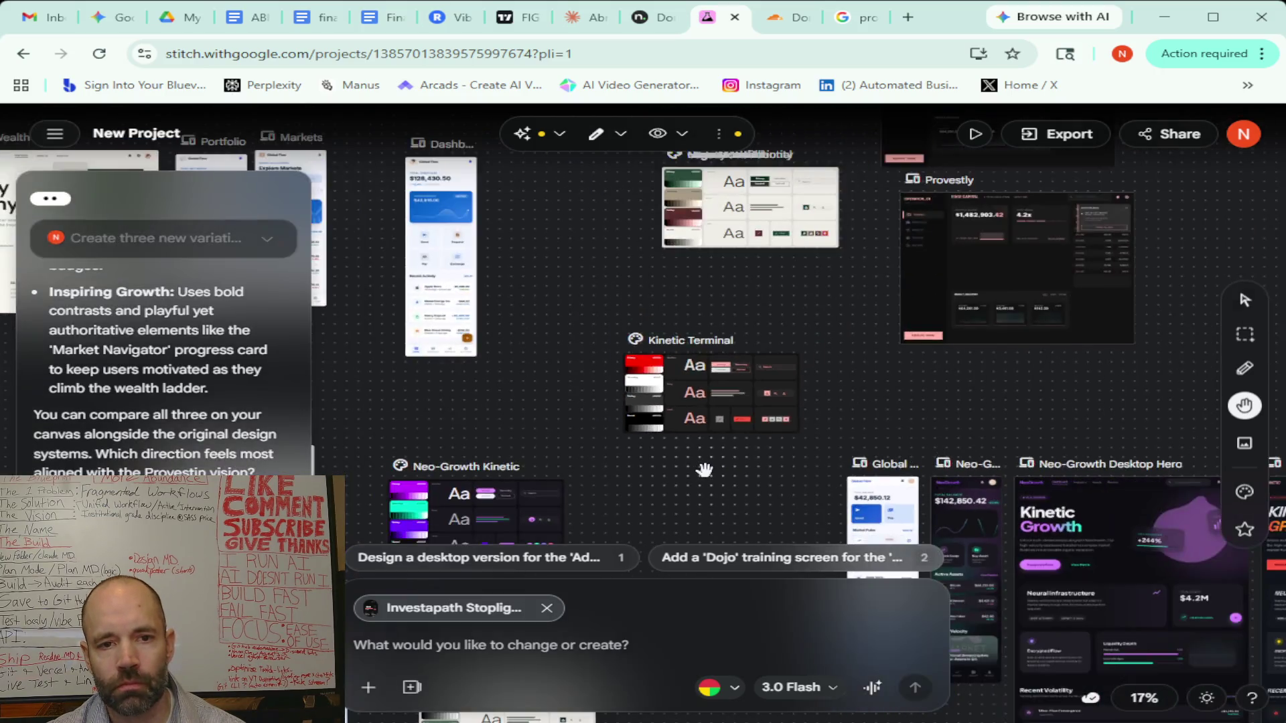
pyautogui.scroll(-2, 703, 464)
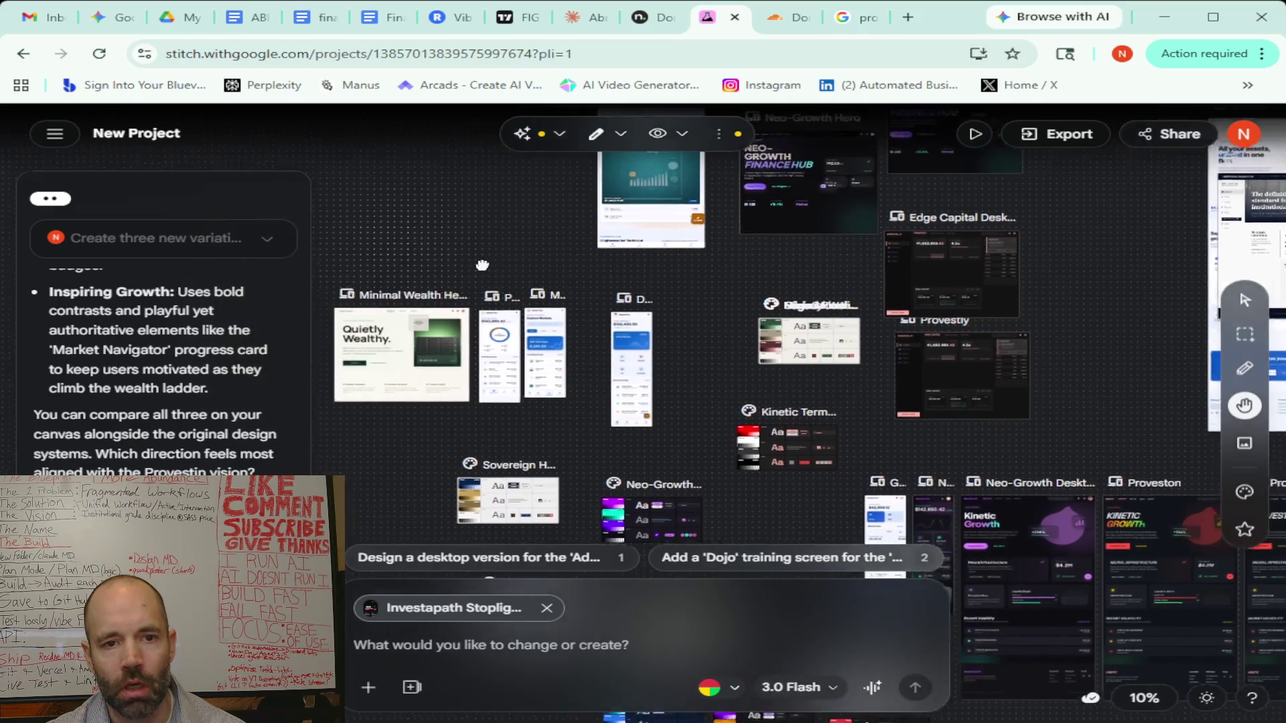
# Pan the zoomed-out canvas to the Provestly Neo-Growth Hero desktop designs
pyautogui.moveTo(482, 265); pyautogui.dragTo(426, 360)
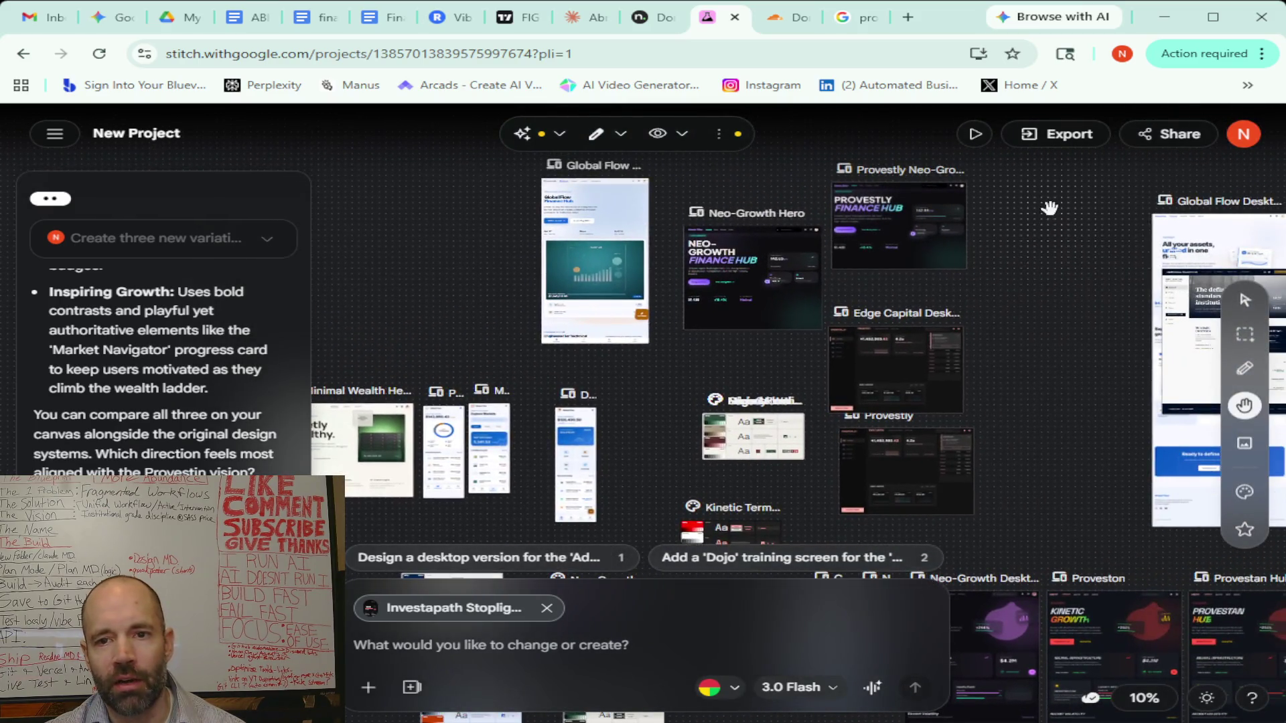
pyautogui.moveTo(1049, 208); pyautogui.dragTo(785, 333)
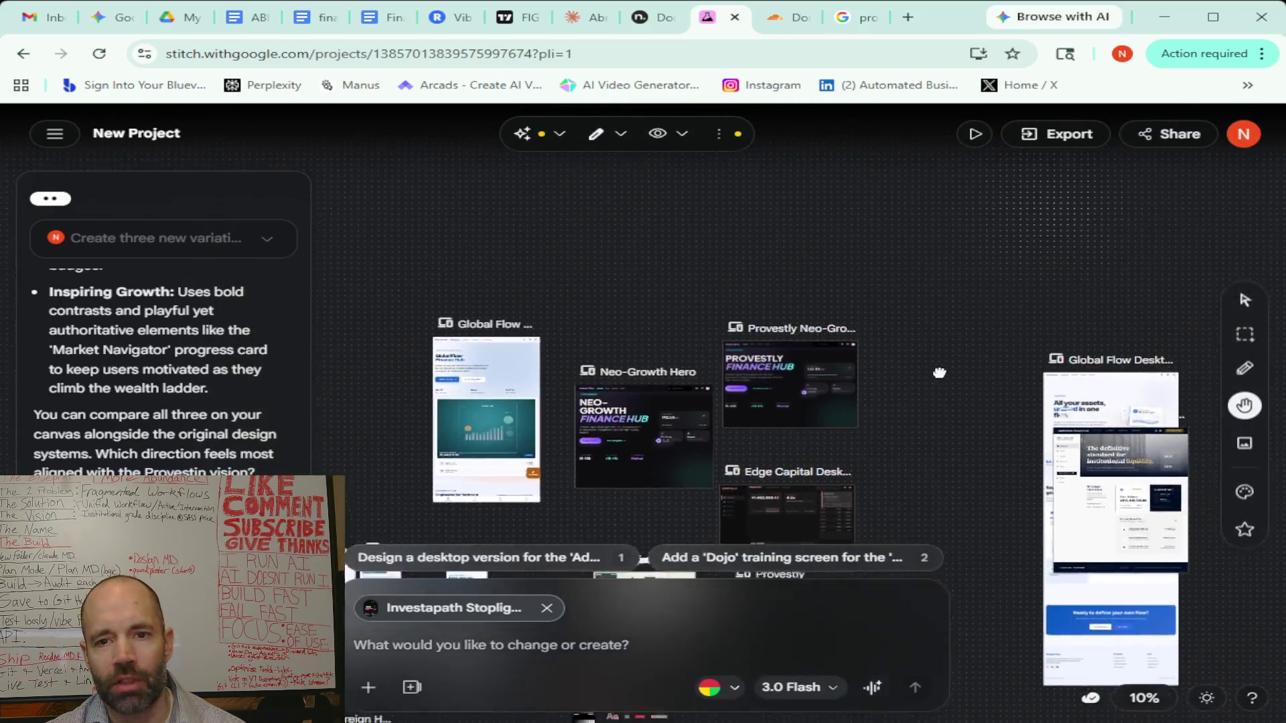
pyautogui.scroll(2, 785, 332)
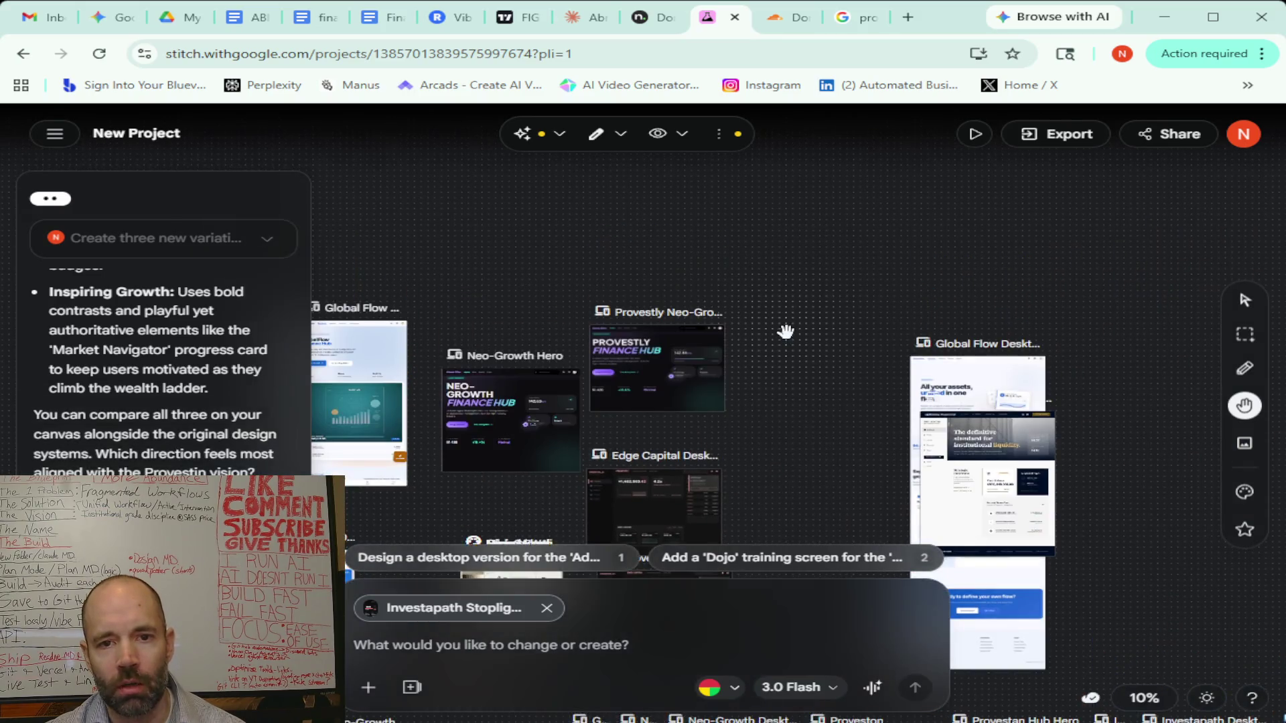
pyautogui.scroll(3, 640, 341)
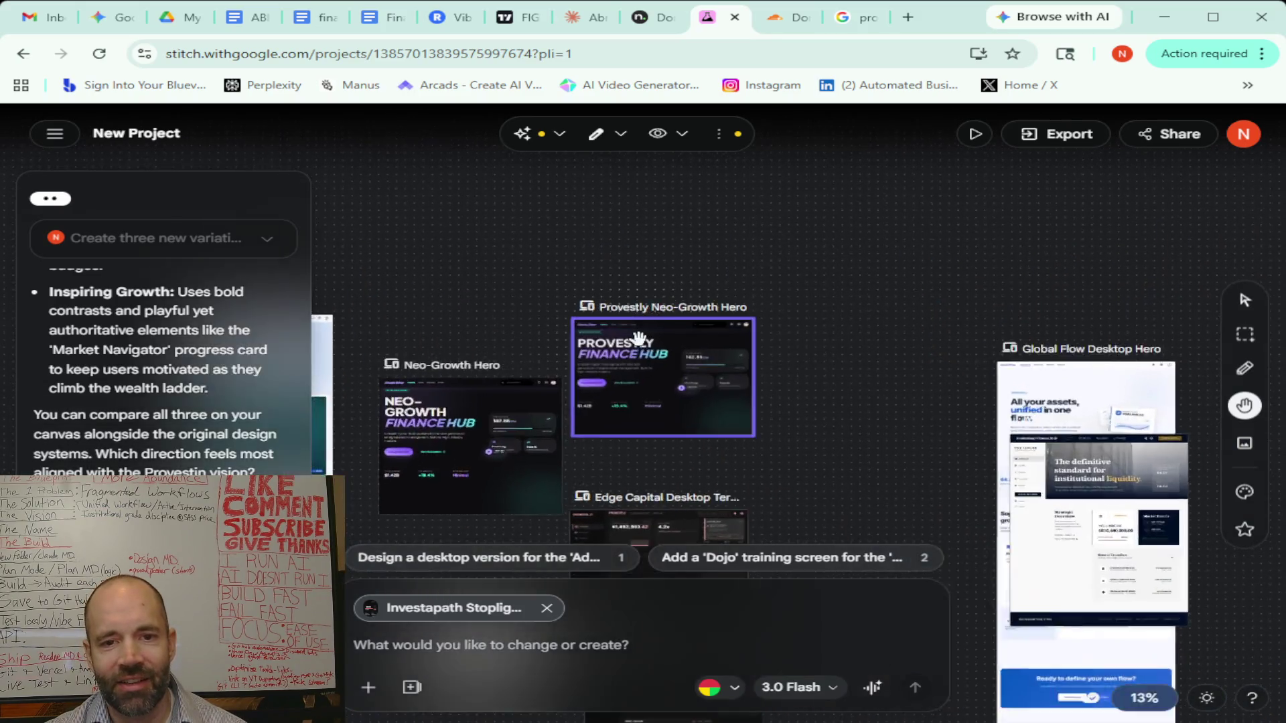
pyautogui.scroll(2, 639, 340)
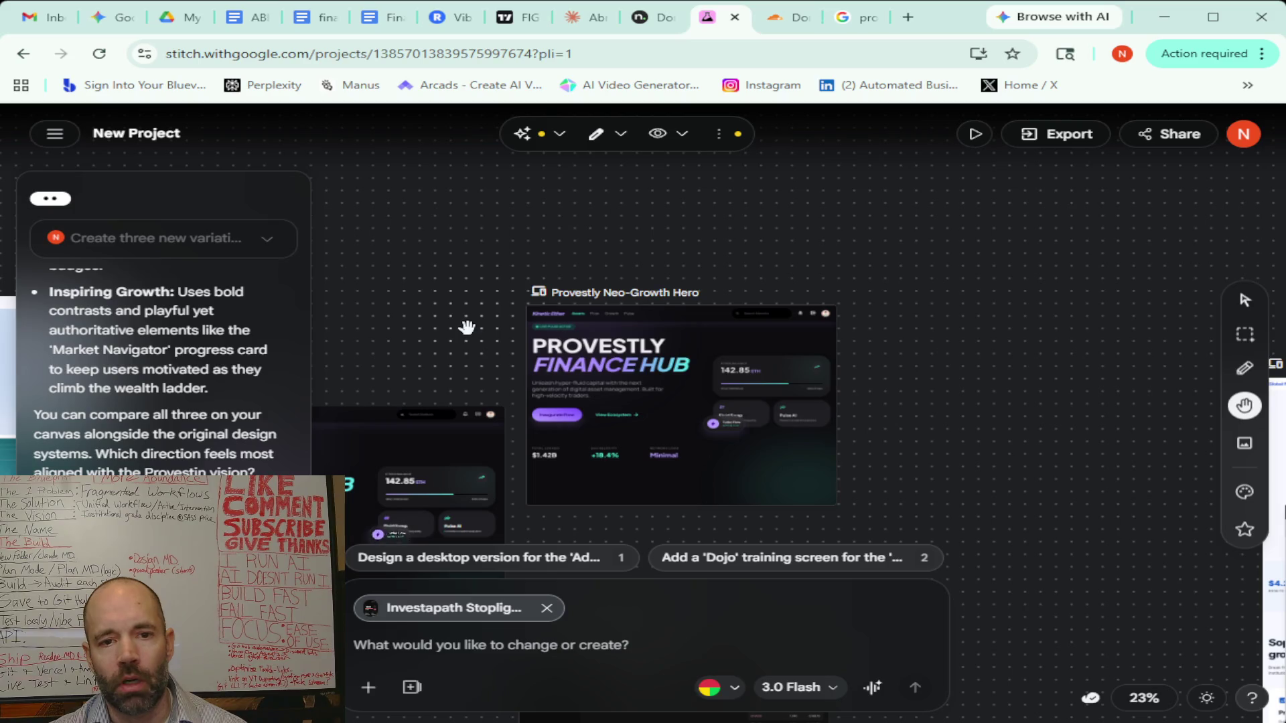
# Pan between the Edge Capital terminal, Global Flow and Neo-Growth heroes and the dashboard cards
pyautogui.moveTo(478, 354)
pyautogui.mouseDown()
pyautogui.moveTo(566, 252)
pyautogui.moveTo(451, 149)
pyautogui.mouseUp()
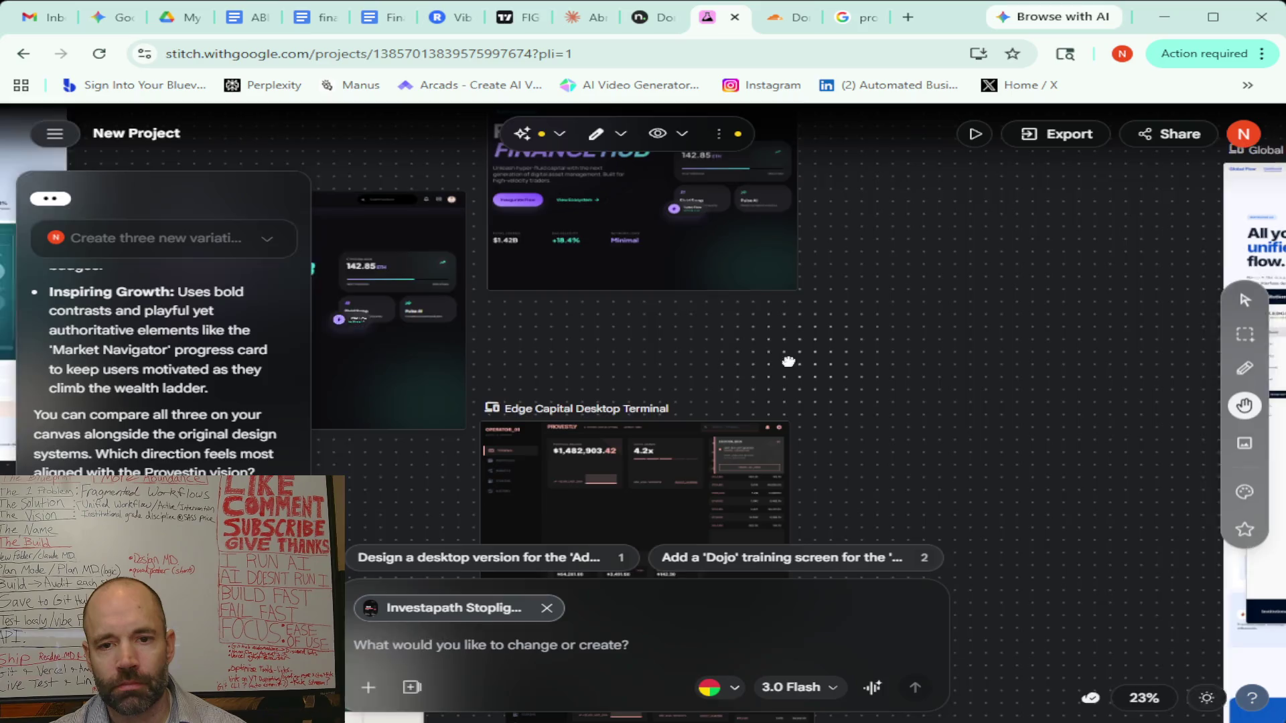
pyautogui.moveTo(803, 372); pyautogui.dragTo(552, 379)
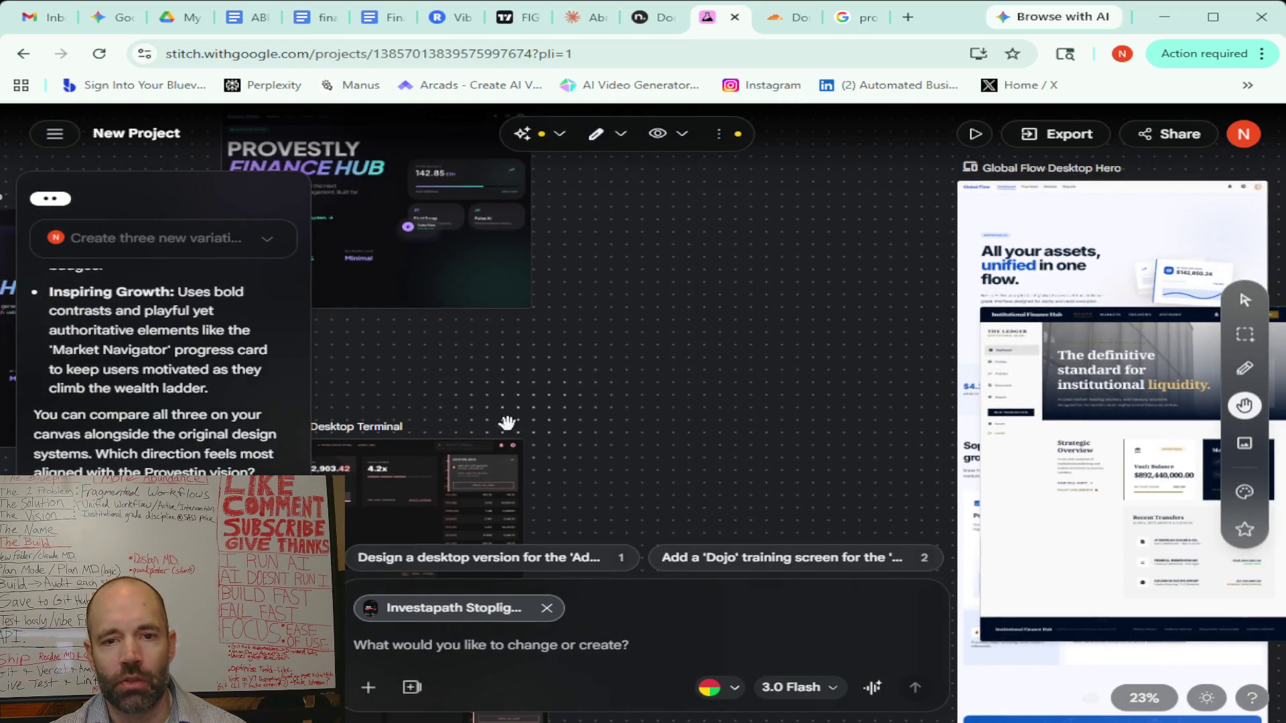
pyautogui.moveTo(470, 369); pyautogui.dragTo(1014, 362)
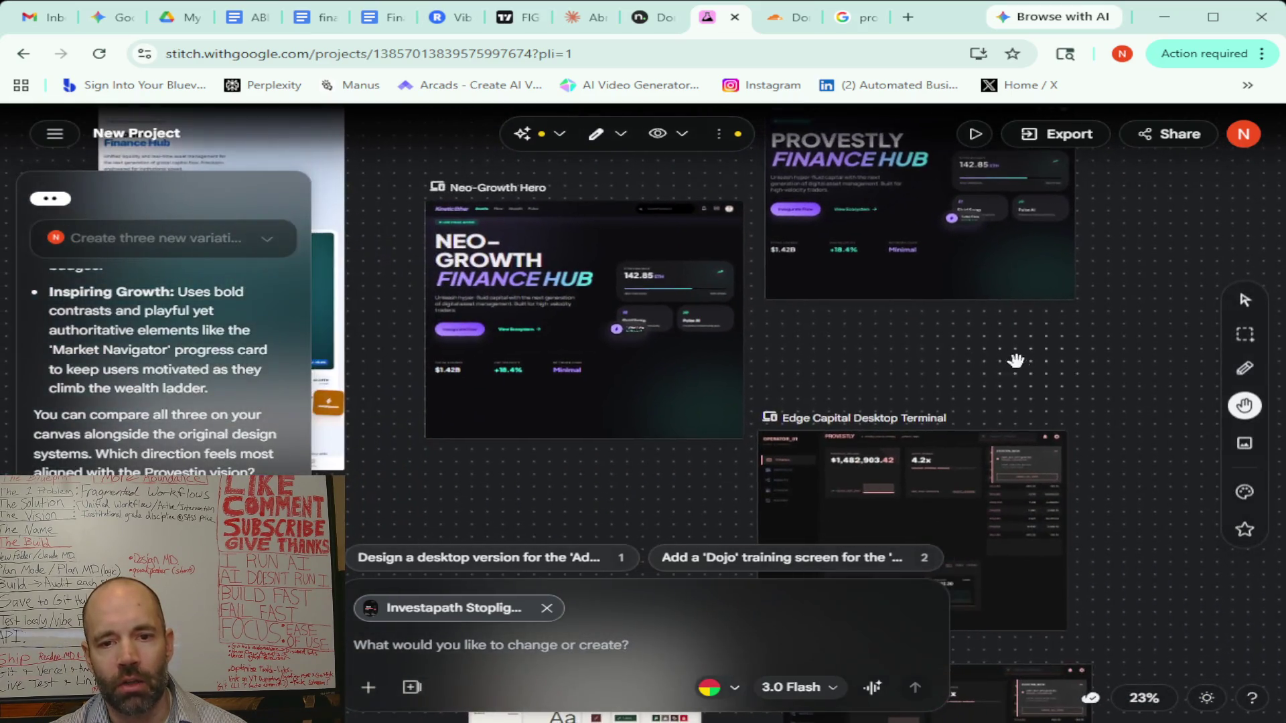
pyautogui.moveTo(539, 530); pyautogui.dragTo(755, 307)
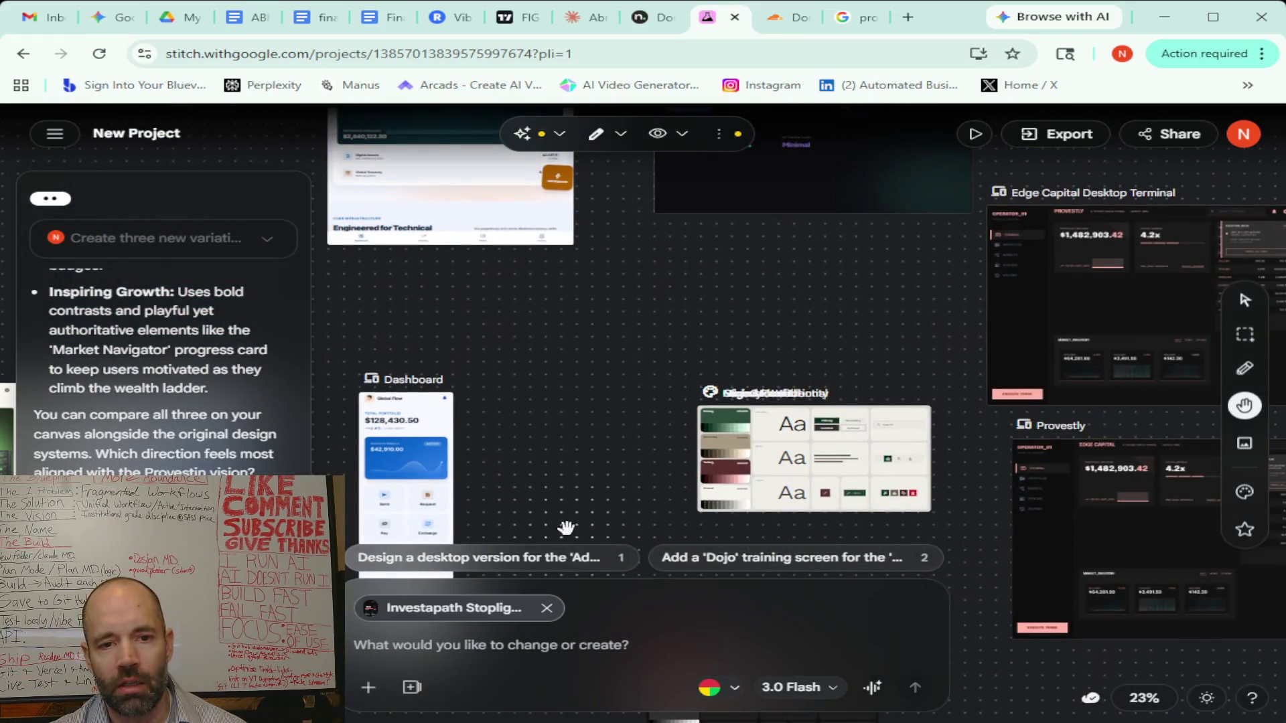
pyautogui.moveTo(492, 402); pyautogui.dragTo(443, 478)
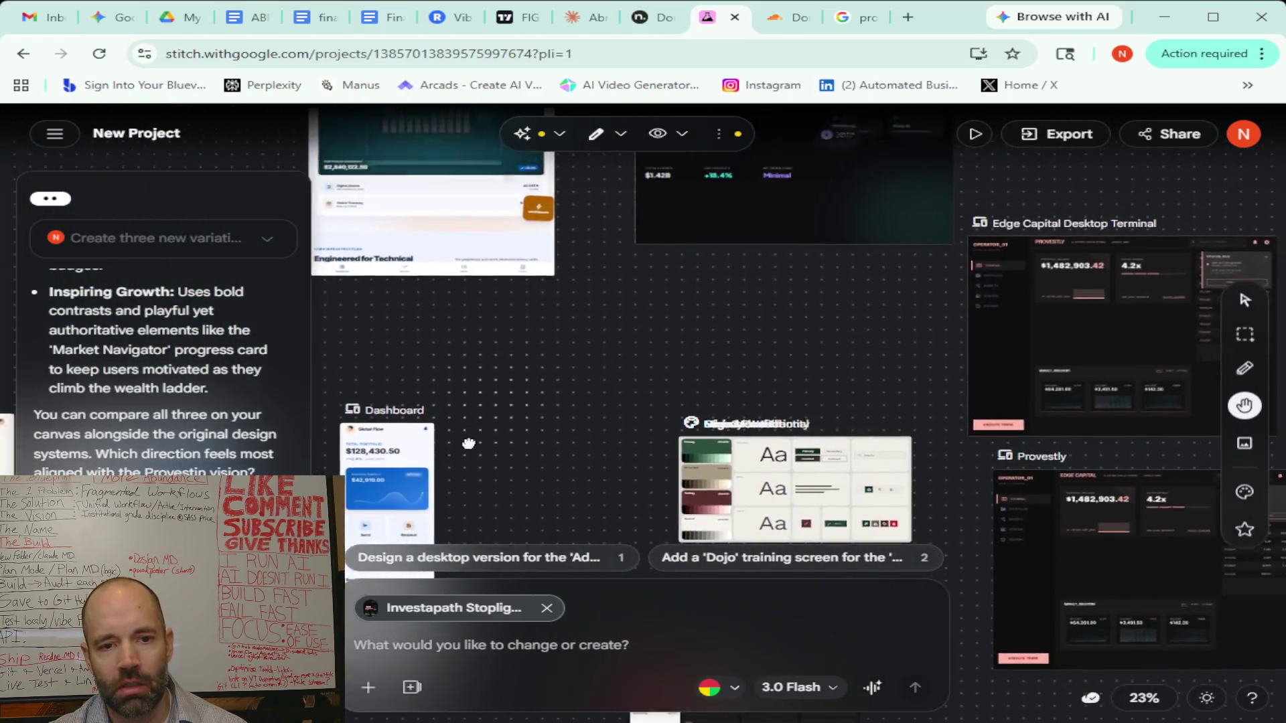
pyautogui.moveTo(548, 261); pyautogui.dragTo(496, 491)
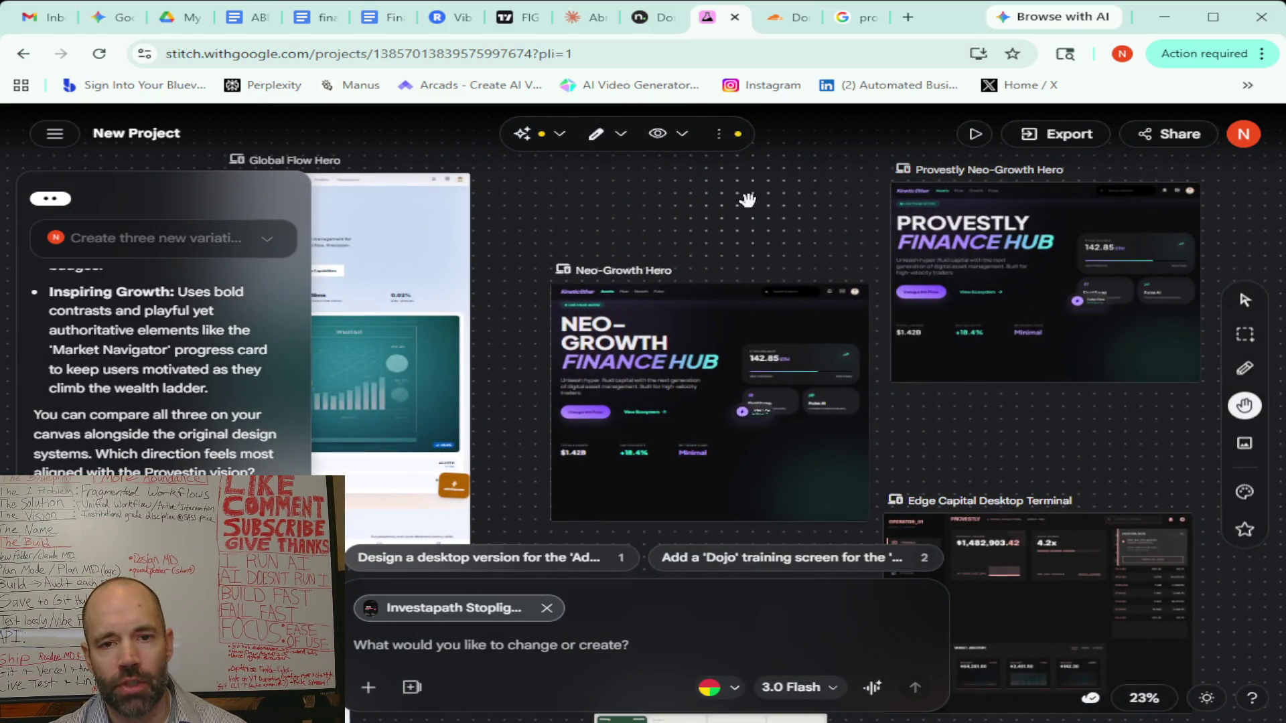
pyautogui.moveTo(741, 201); pyautogui.dragTo(611, 342)
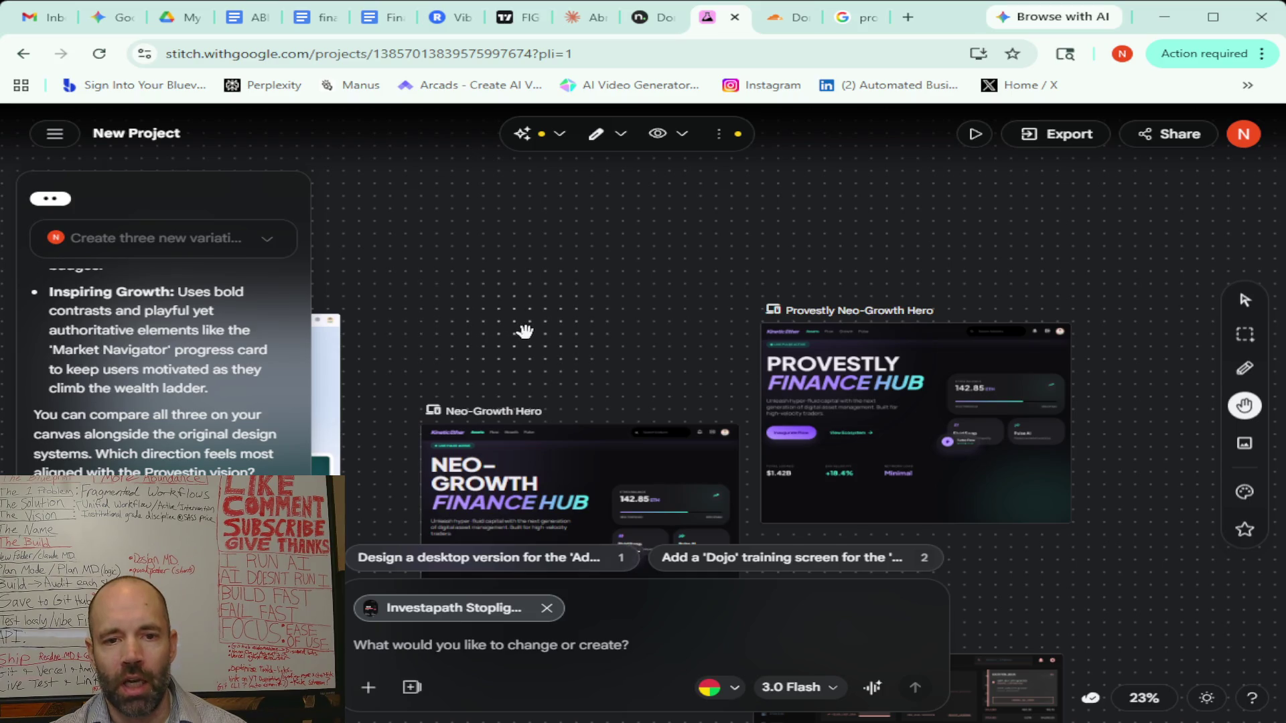
# Pan from the Global Flow Hero past the mobile screens to the Provestly Neo-Growth Hero
pyautogui.moveTo(804, 231); pyautogui.dragTo(350, 377)
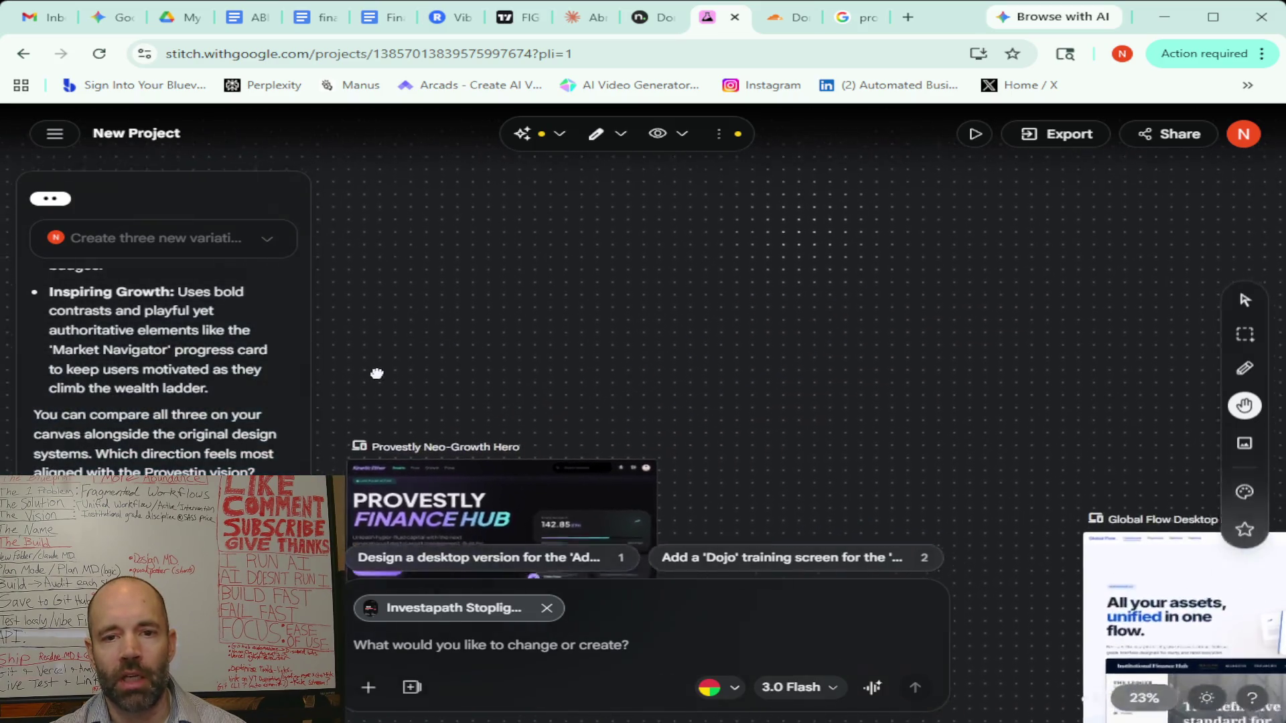
pyautogui.moveTo(586, 418); pyautogui.dragTo(635, 264)
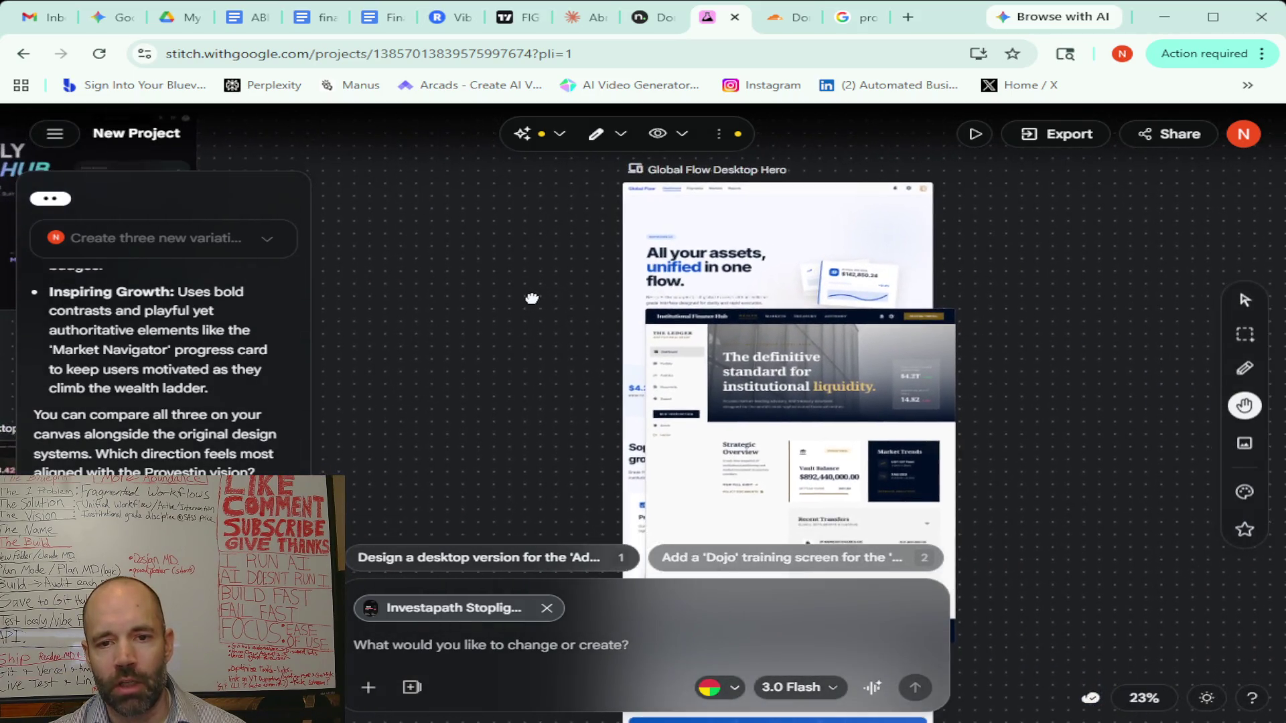
pyautogui.moveTo(942, 501); pyautogui.dragTo(766, 308)
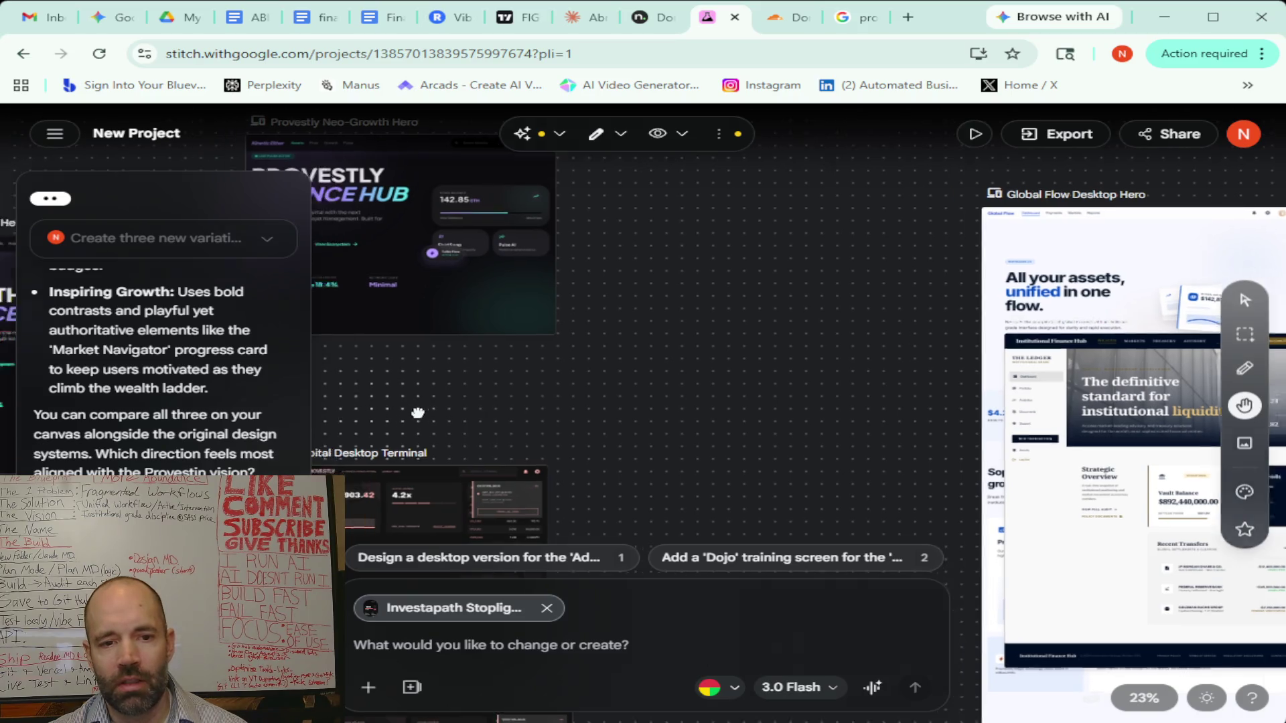
pyautogui.moveTo(376, 416); pyautogui.dragTo(923, 350)
pyautogui.moveTo(508, 489); pyautogui.dragTo(910, 247)
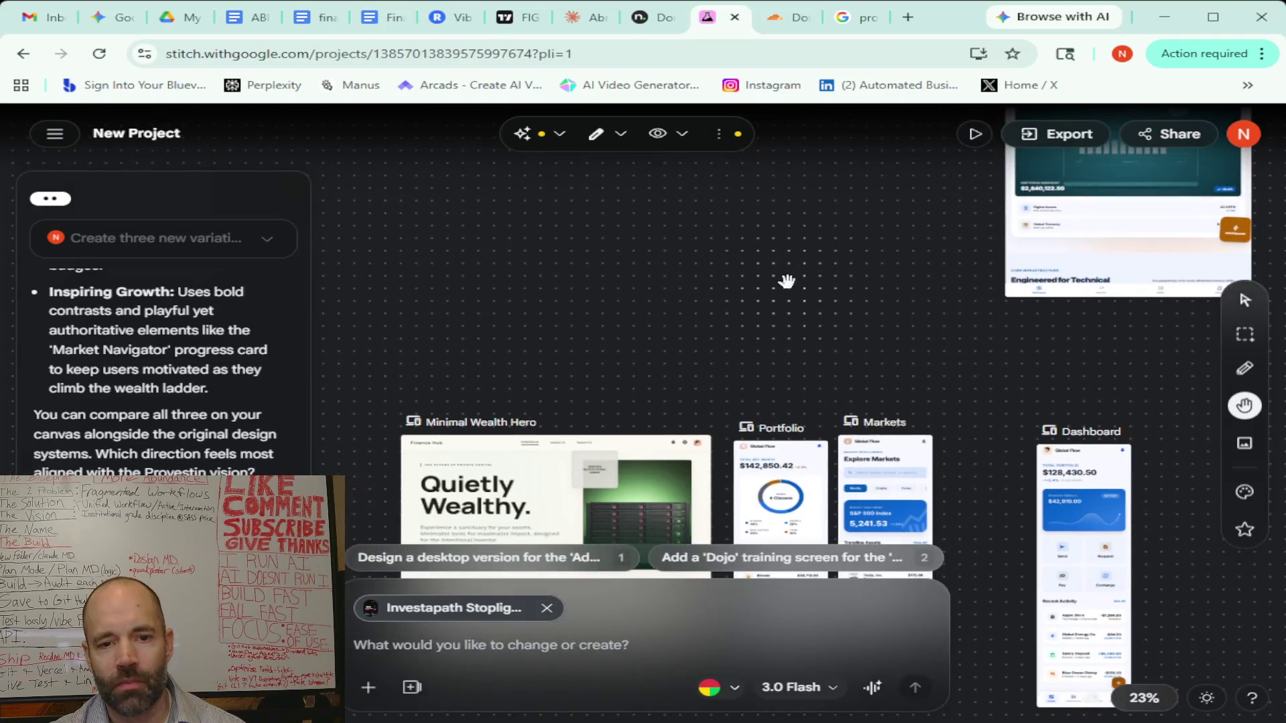
pyautogui.moveTo(781, 252); pyautogui.dragTo(472, 526)
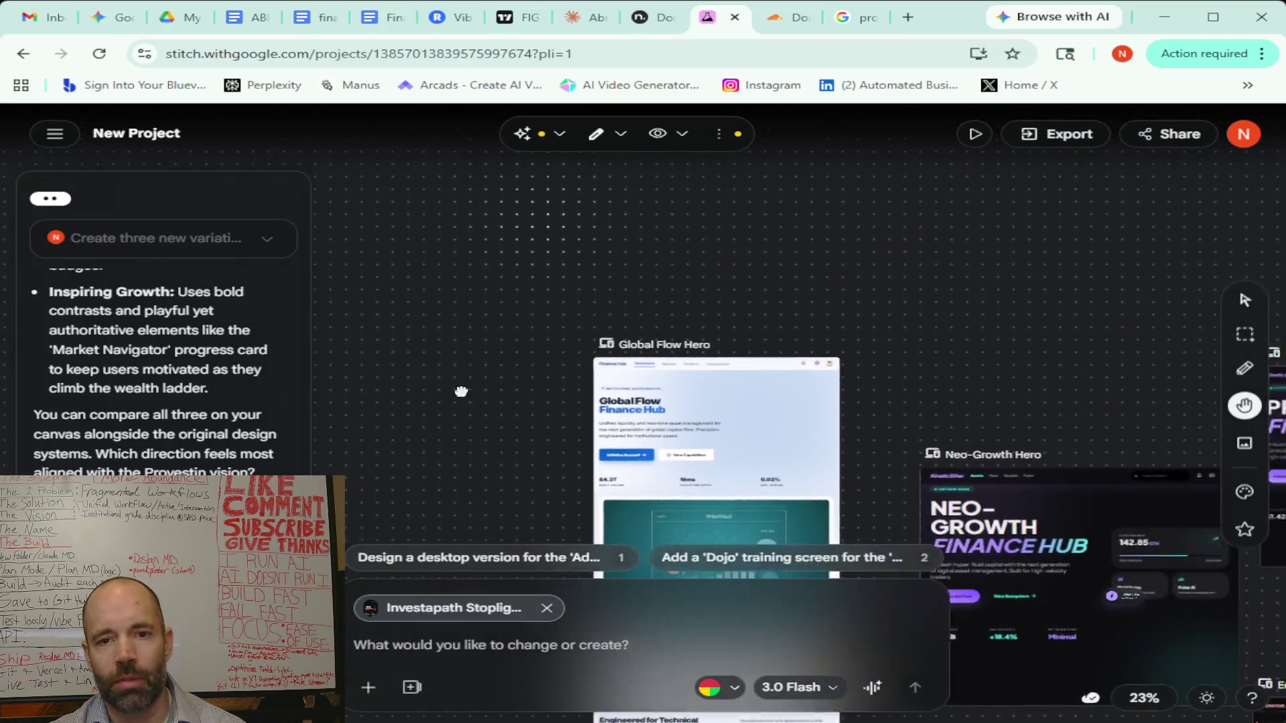
pyautogui.moveTo(541, 218); pyautogui.dragTo(439, 489)
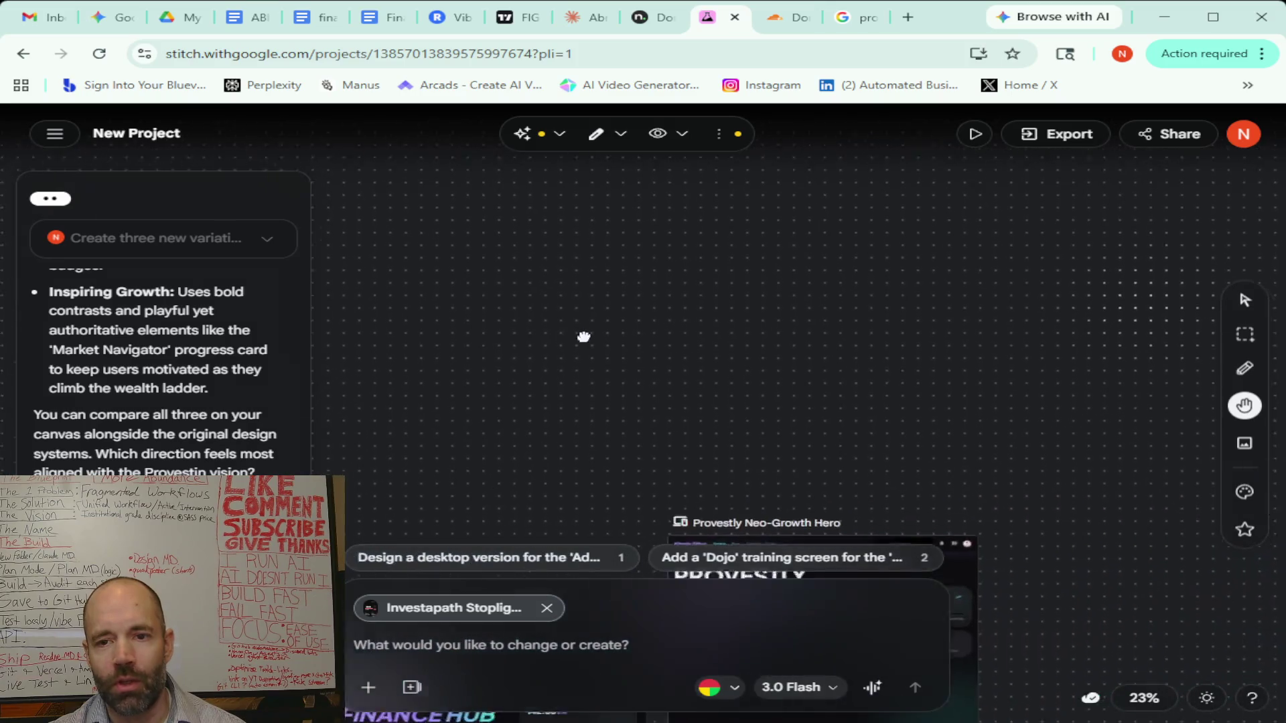
pyautogui.moveTo(970, 391)
pyautogui.mouseDown()
pyautogui.moveTo(924, 295)
pyautogui.moveTo(844, 233)
pyautogui.mouseUp()
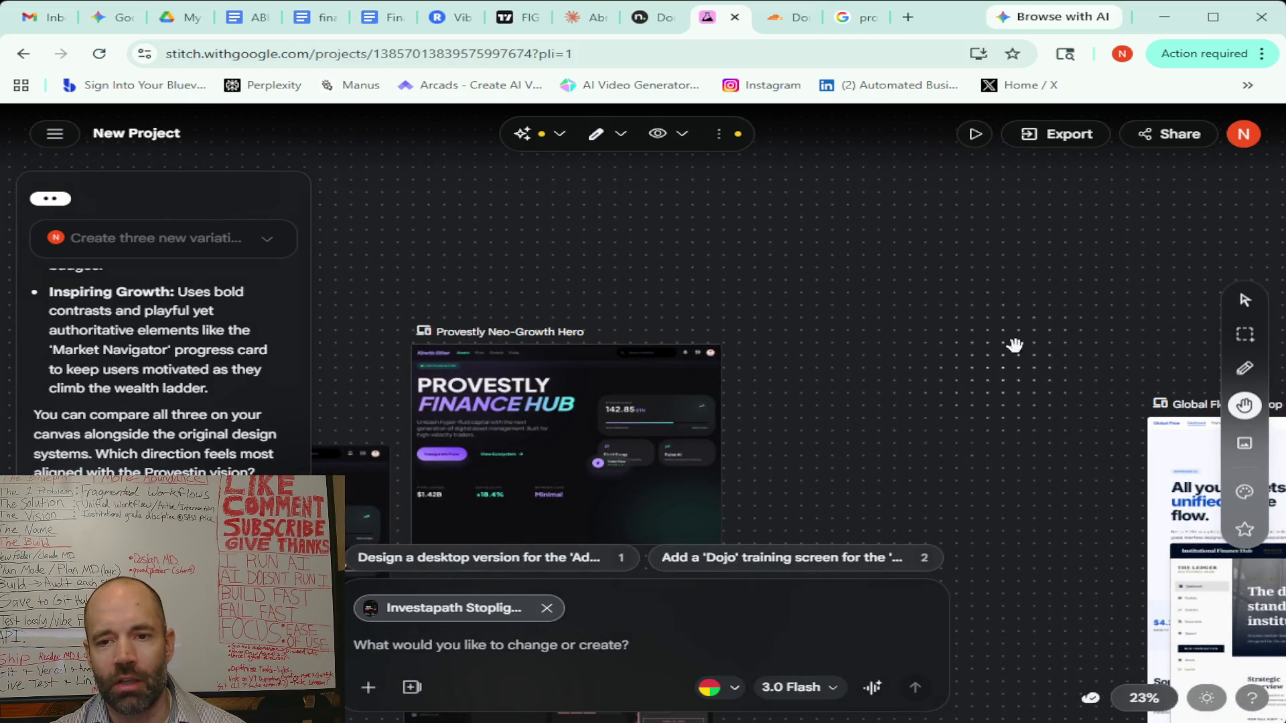
pyautogui.moveTo(1015, 346)
pyautogui.mouseDown()
pyautogui.moveTo(975, 311)
pyautogui.moveTo(811, 422)
pyautogui.moveTo(794, 418)
pyautogui.moveTo(1106, 230)
pyautogui.mouseUp()
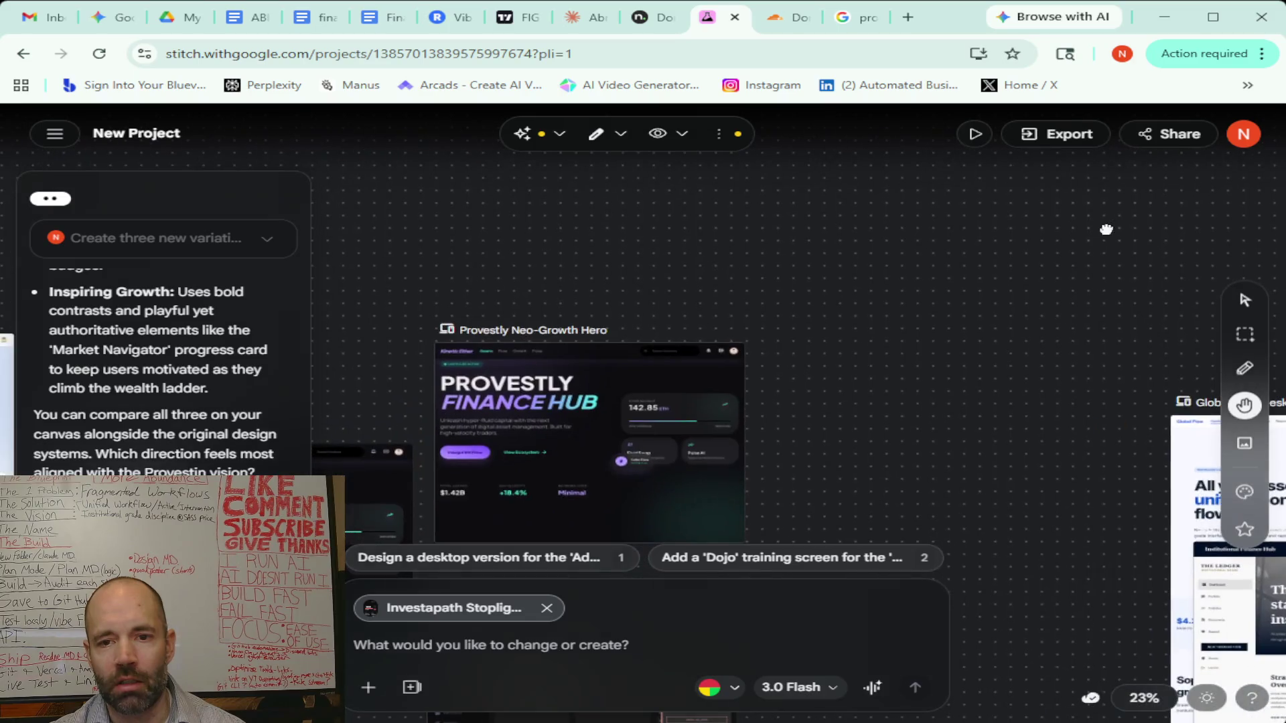
pyautogui.scroll(-3, 883, 281)
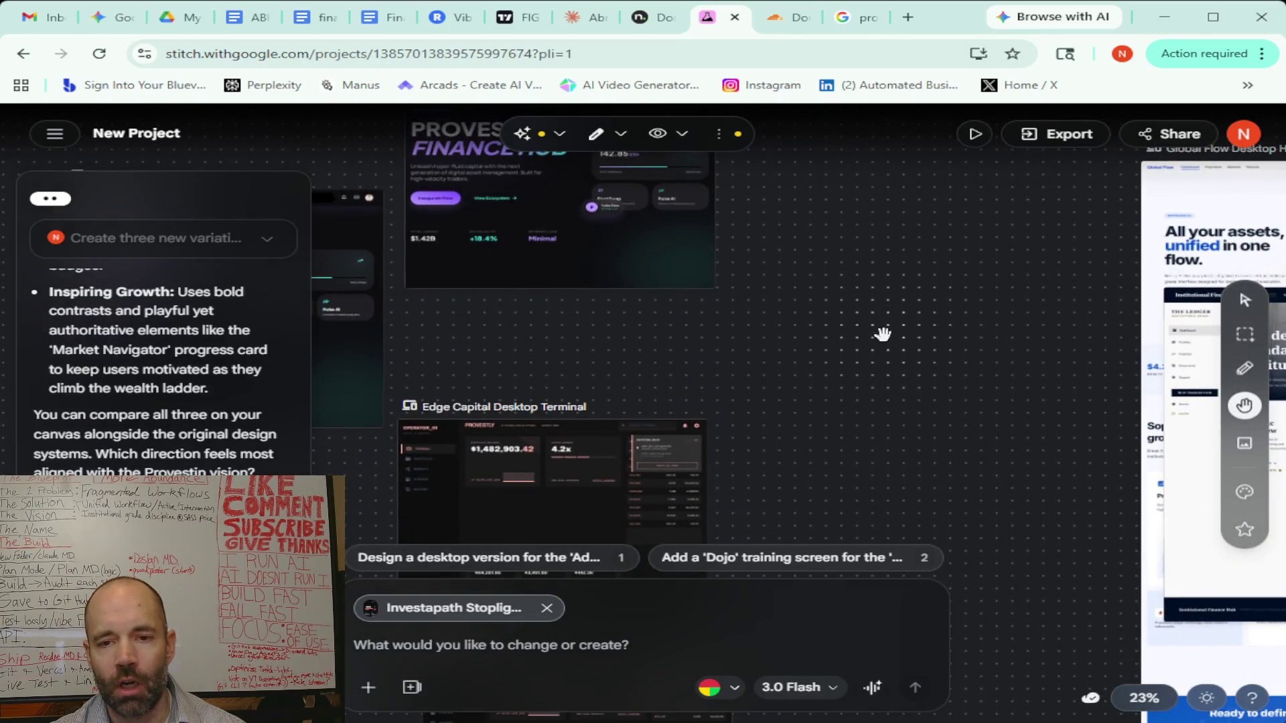
# Pan over the Edge Capital terminal and design-system card, ending on the Global Flow Desktop Hero
pyautogui.moveTo(500, 369); pyautogui.dragTo(968, 267)
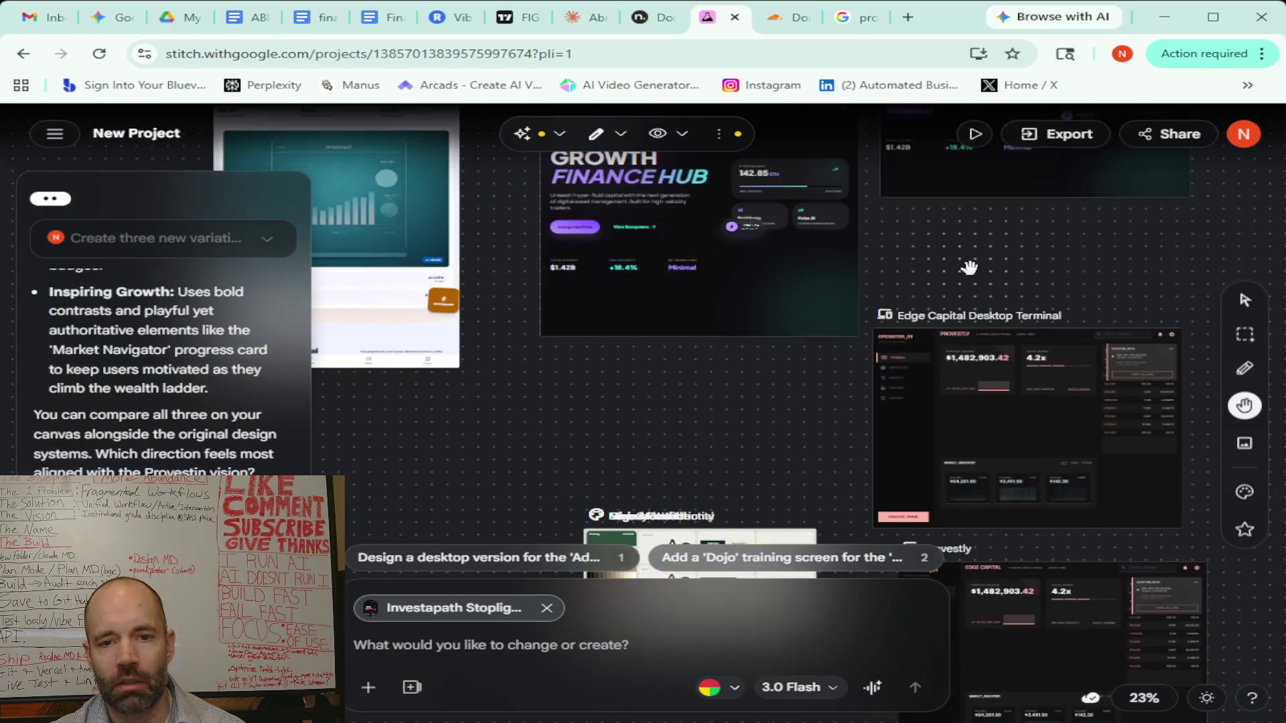
pyautogui.moveTo(505, 444); pyautogui.dragTo(541, 293)
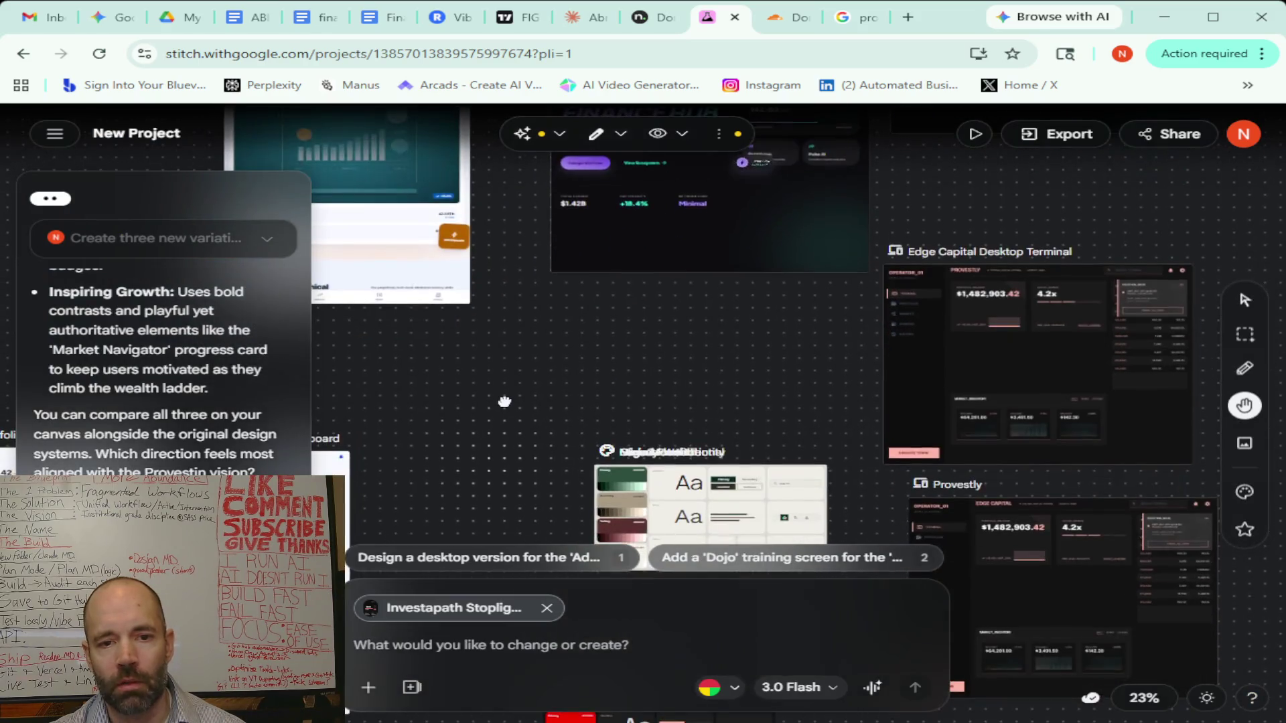
pyautogui.scroll(-3, 849, 278)
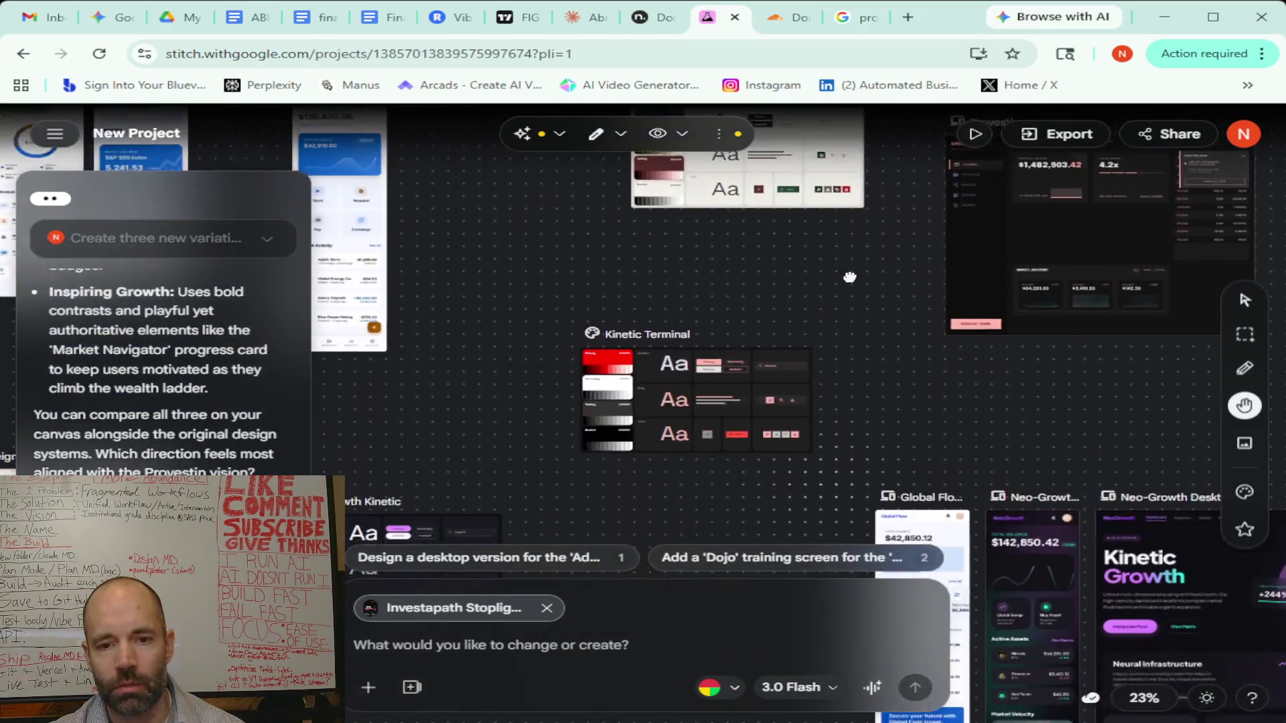
pyautogui.moveTo(774, 265); pyautogui.dragTo(463, 250)
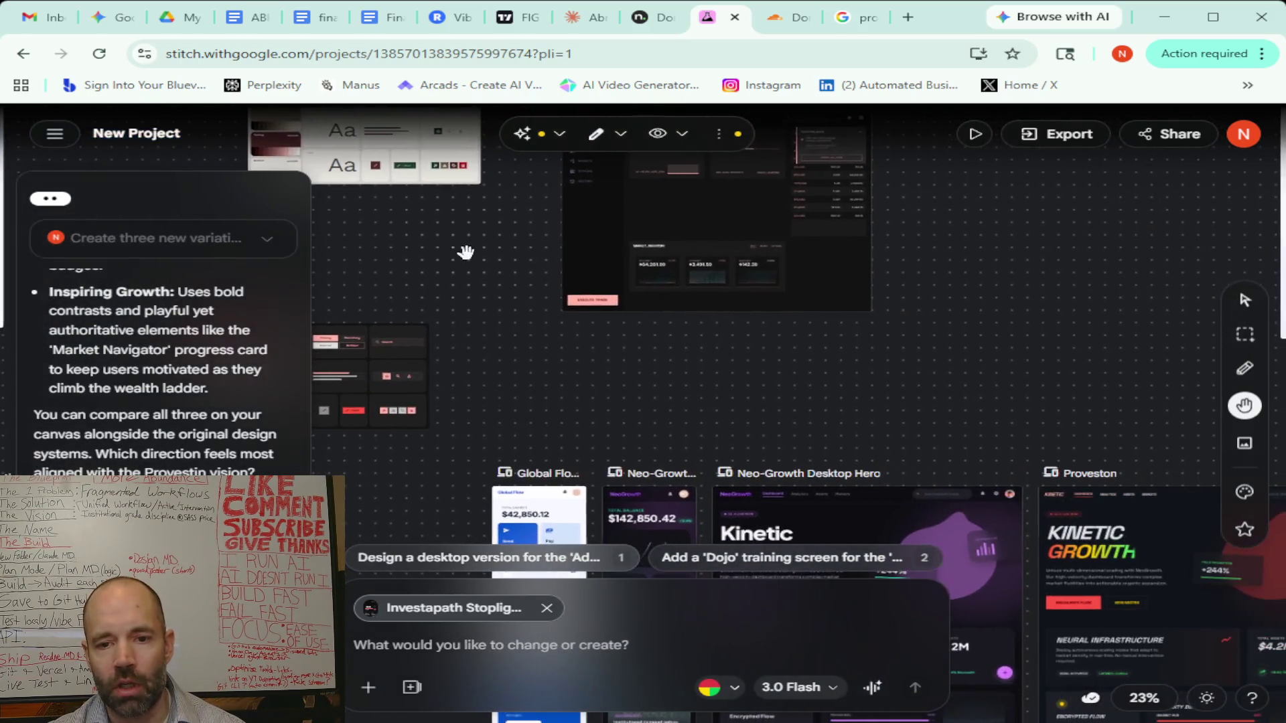
pyautogui.moveTo(990, 292)
pyautogui.mouseDown()
pyautogui.moveTo(962, 326)
pyautogui.moveTo(644, 275)
pyautogui.mouseUp()
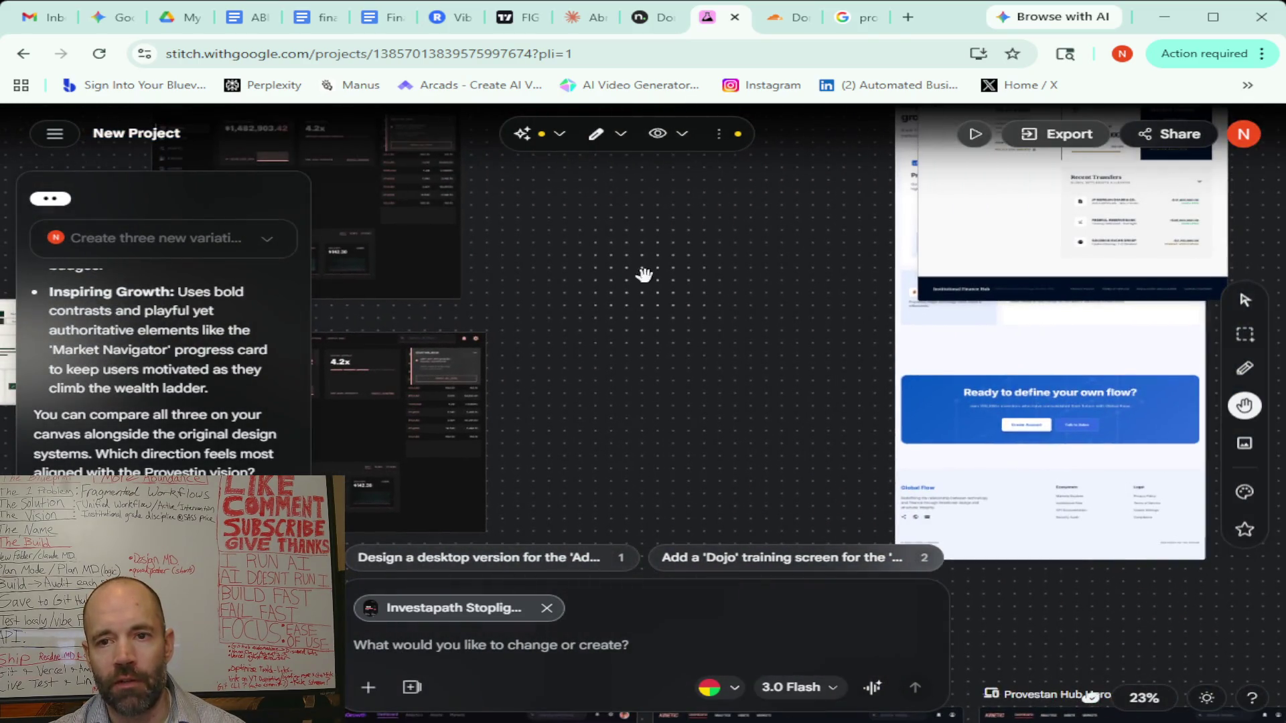
pyautogui.moveTo(814, 236)
pyautogui.mouseDown()
pyautogui.moveTo(543, 509)
pyautogui.moveTo(527, 255)
pyautogui.mouseUp()
# Pan to the Provestan Hub Hero, then to the Investapath Desktop Journey Dashboard and mobile screens
pyautogui.moveTo(549, 426)
pyautogui.mouseDown()
pyautogui.moveTo(783, 282)
pyautogui.moveTo(673, 259)
pyautogui.moveTo(695, 183)
pyautogui.mouseUp()
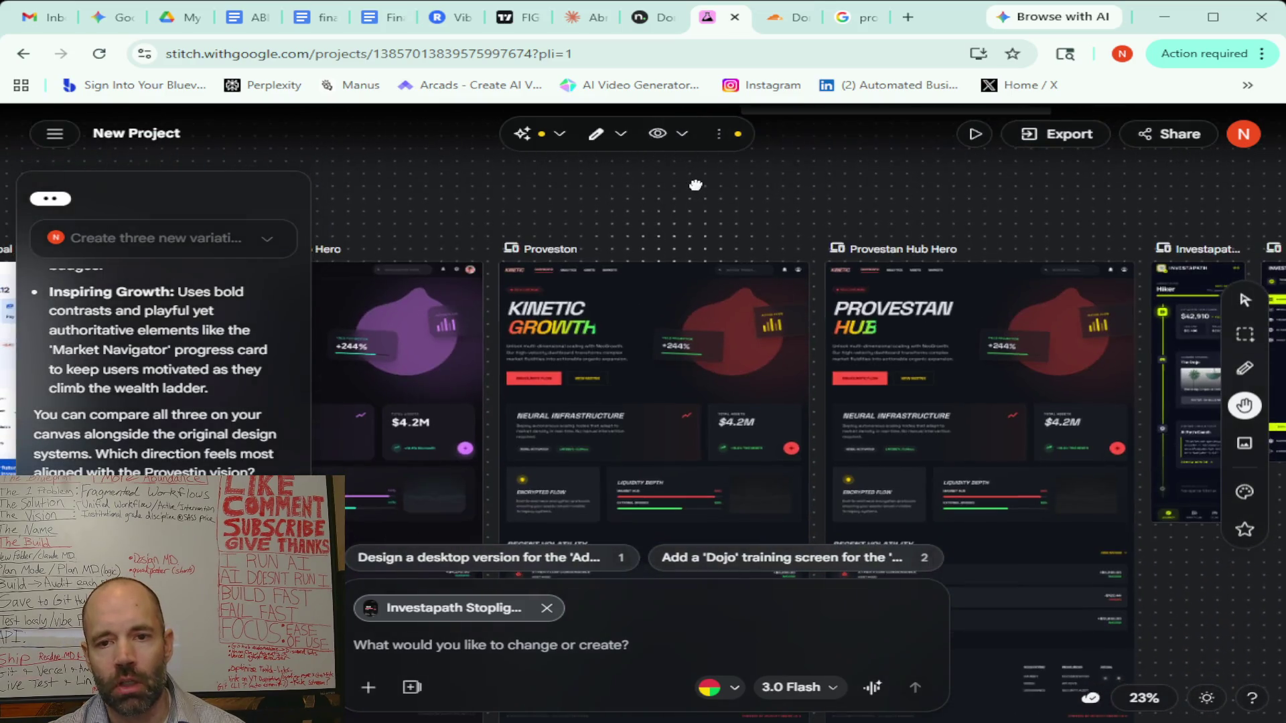
pyautogui.moveTo(1027, 219); pyautogui.dragTo(944, 145)
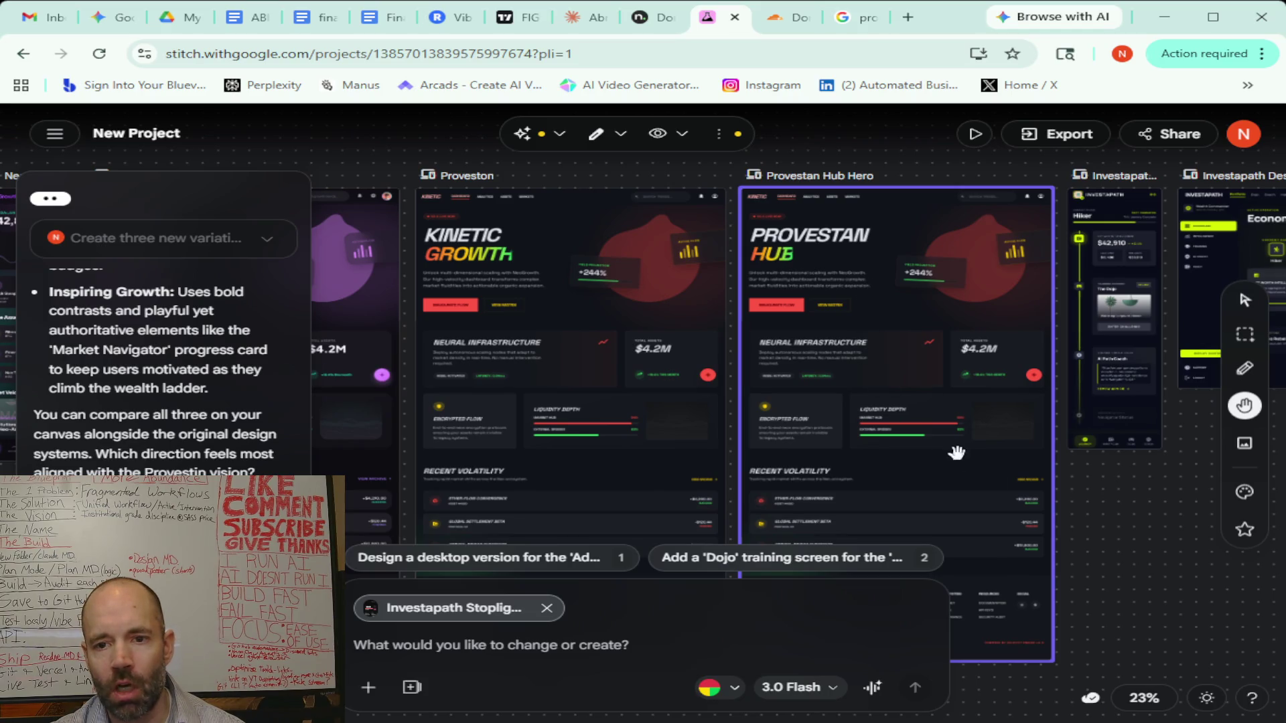
pyautogui.moveTo(1119, 560)
pyautogui.mouseDown()
pyautogui.moveTo(1079, 532)
pyautogui.moveTo(961, 532)
pyautogui.moveTo(832, 553)
pyautogui.moveTo(667, 512)
pyautogui.moveTo(713, 422)
pyautogui.mouseUp()
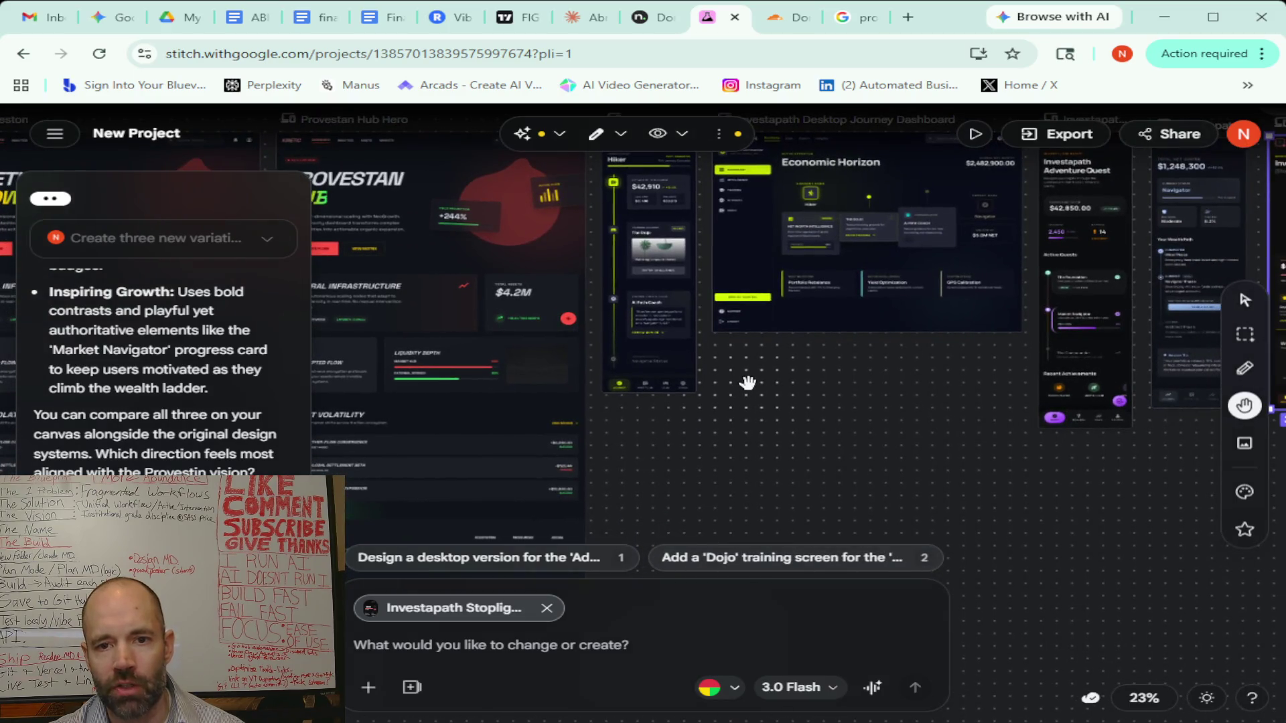
pyautogui.moveTo(753, 362); pyautogui.dragTo(774, 554)
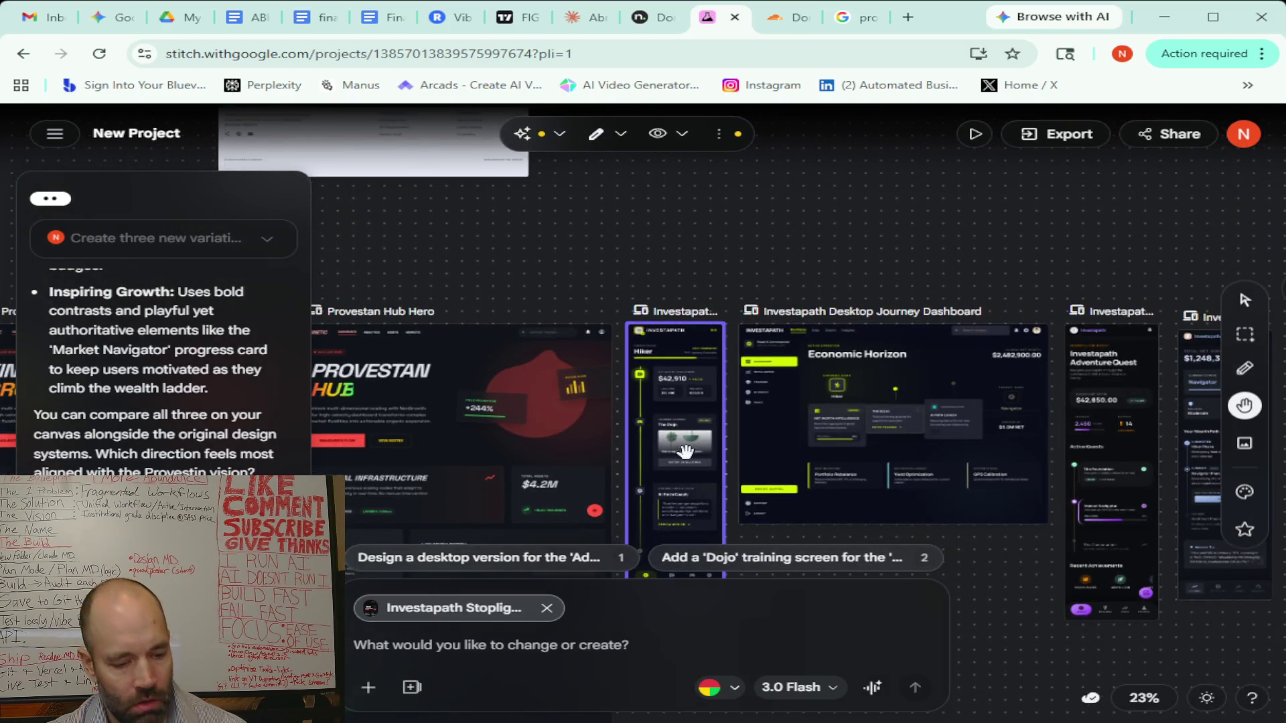
pyautogui.scroll(3, 683, 450)
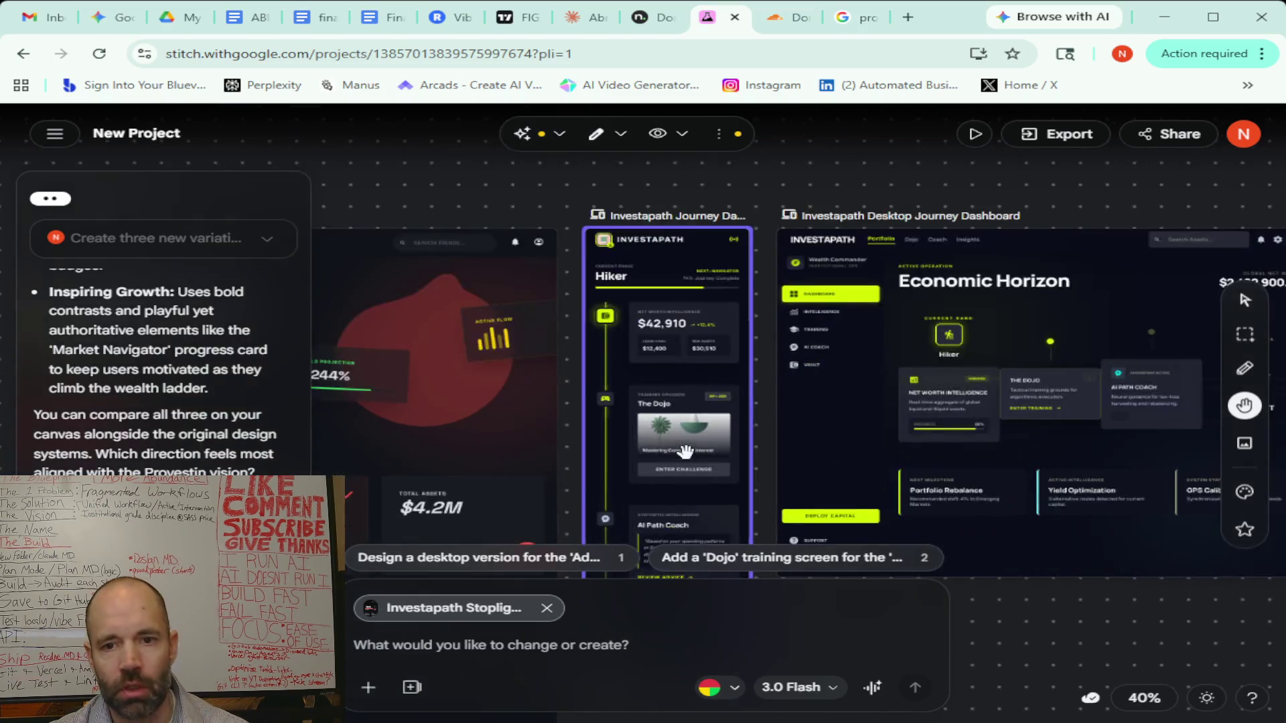
pyautogui.scroll(3, 683, 450)
pyautogui.moveTo(811, 292); pyautogui.dragTo(822, 409)
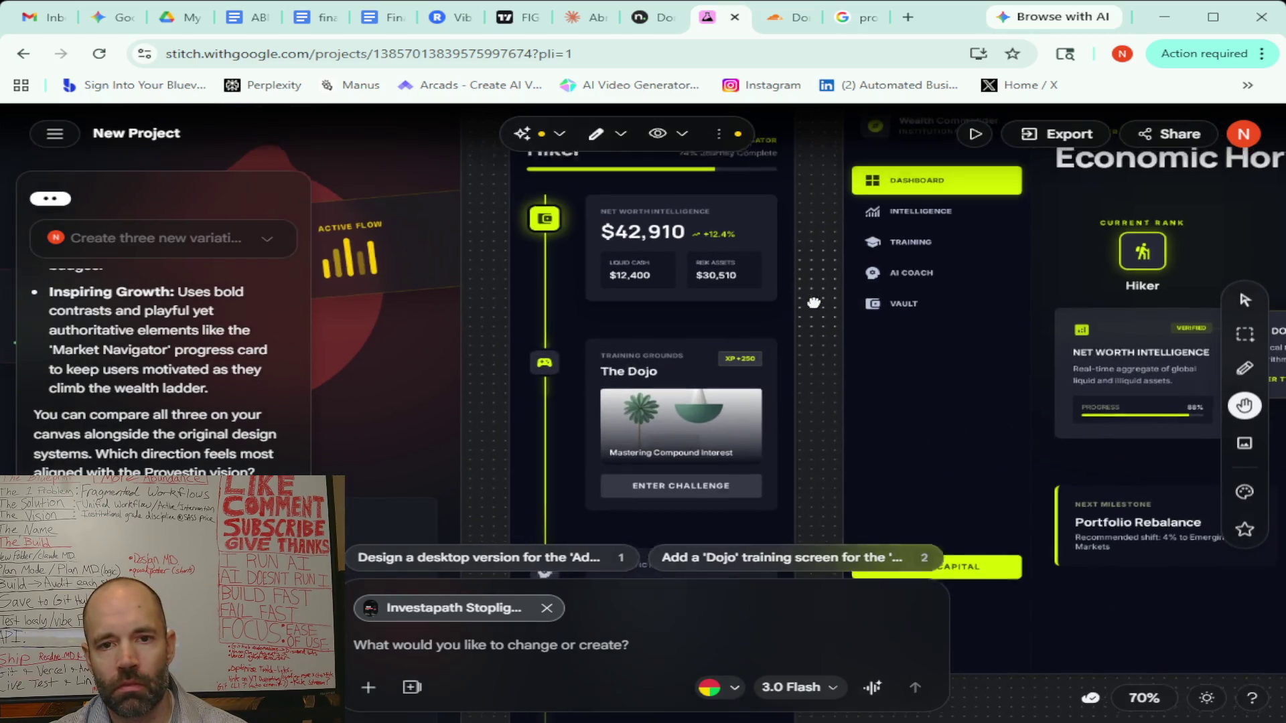
pyautogui.scroll(-3, 821, 408)
pyautogui.scroll(-2, 815, 372)
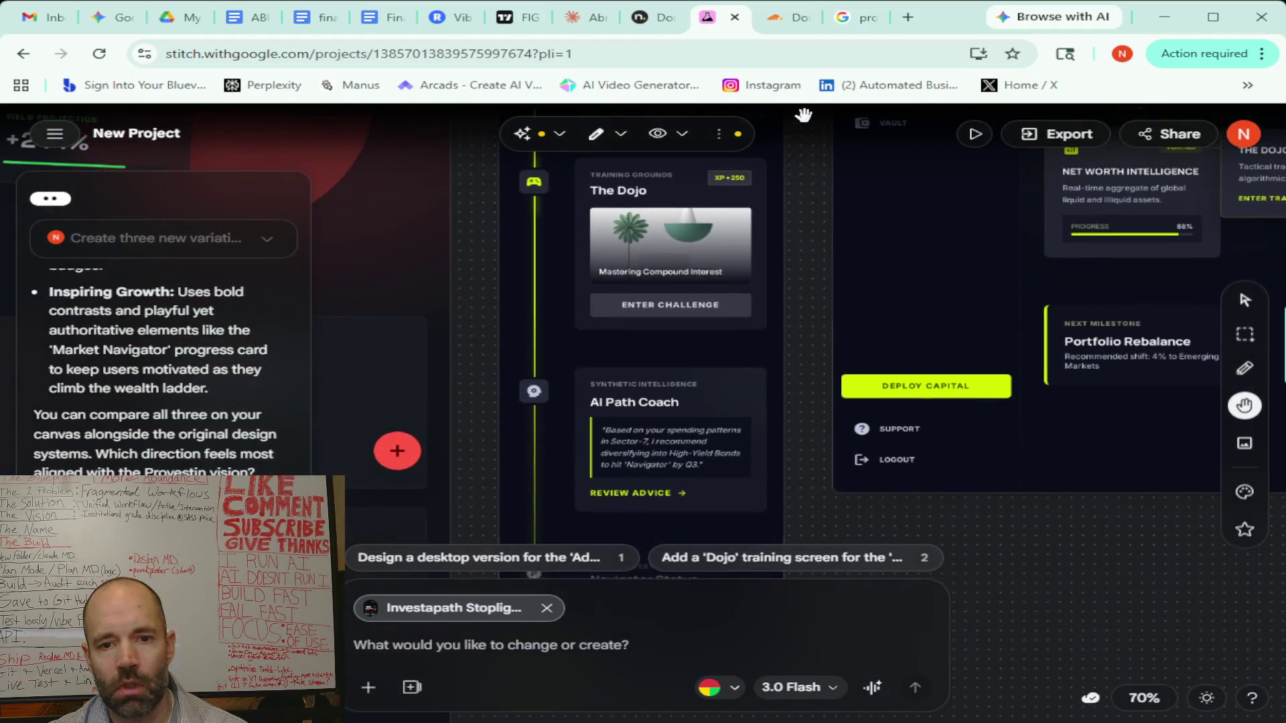
pyautogui.scroll(-2, 814, 302)
pyautogui.scroll(1, 817, 252)
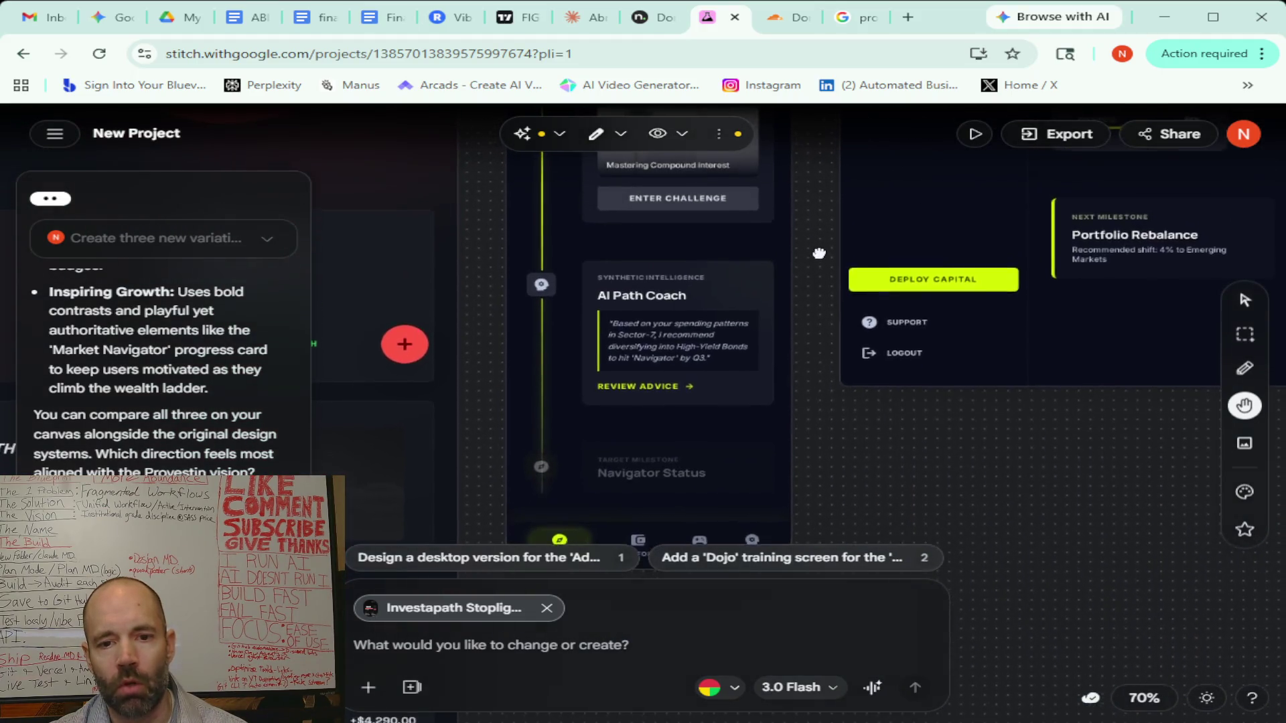
pyautogui.scroll(2, 709, 414)
pyautogui.scroll(2, 709, 415)
pyautogui.hscroll(3, 684, 242)
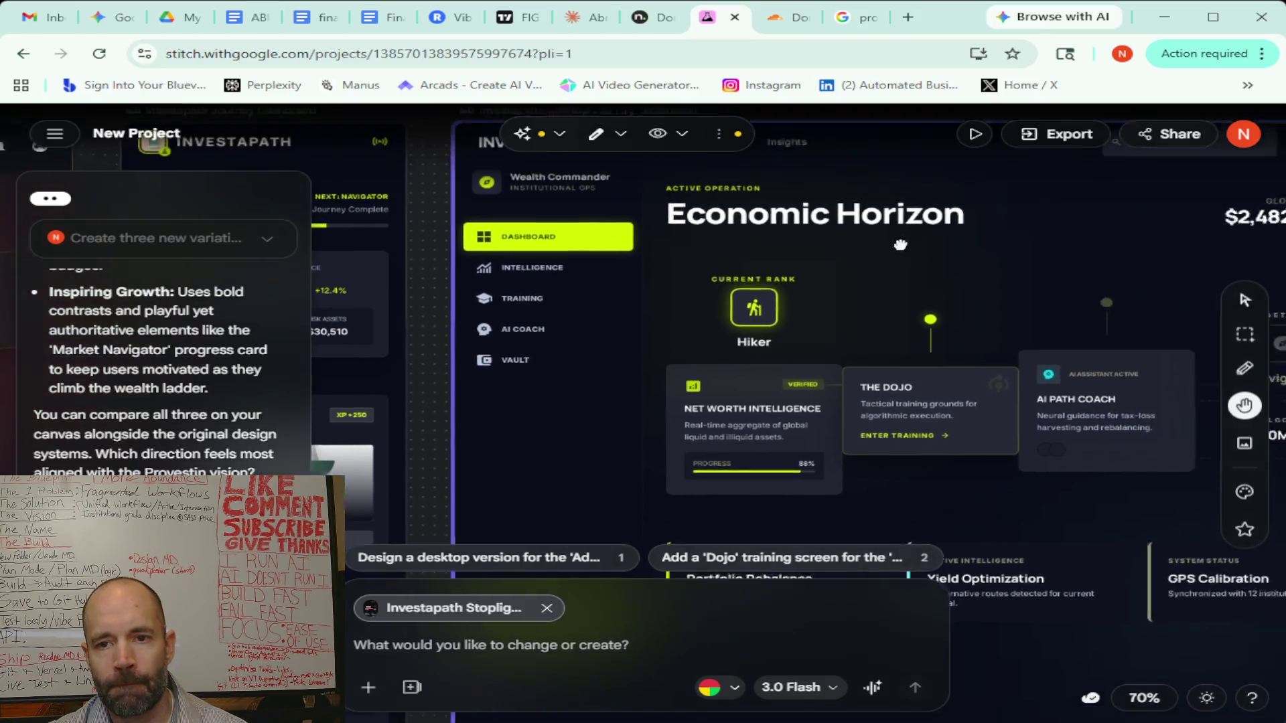
pyautogui.hscroll(3, 683, 243)
pyautogui.scroll(-2, 751, 259)
pyautogui.scroll(-2, 748, 260)
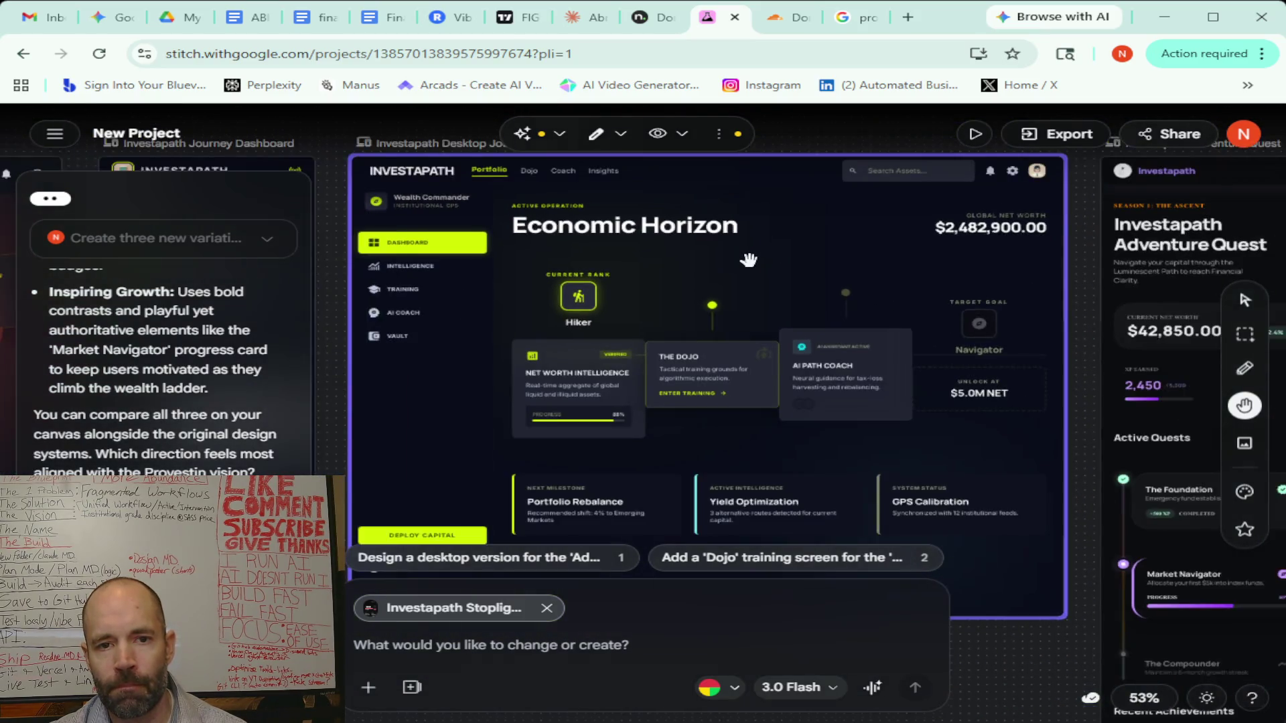
pyautogui.scroll(-2, 749, 260)
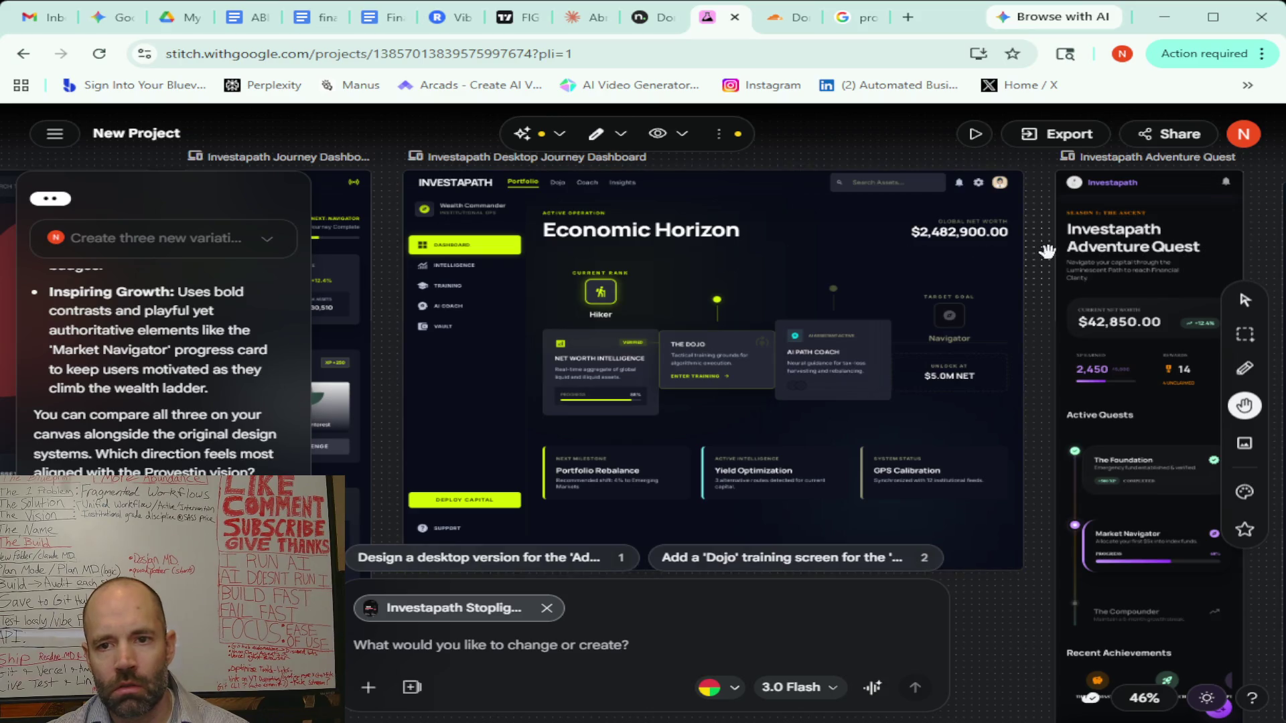
pyautogui.scroll(-1, 1035, 257)
pyautogui.scroll(-1, 1035, 257)
pyautogui.scroll(2, 1034, 258)
pyautogui.scroll(1, 1035, 257)
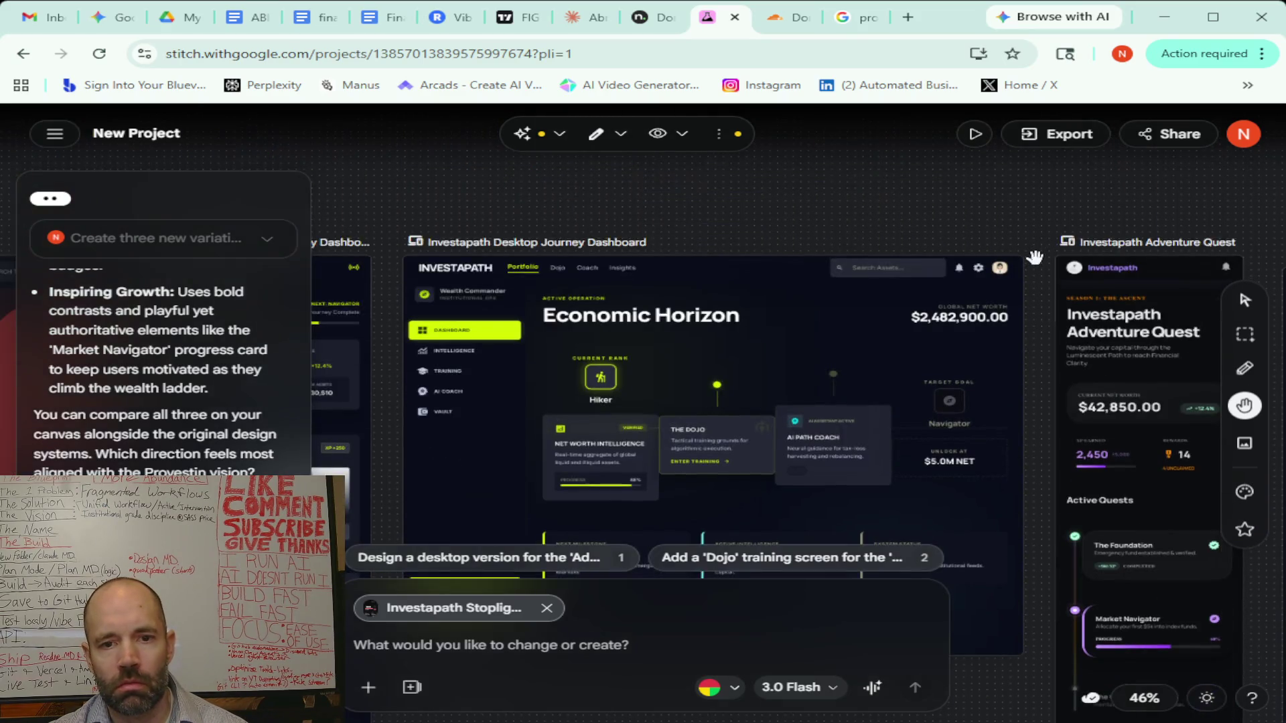
pyautogui.scroll(-2, 1034, 258)
pyautogui.scroll(2, 1034, 258)
pyautogui.scroll(-1, 1034, 258)
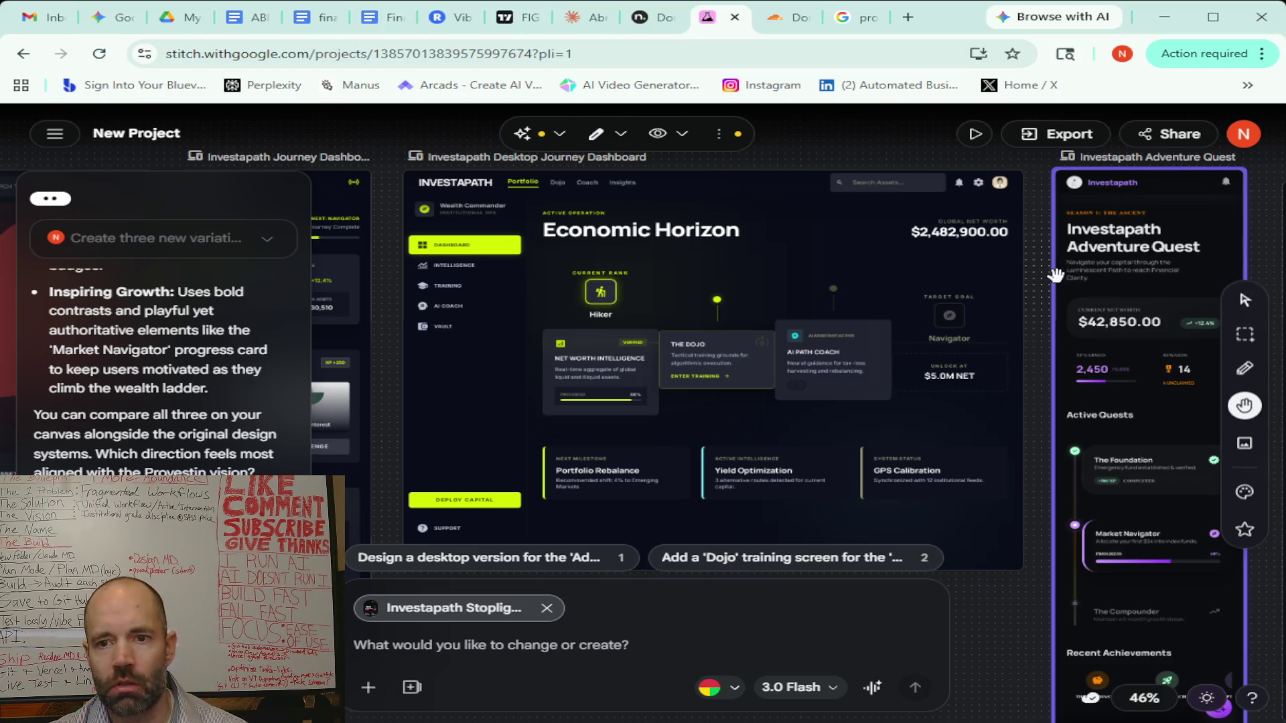
pyautogui.hscroll(3, 1040, 281)
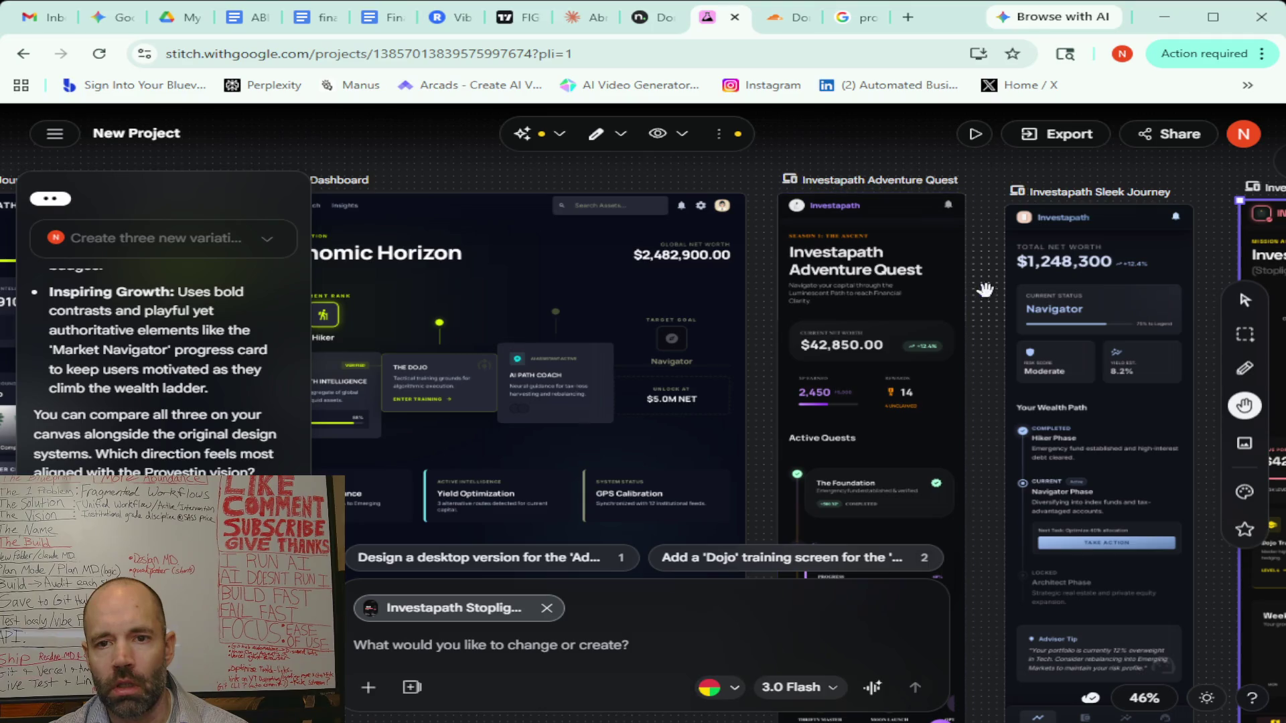
pyautogui.hscroll(3, 973, 289)
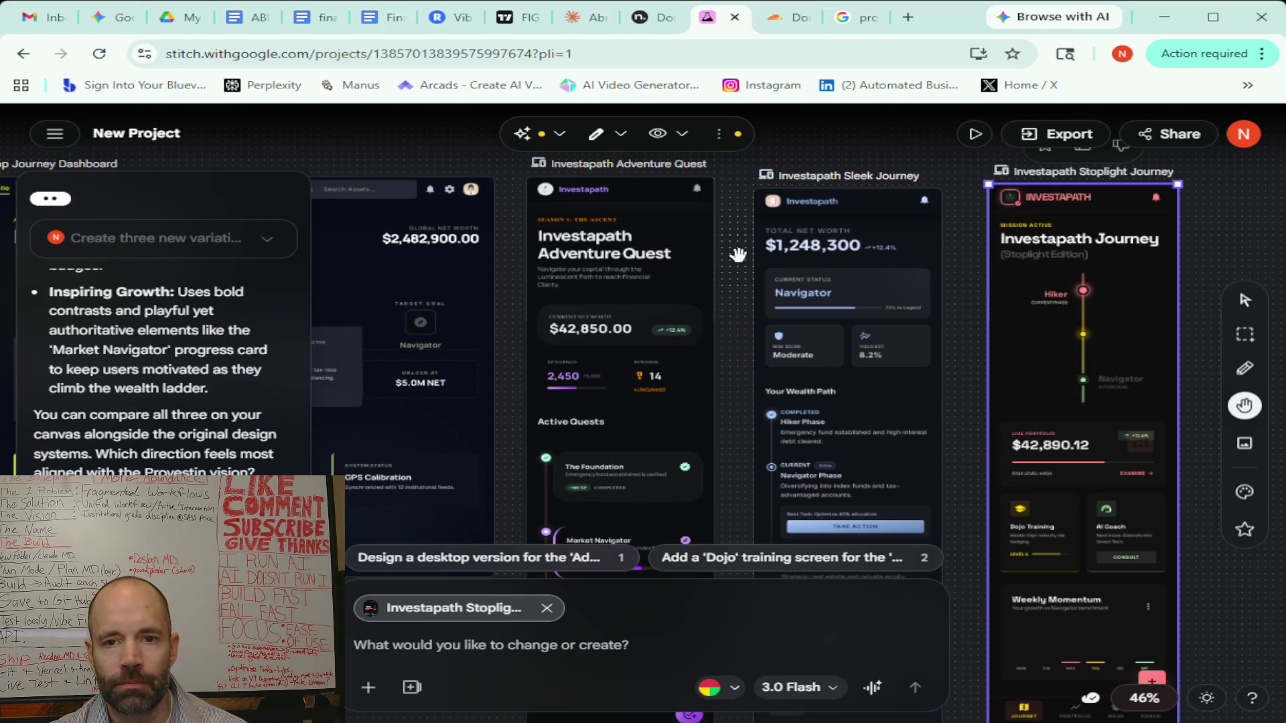
pyautogui.moveTo(737, 255); pyautogui.dragTo(648, 233)
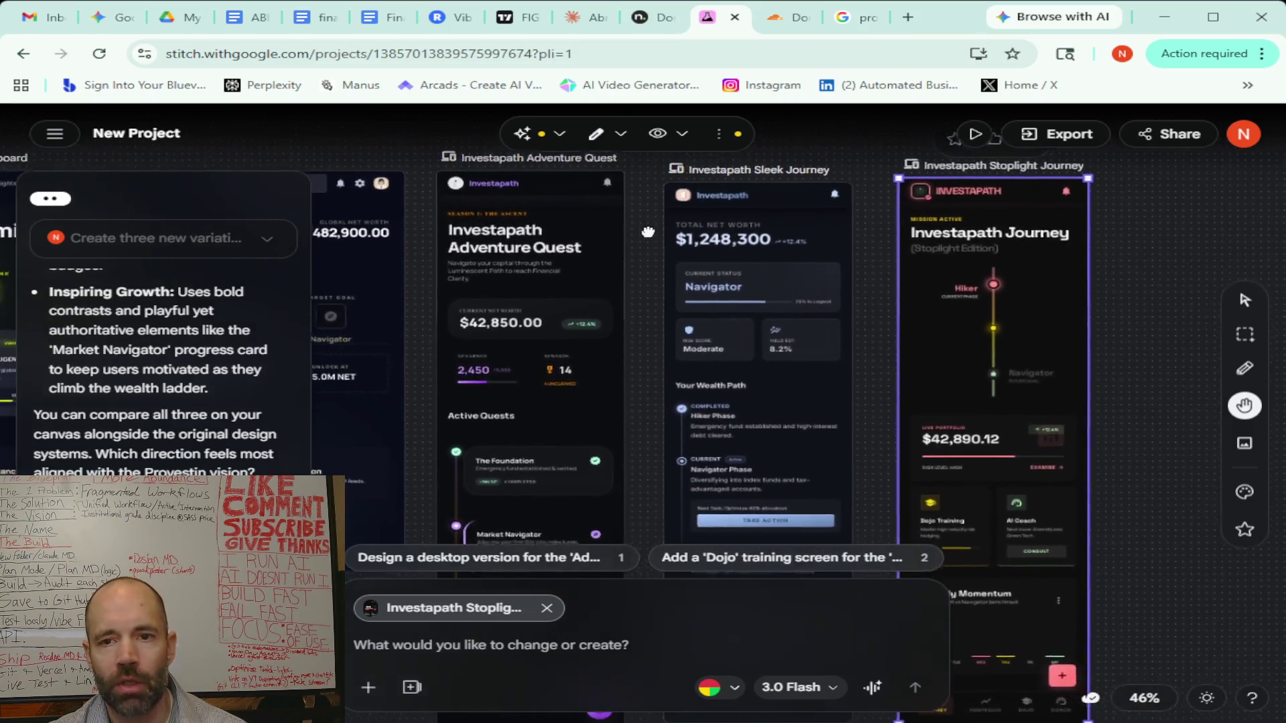
pyautogui.scroll(-2, 649, 231)
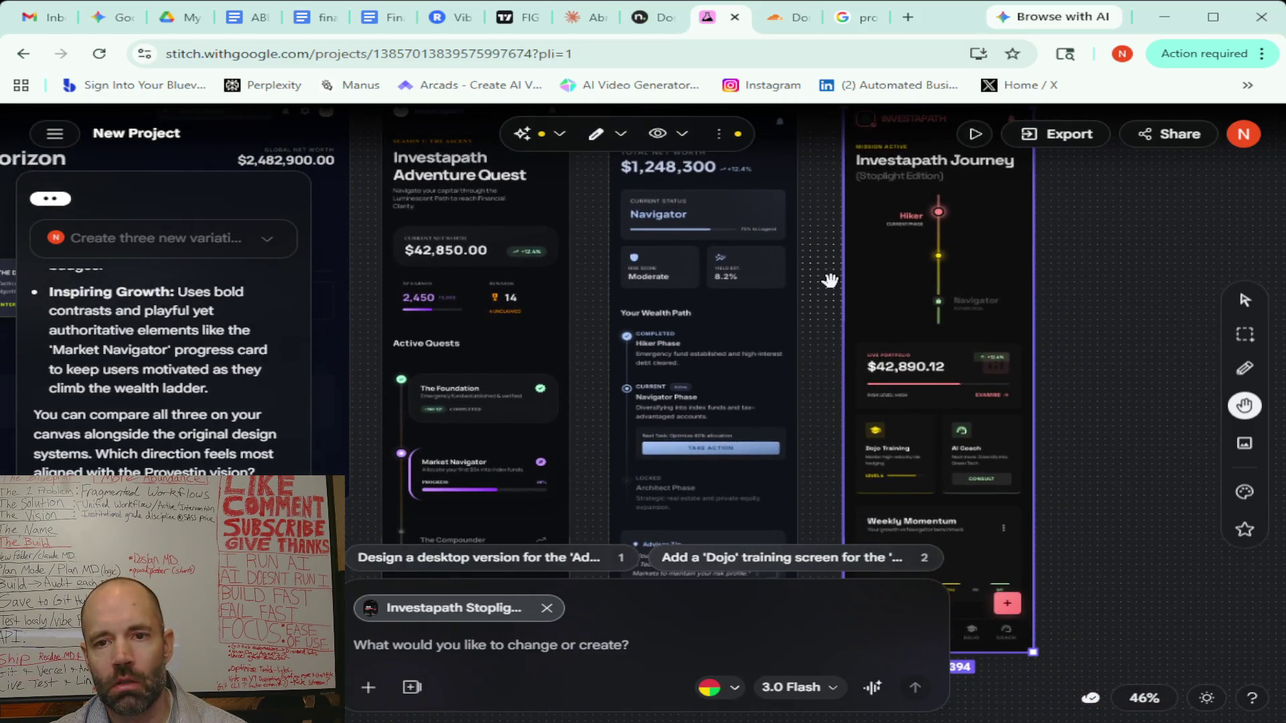
pyautogui.scroll(3, 829, 280)
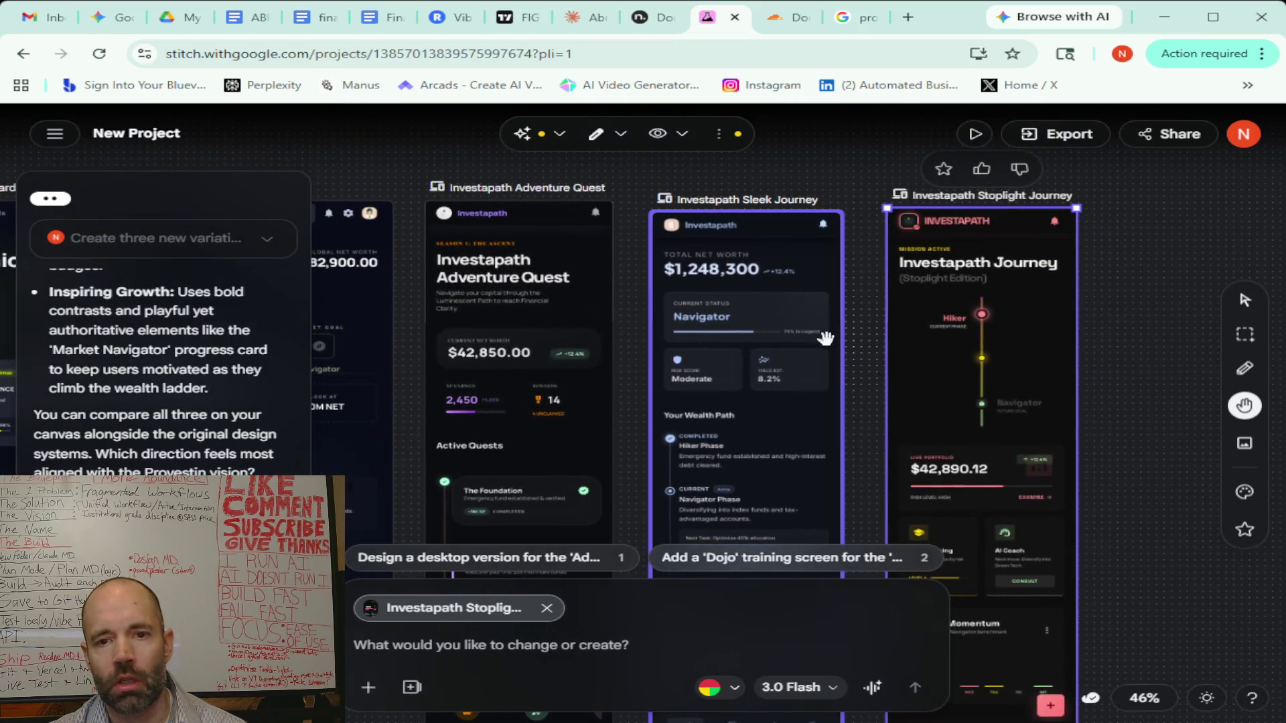
pyautogui.moveTo(855, 292); pyautogui.dragTo(1198, 153)
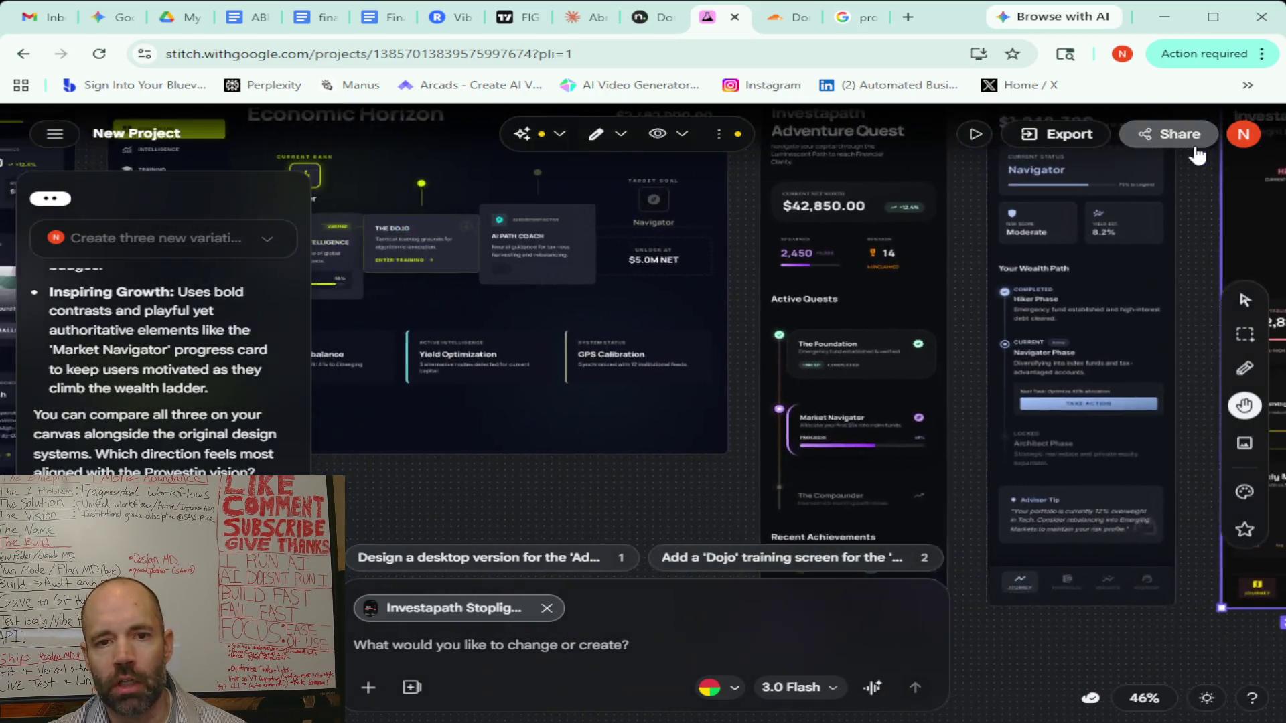
pyautogui.hscroll(-5, 703, 251)
pyautogui.scroll(1, 603, 265)
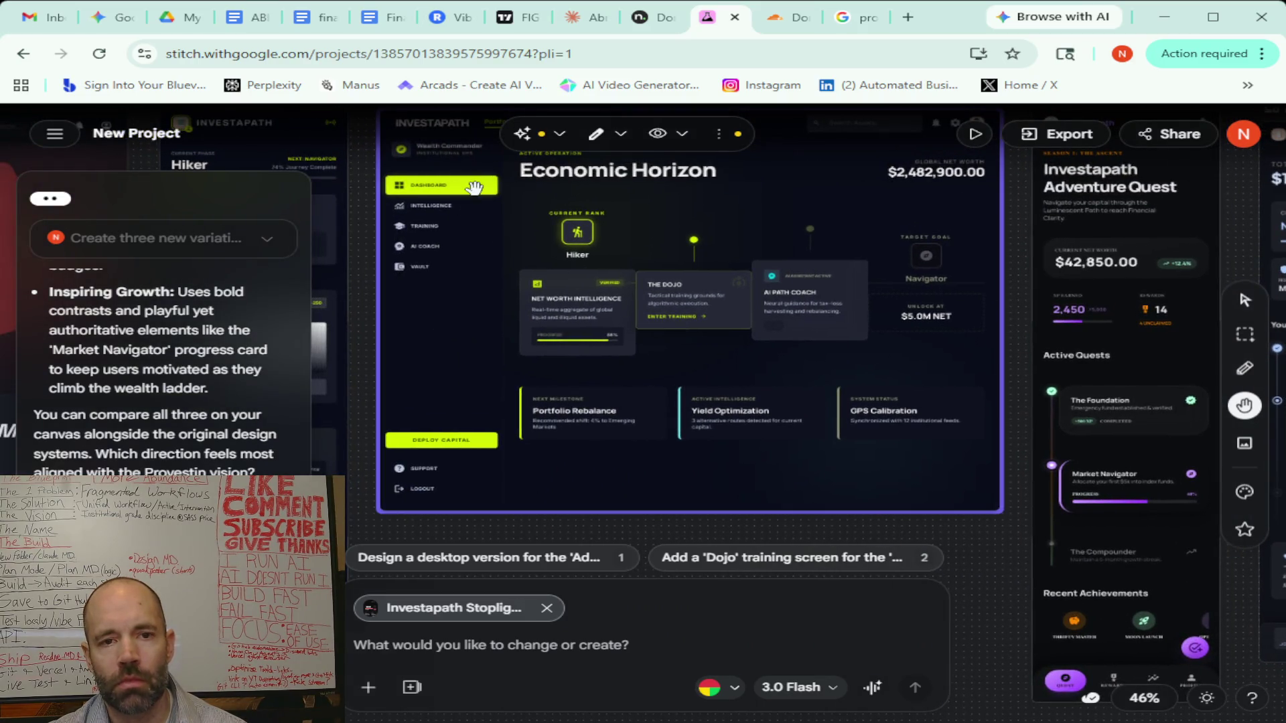
pyautogui.scroll(2, 1009, 312)
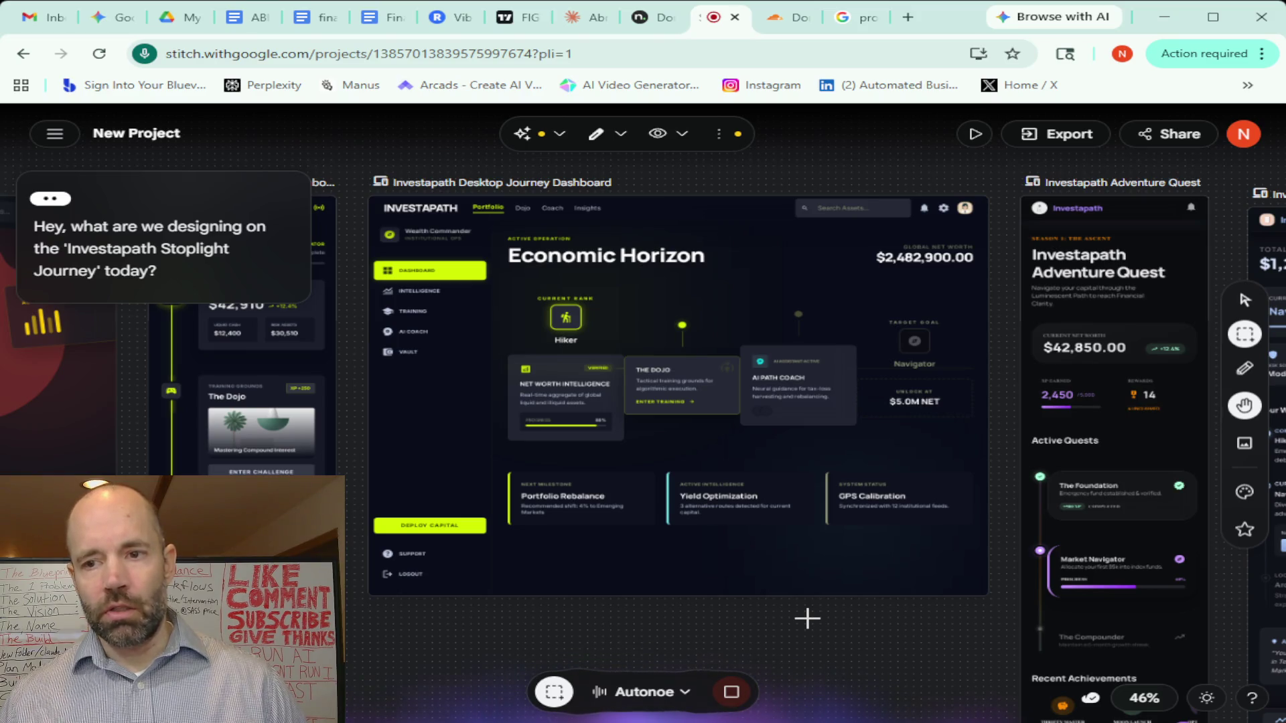
# Select the Investapath Desktop Journey Dashboard and pan the canvas while describing the lime-green-on-blue idea
pyautogui.click(669, 393)
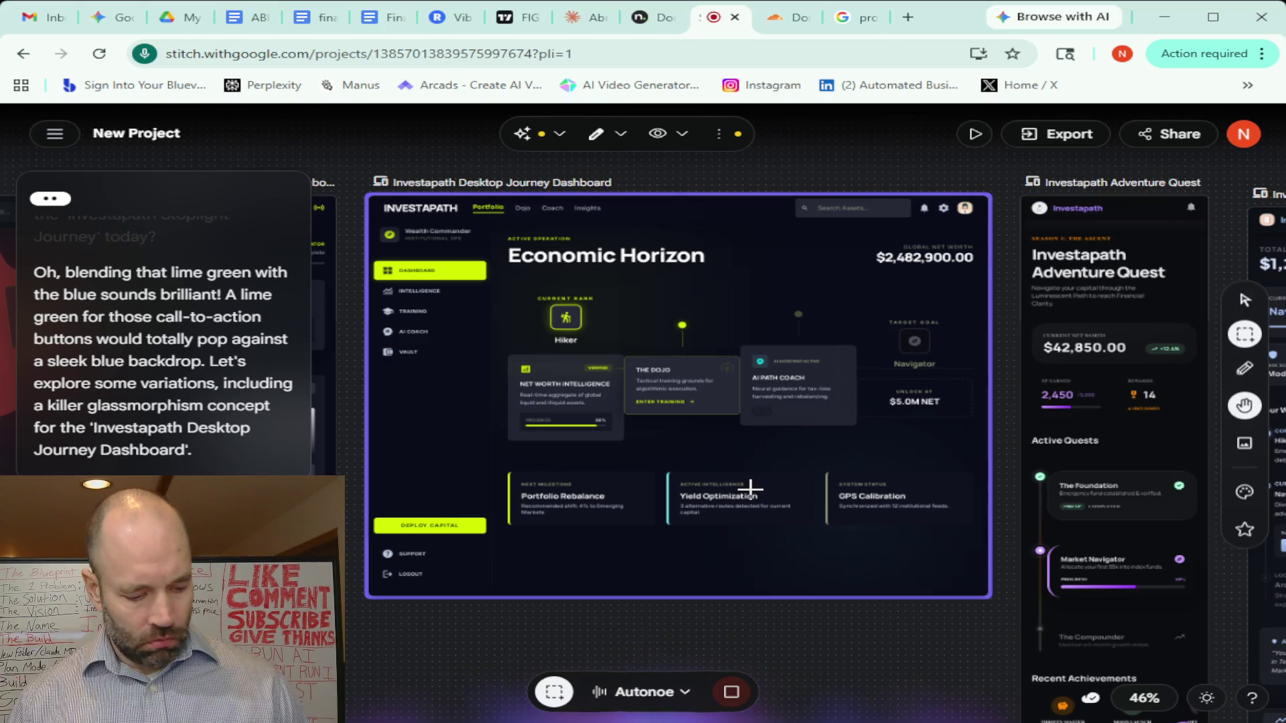
pyautogui.scroll(-2, 753, 463)
pyautogui.scroll(-5, 754, 462)
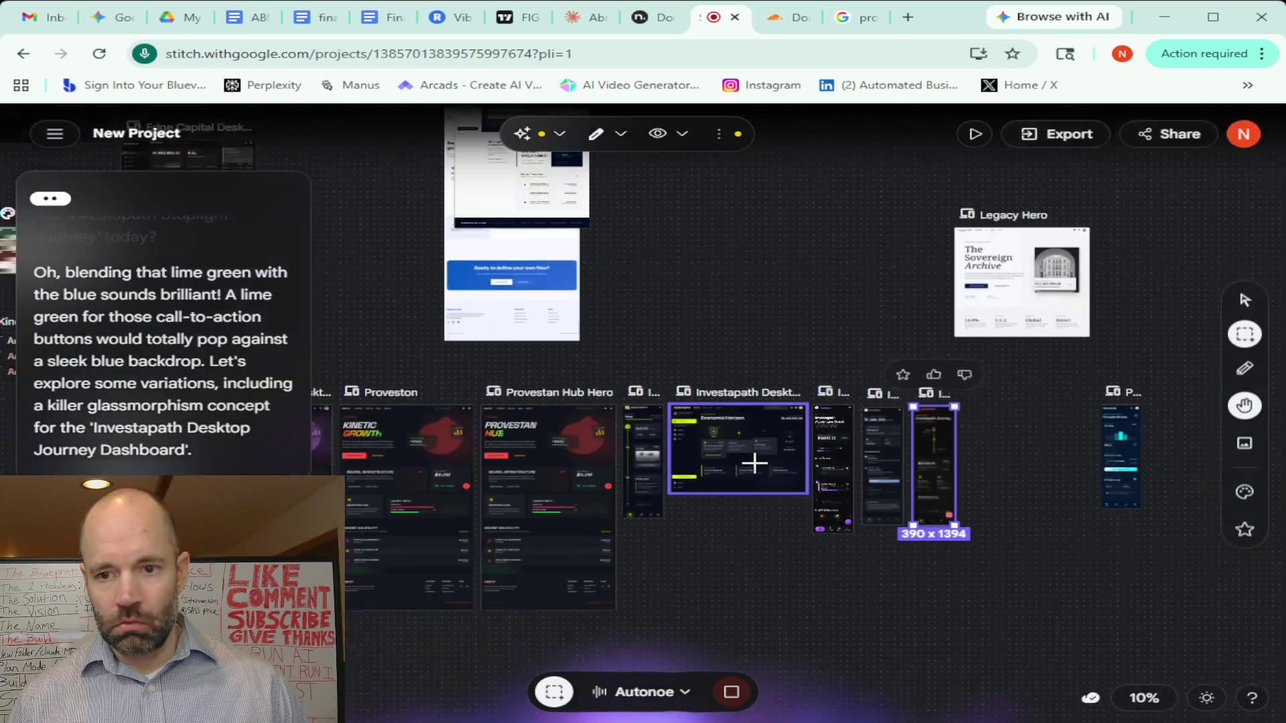
pyautogui.moveTo(1028, 433); pyautogui.dragTo(432, 411)
pyautogui.moveTo(1012, 294); pyautogui.dragTo(590, 307)
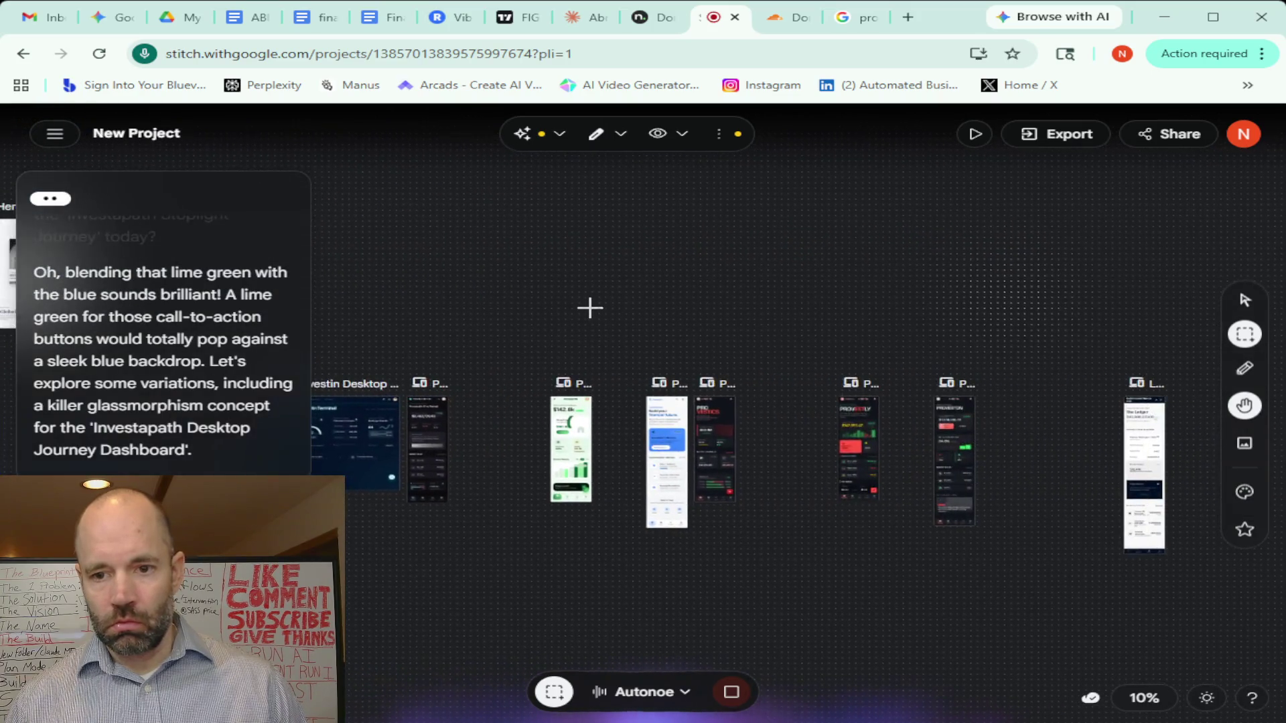
pyautogui.moveTo(1000, 307); pyautogui.dragTo(514, 307)
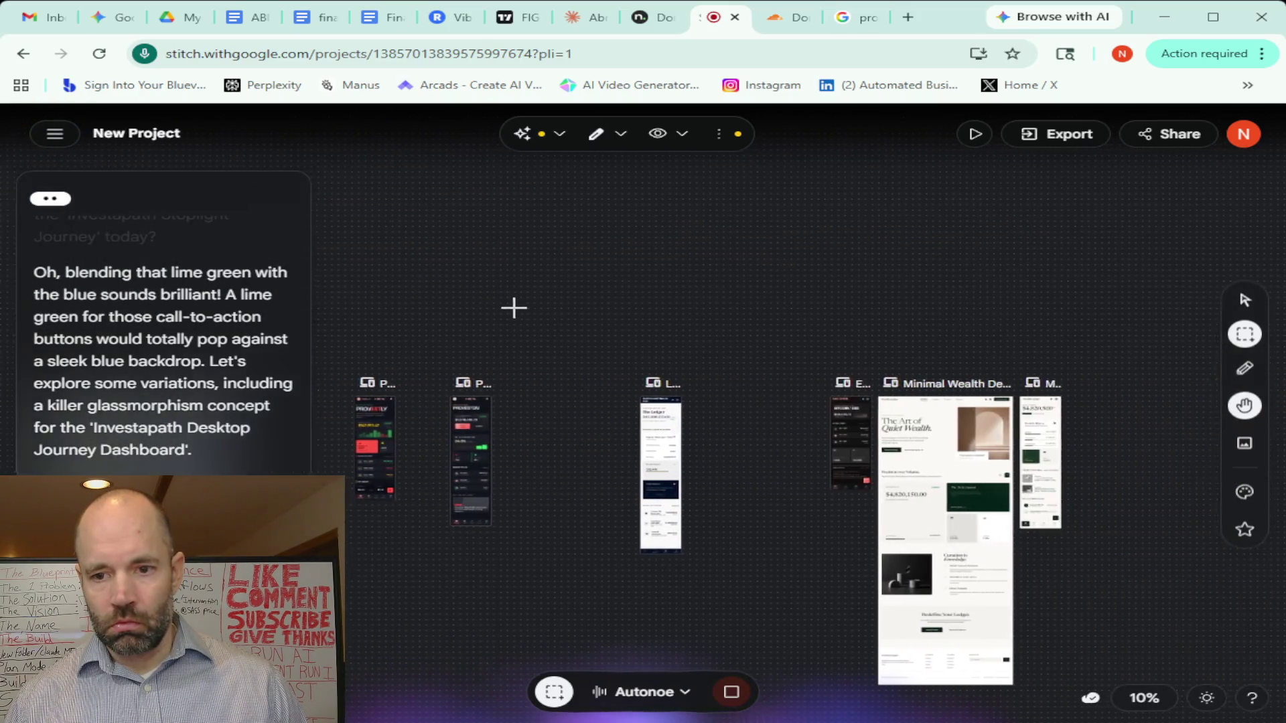
pyautogui.moveTo(809, 302)
pyautogui.mouseDown()
pyautogui.moveTo(617, 304)
pyautogui.moveTo(1065, 303)
pyautogui.mouseUp()
pyautogui.moveTo(663, 304); pyautogui.dragTo(1001, 373)
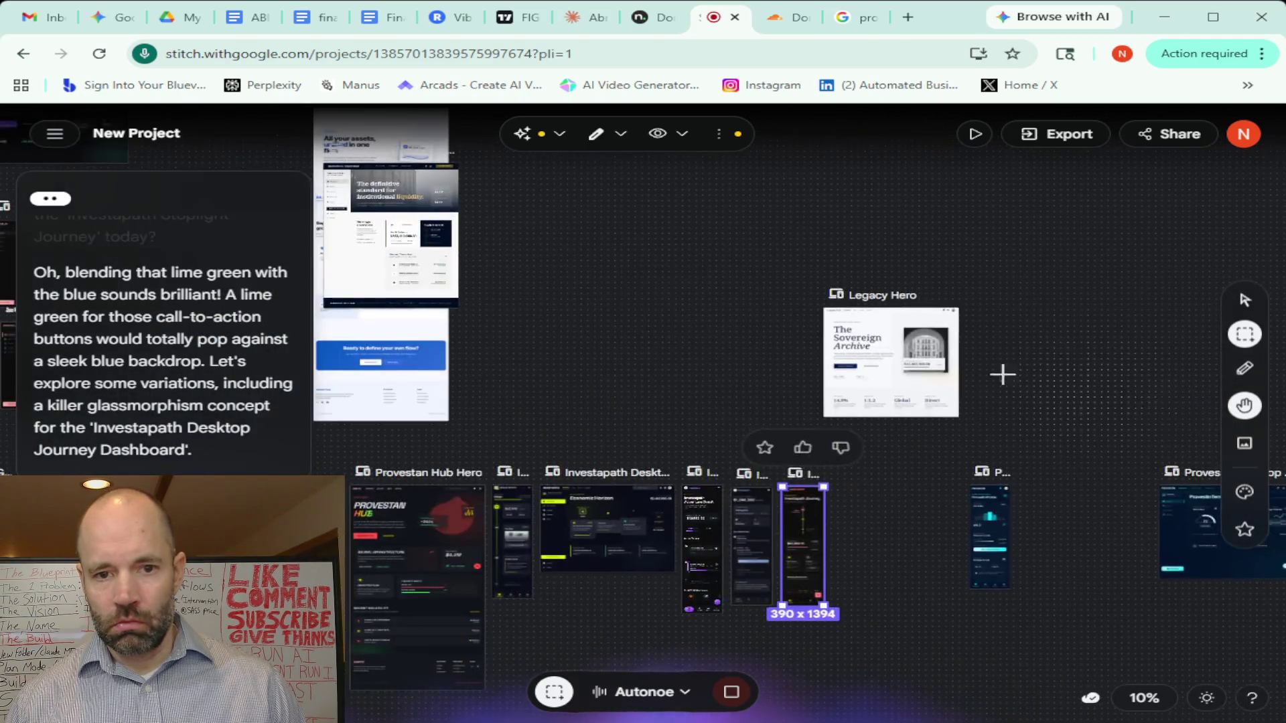
pyautogui.moveTo(747, 364); pyautogui.dragTo(1072, 448)
pyautogui.moveTo(541, 309)
pyautogui.mouseDown()
pyautogui.moveTo(884, 373)
pyautogui.moveTo(864, 218)
pyautogui.mouseUp()
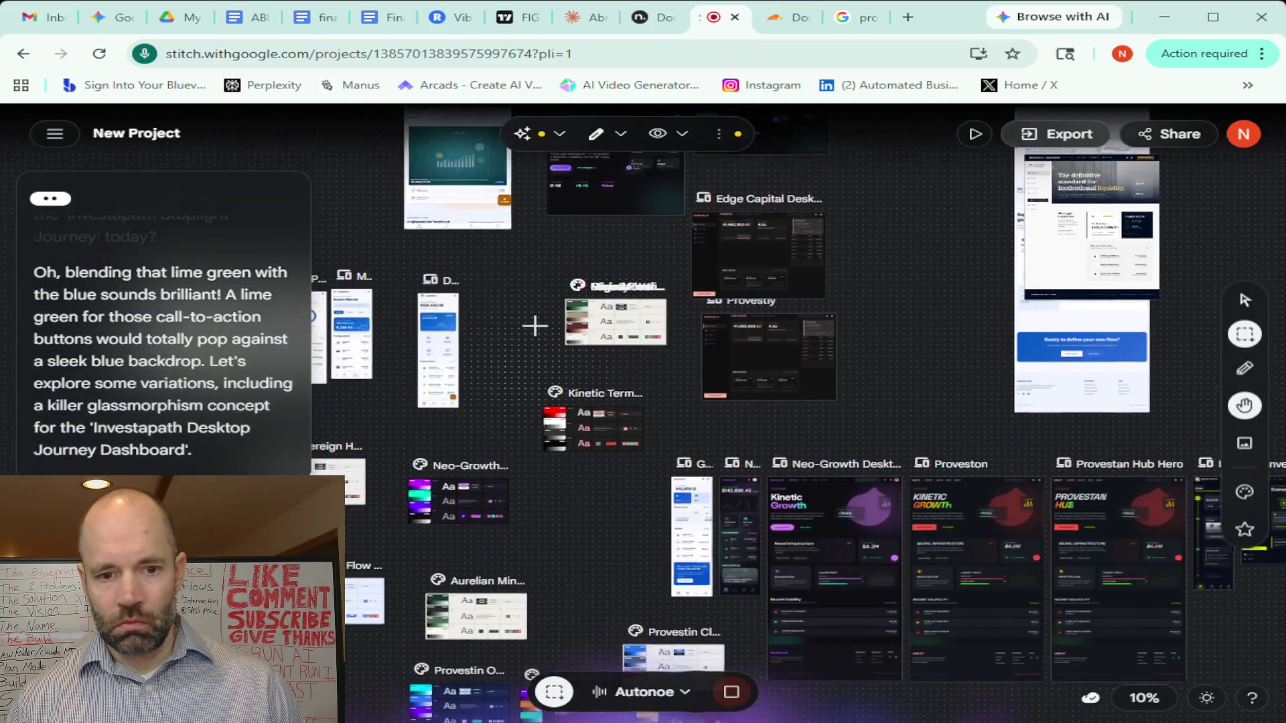
pyautogui.scroll(-1, 546, 287)
pyautogui.scroll(-2, 925, 625)
# Pan past the Global Flow, Legacy Hero and style-guide cards back to the Investapath screens
pyautogui.moveTo(1006, 615); pyautogui.dragTo(604, 603)
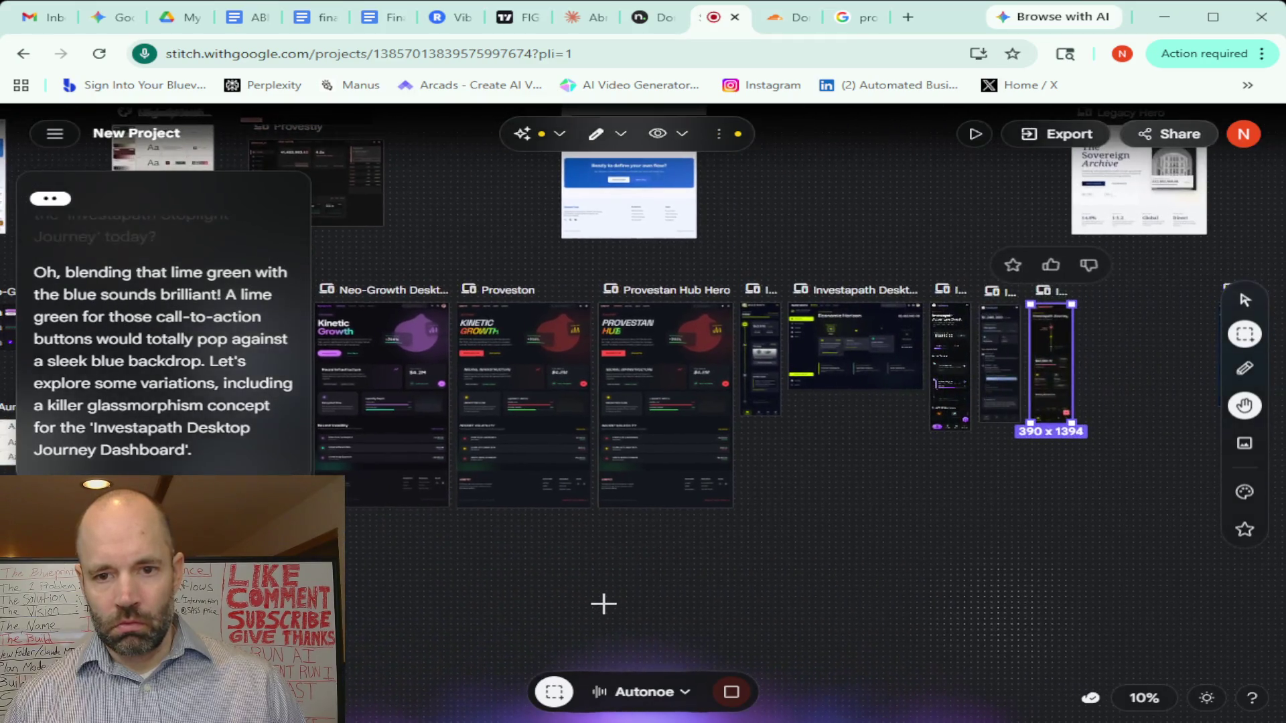
pyautogui.scroll(3, 897, 498)
pyautogui.scroll(-3, 898, 497)
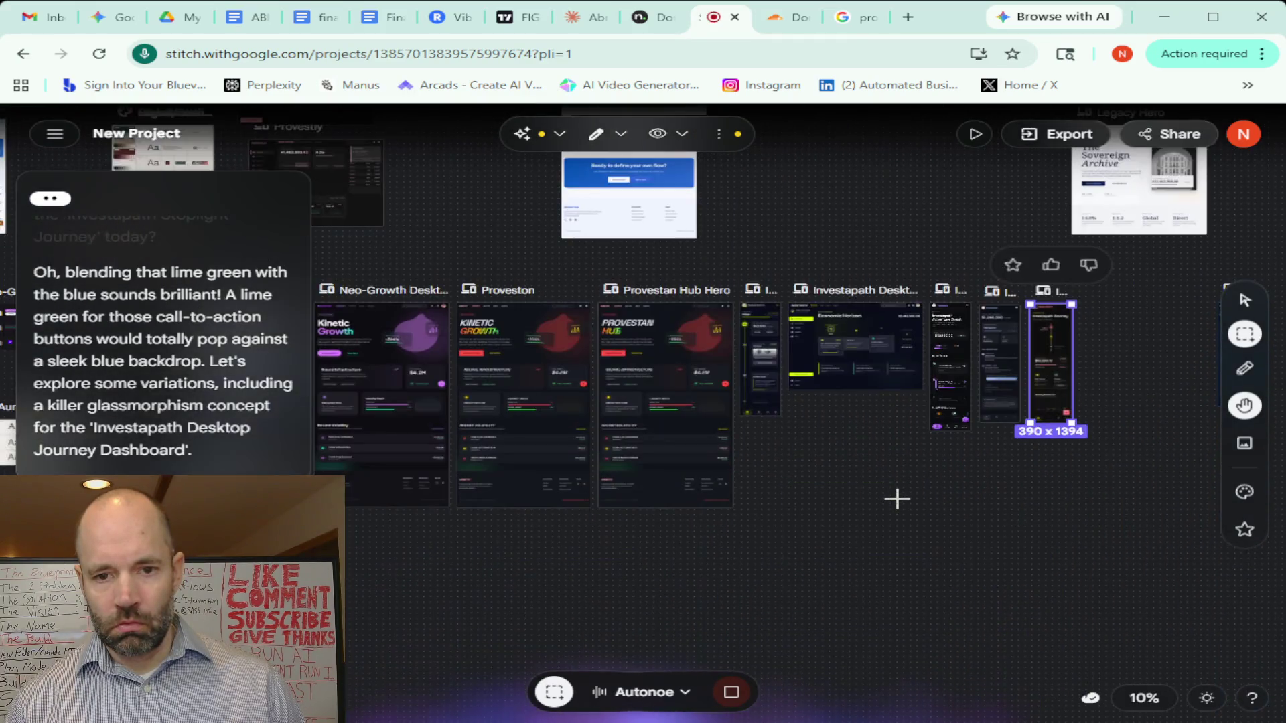
pyautogui.moveTo(850, 503); pyautogui.dragTo(616, 500)
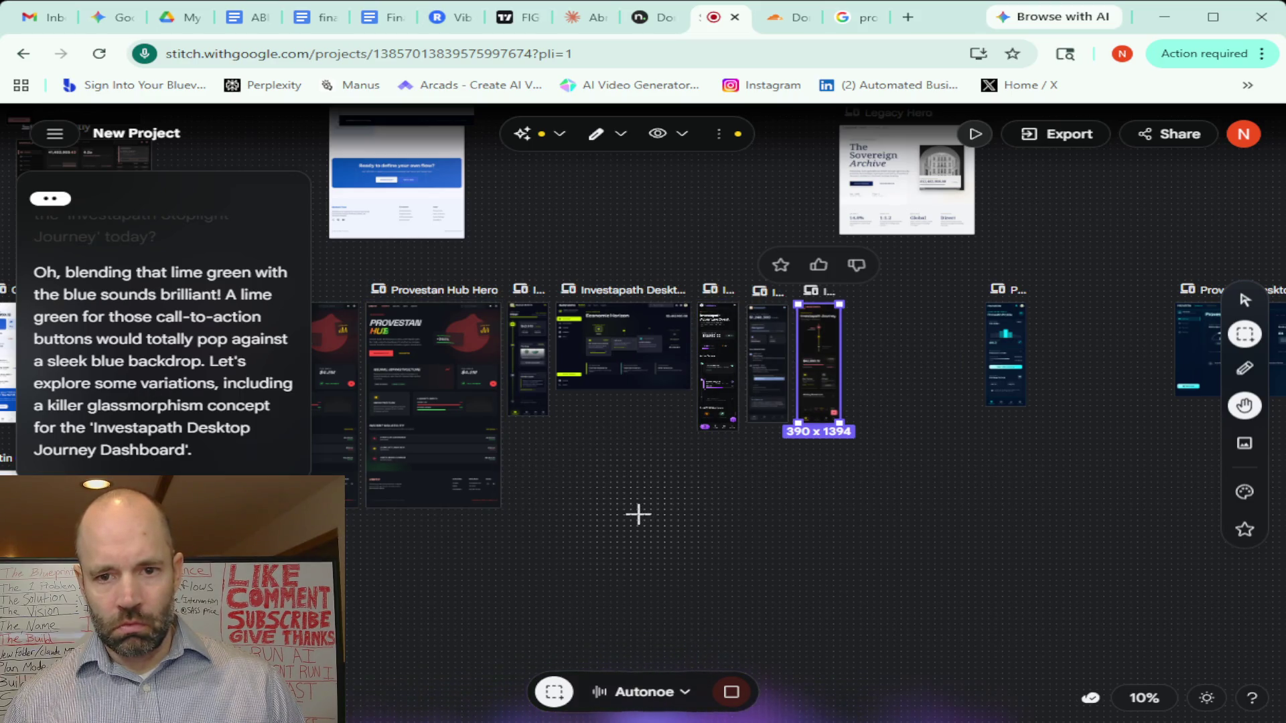
pyautogui.moveTo(639, 514); pyautogui.dragTo(1038, 488)
pyautogui.moveTo(781, 545); pyautogui.dragTo(1245, 513)
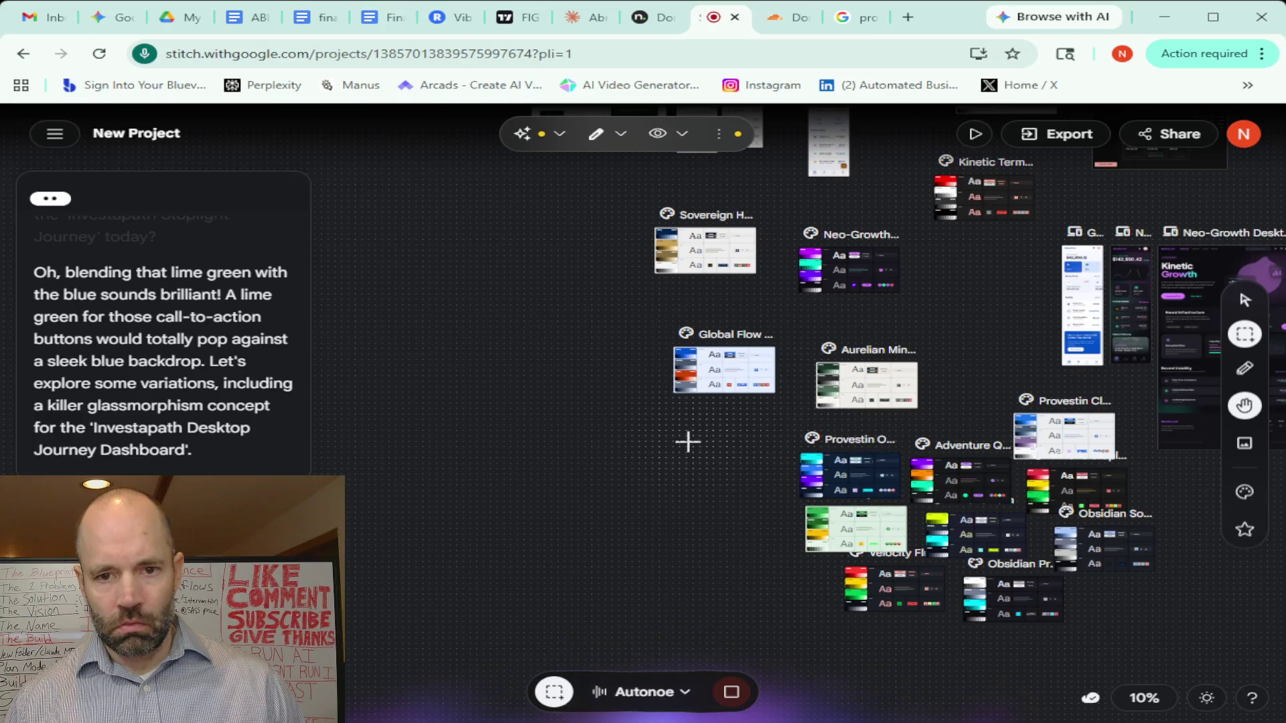
pyautogui.moveTo(687, 440); pyautogui.dragTo(568, 623)
pyautogui.scroll(-5, 468, 442)
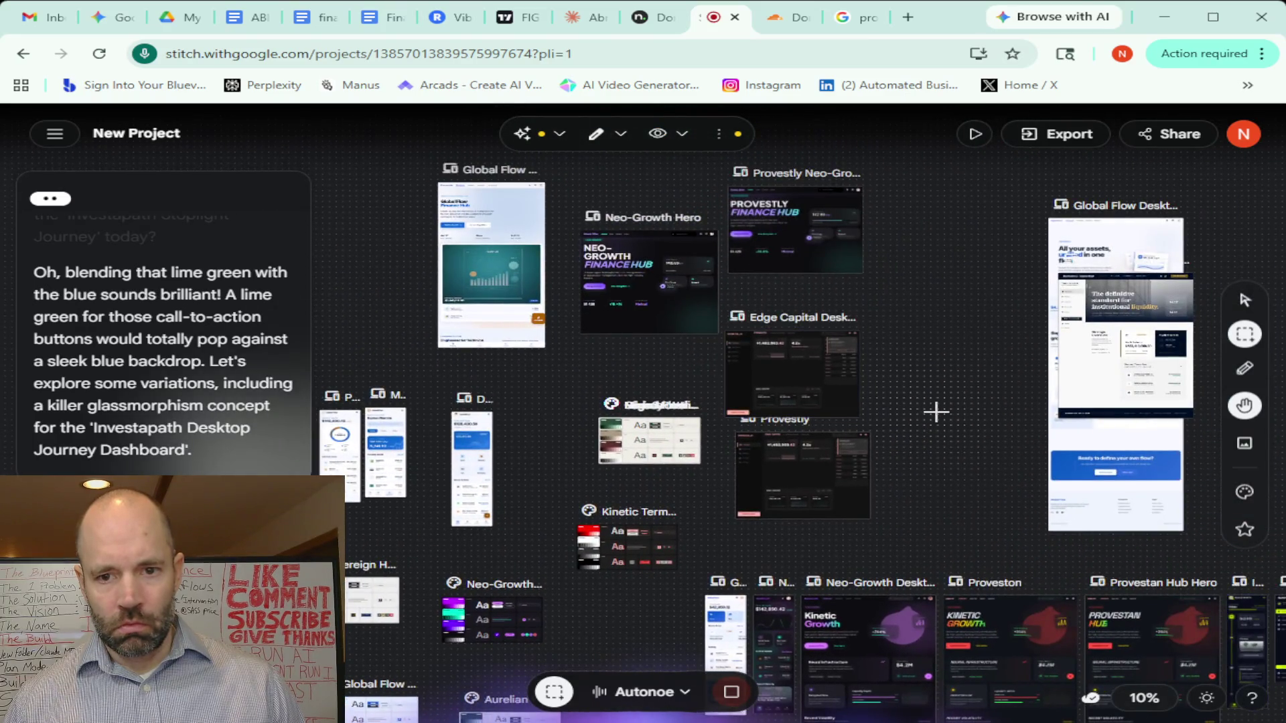
pyautogui.scroll(-2, 936, 412)
pyautogui.scroll(-1, 936, 411)
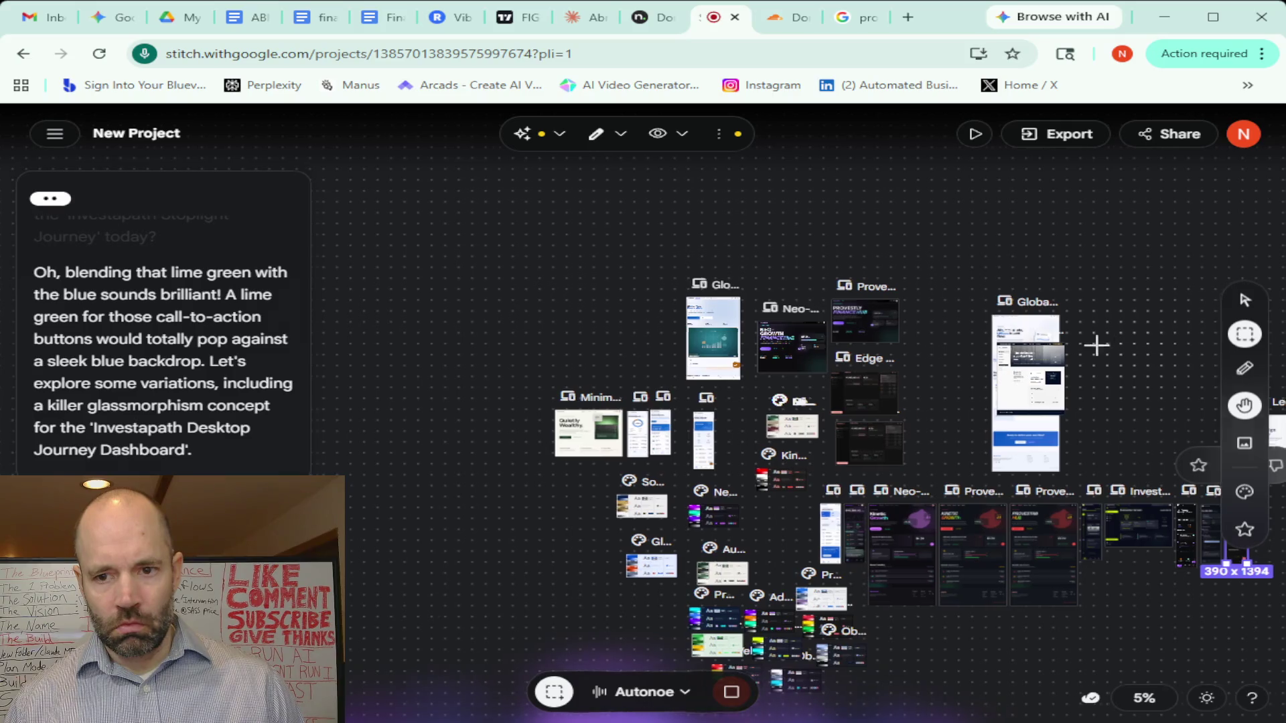
pyautogui.moveTo(1096, 345); pyautogui.dragTo(551, 259)
pyautogui.moveTo(695, 258)
pyautogui.mouseDown()
pyautogui.moveTo(559, 258)
pyautogui.moveTo(967, 256)
pyautogui.mouseUp()
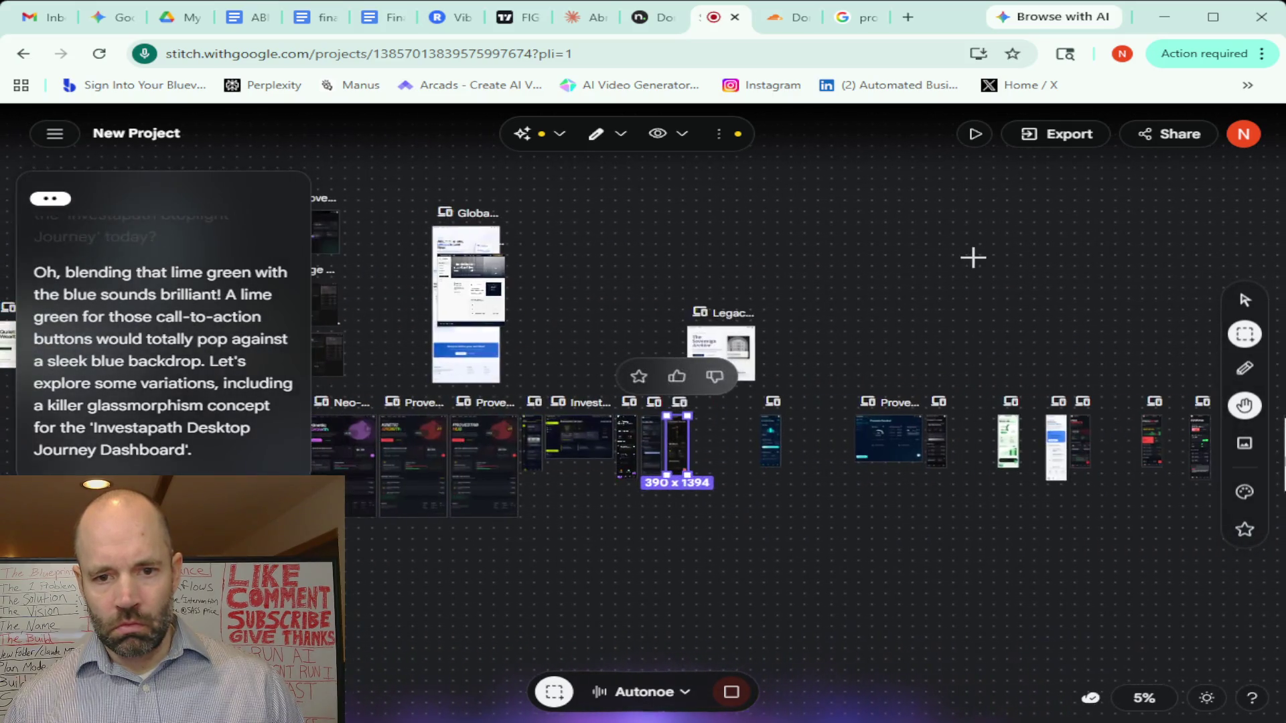
pyautogui.scroll(3, 822, 459)
pyautogui.scroll(1, 821, 459)
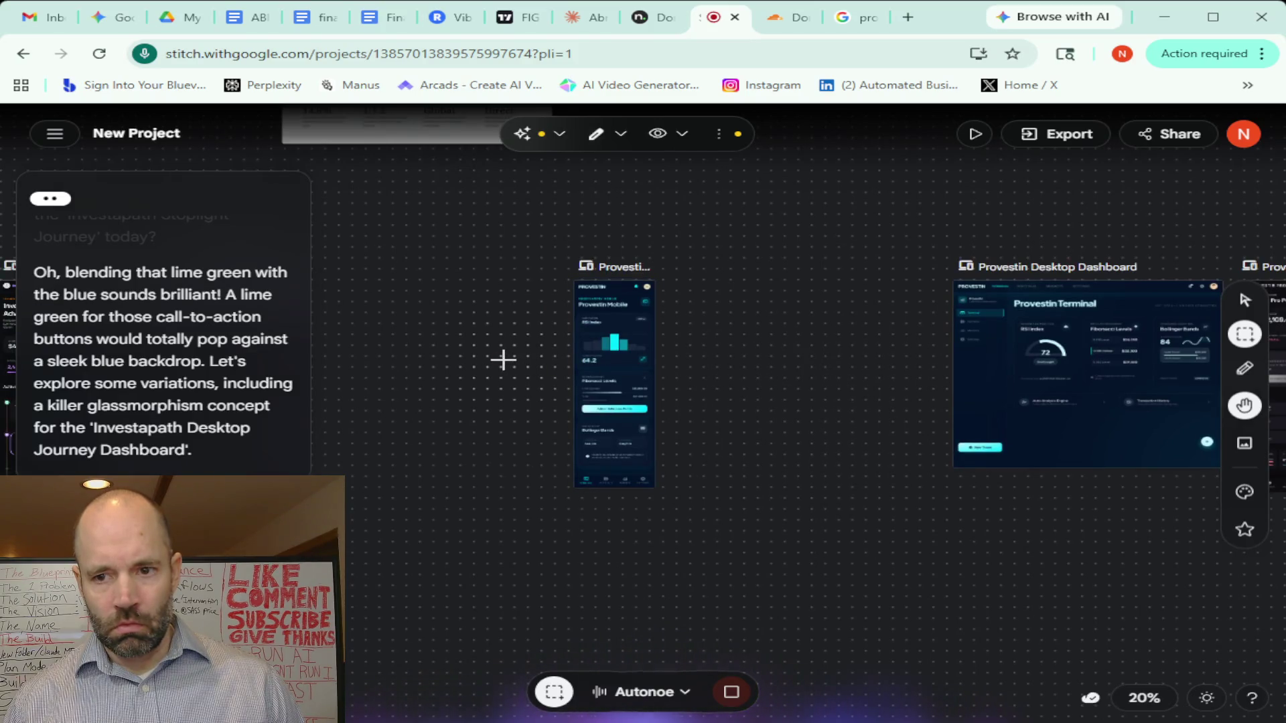
pyautogui.moveTo(504, 358); pyautogui.dragTo(1062, 338)
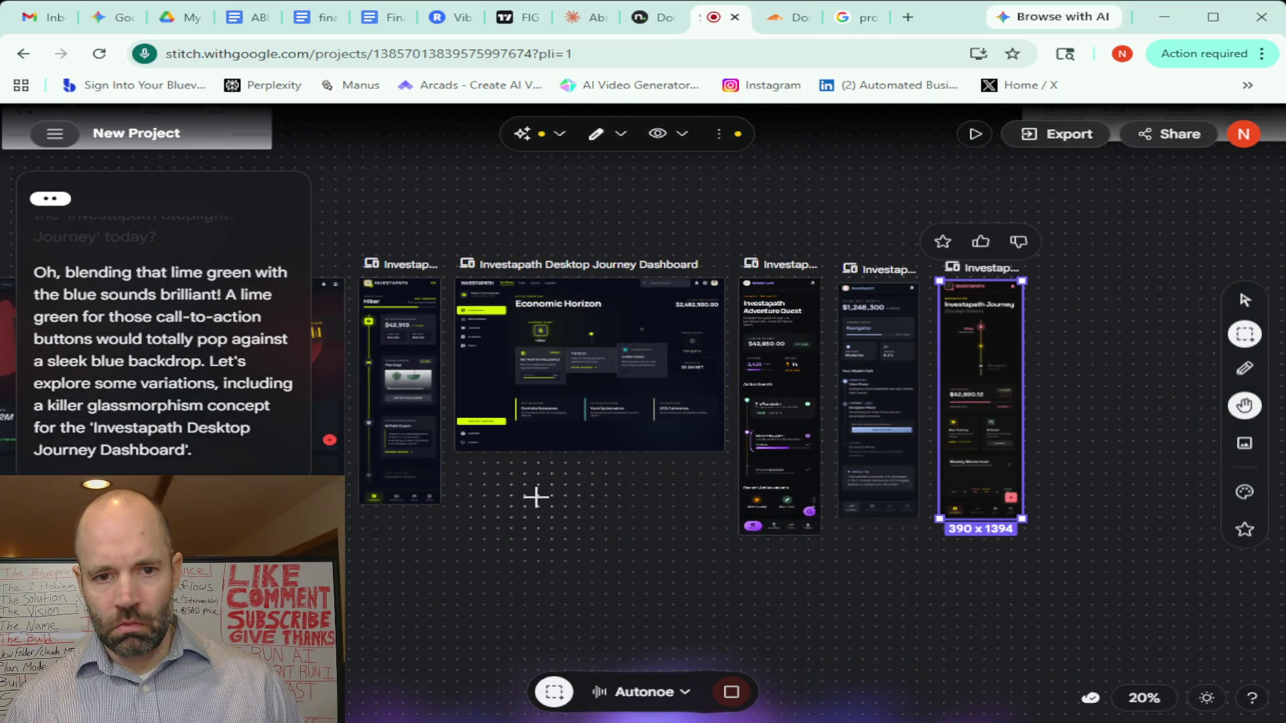
# Center the Investapath Desktop Journey Dashboard while requesting glassmorphism variations by voice
pyautogui.moveTo(533, 496); pyautogui.dragTo(1019, 476)
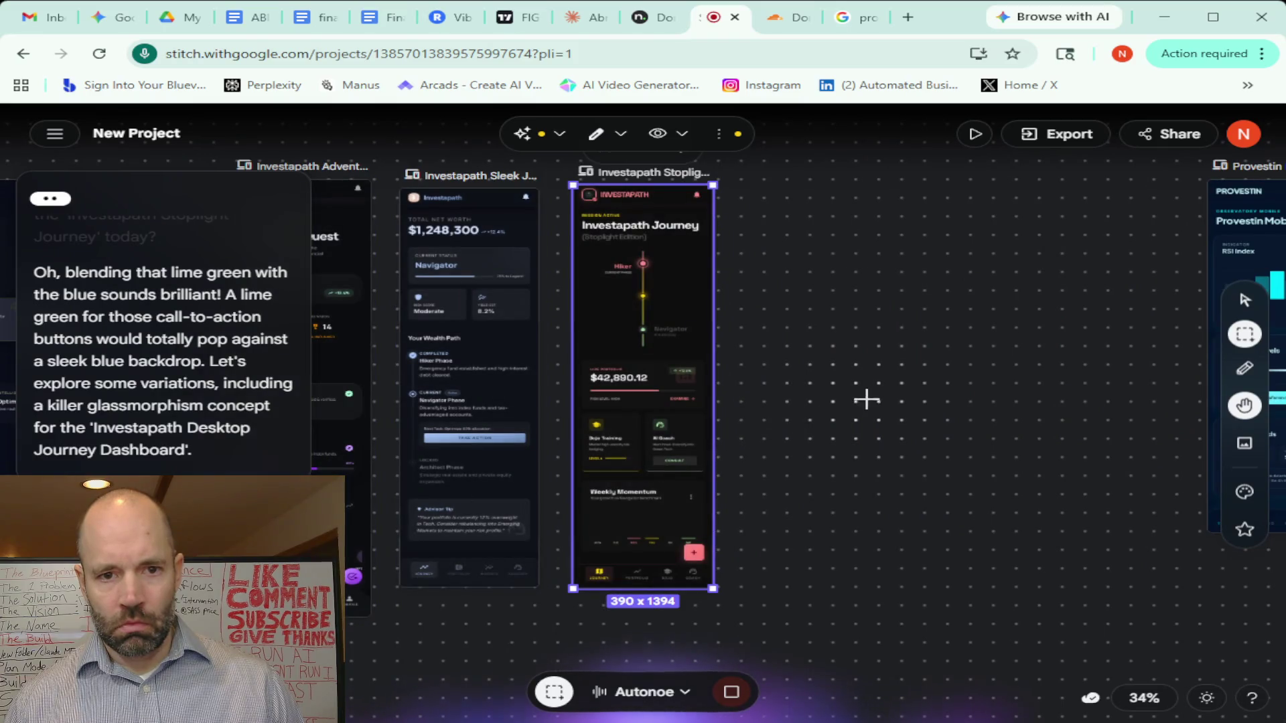
pyautogui.scroll(-3, 866, 399)
pyautogui.scroll(3, 866, 399)
pyautogui.scroll(2, 869, 399)
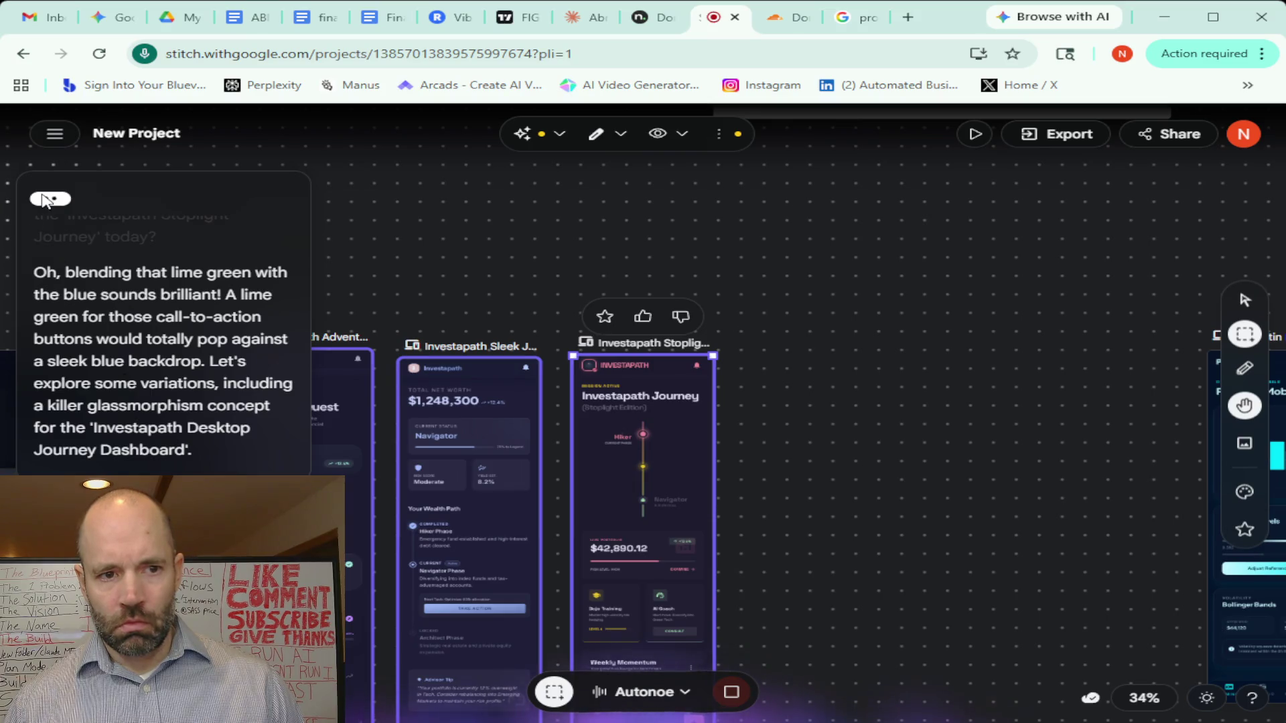
pyautogui.scroll(-3, 870, 596)
pyautogui.scroll(2, 873, 599)
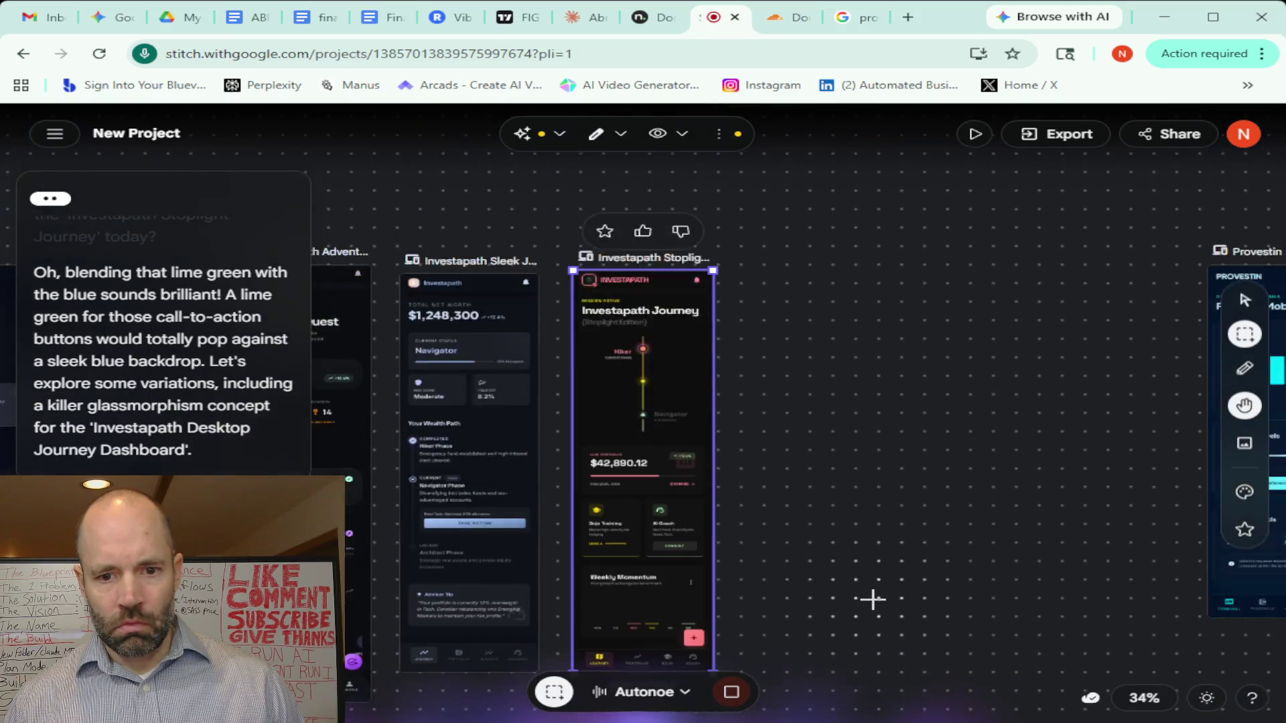
pyautogui.moveTo(785, 566); pyautogui.dragTo(1076, 517)
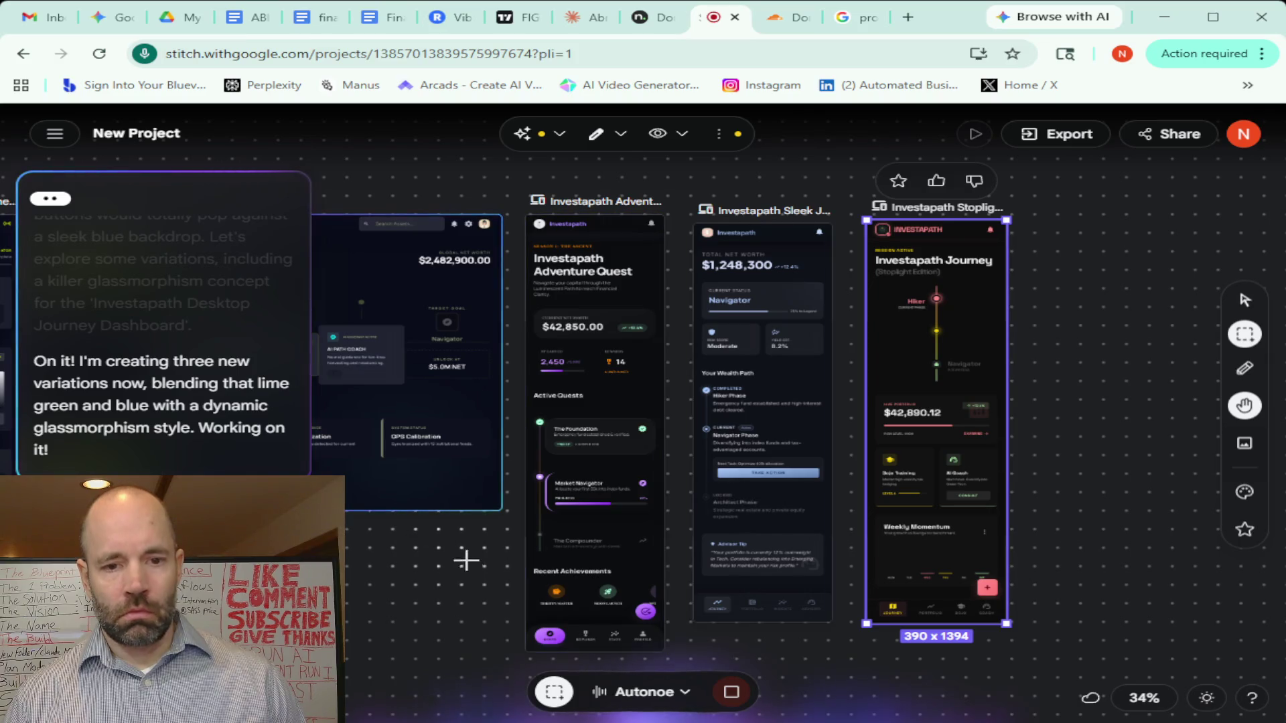
pyautogui.moveTo(431, 568)
pyautogui.mouseDown()
pyautogui.moveTo(741, 577)
pyautogui.moveTo(770, 594)
pyautogui.mouseUp()
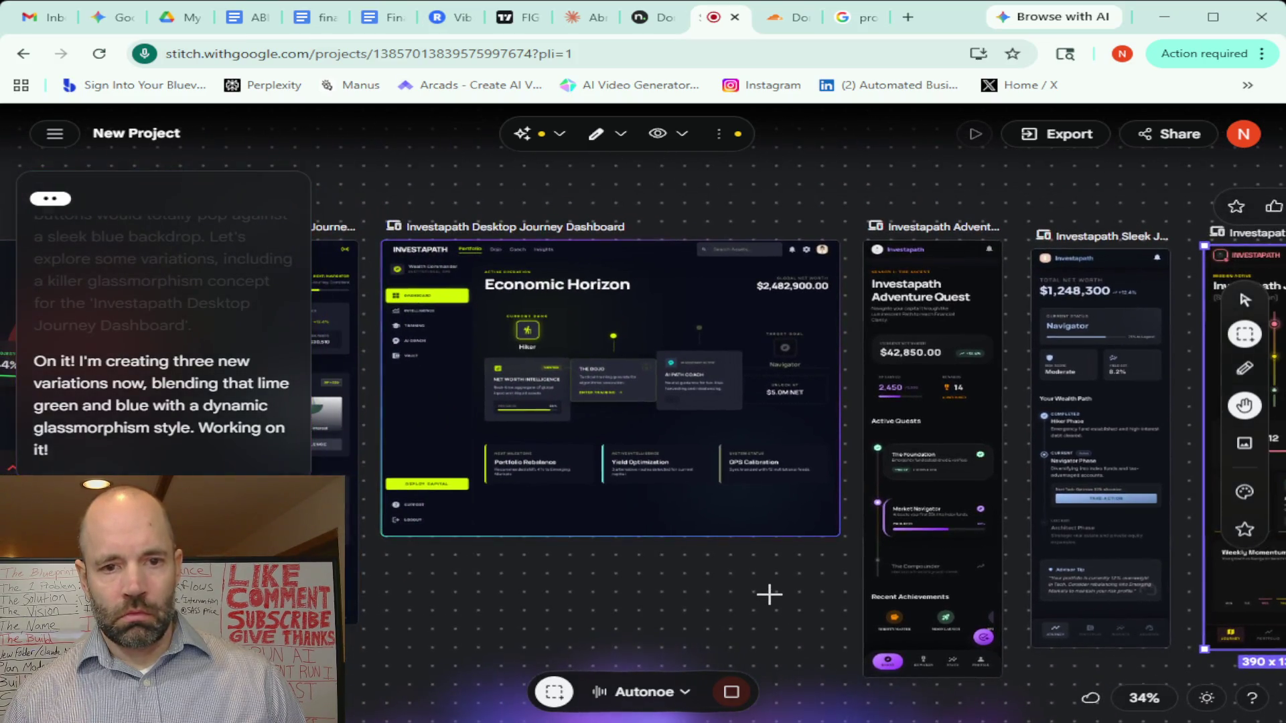
# End the Stitch live voice session and switch to the Gemini chat tab
pyautogui.click(731, 691)
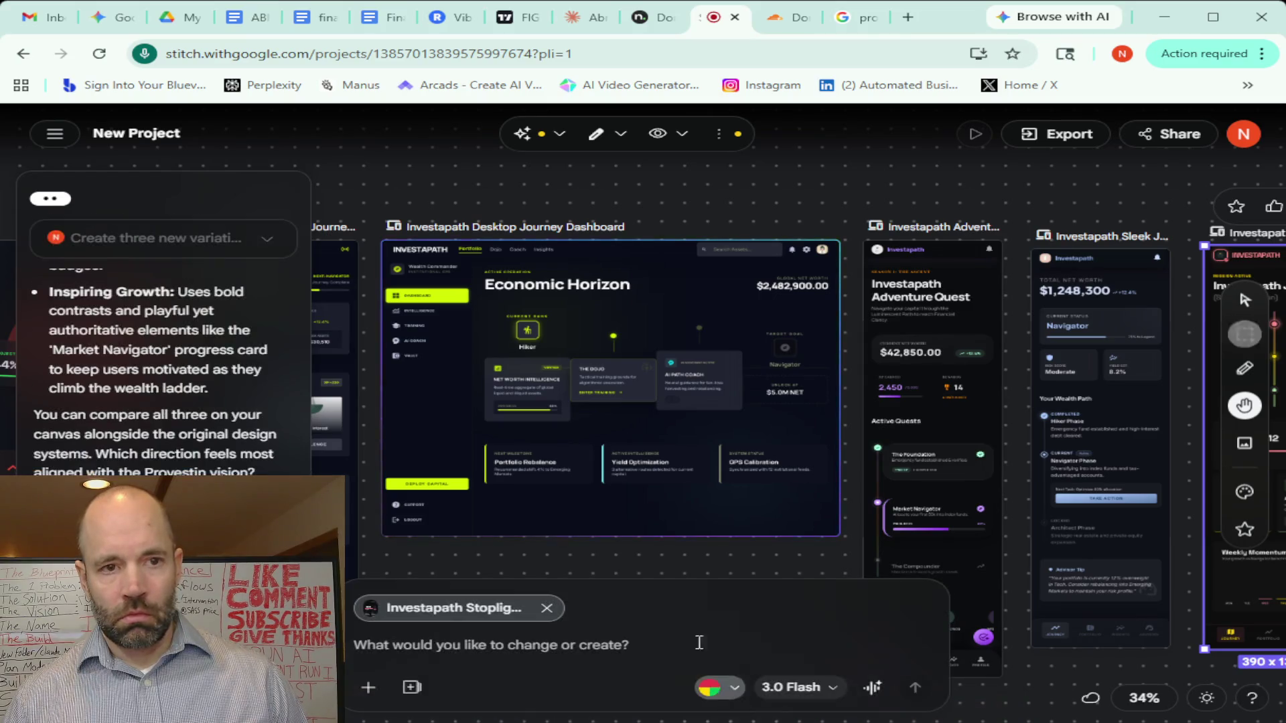
pyautogui.click(101, 23)
pyautogui.scroll(-1, 704, 363)
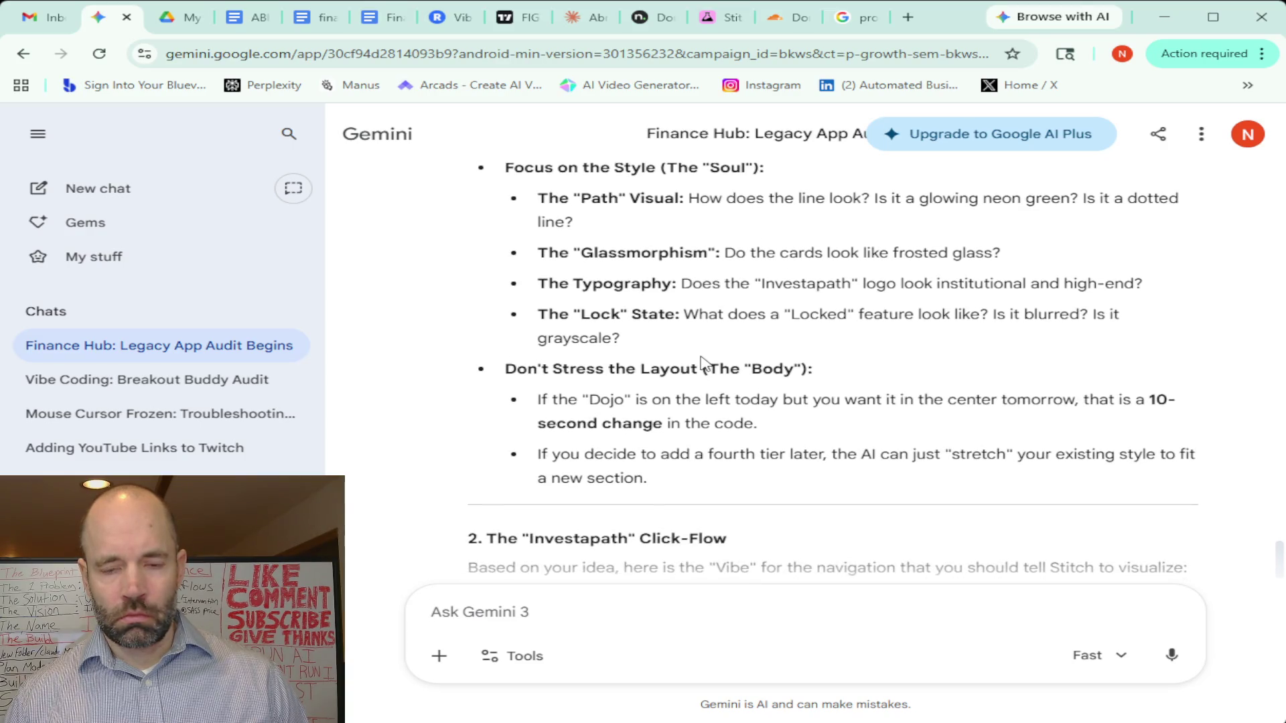
pyautogui.scroll(-3, 703, 364)
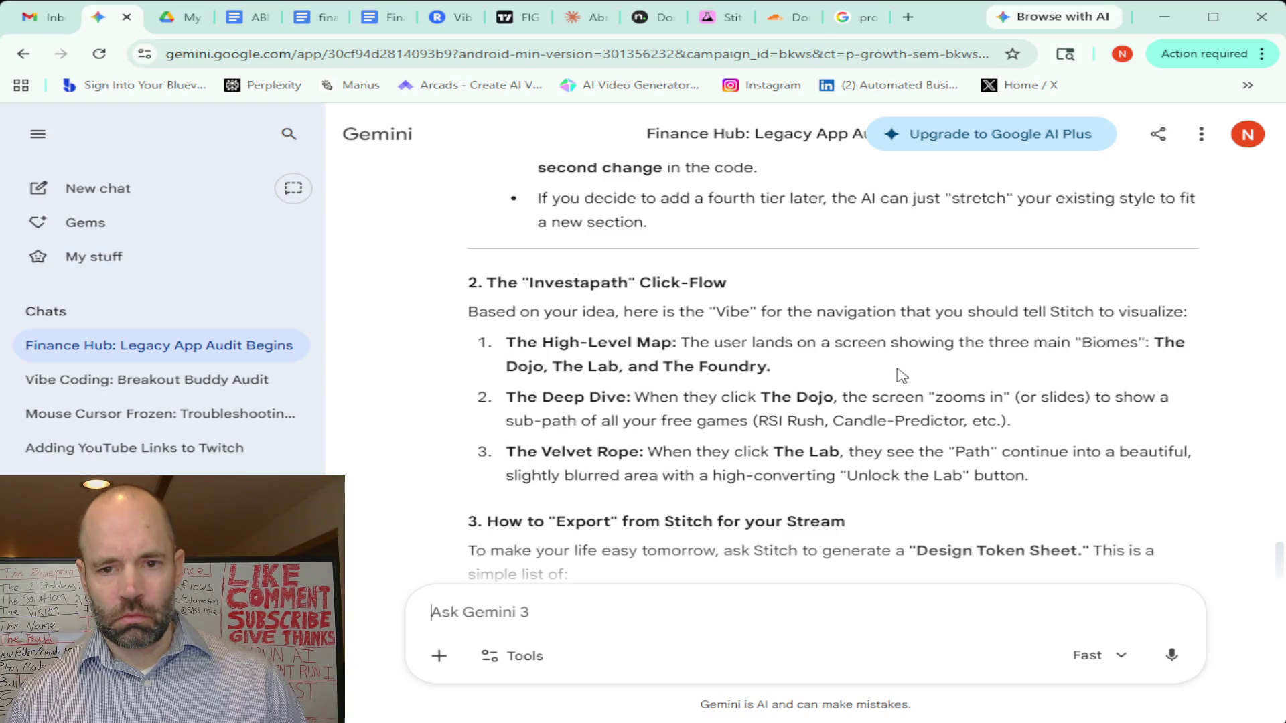
pyautogui.scroll(-1, 901, 375)
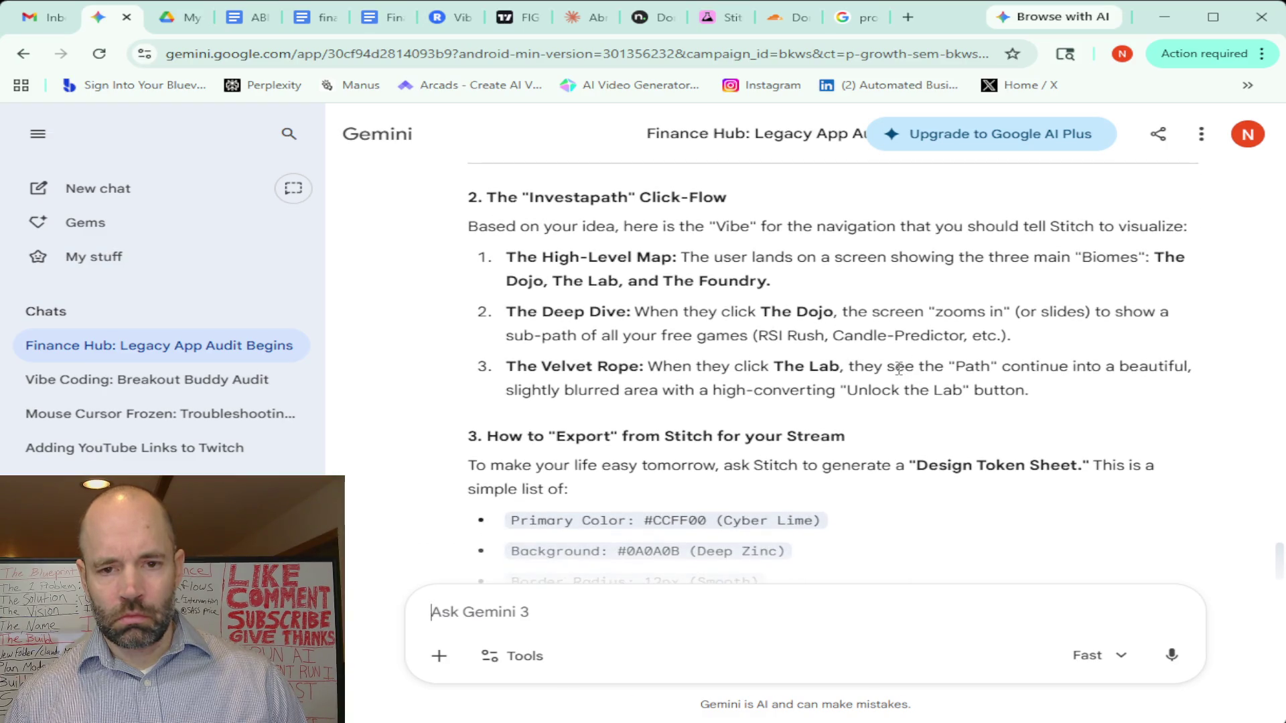
pyautogui.scroll(-2, 899, 369)
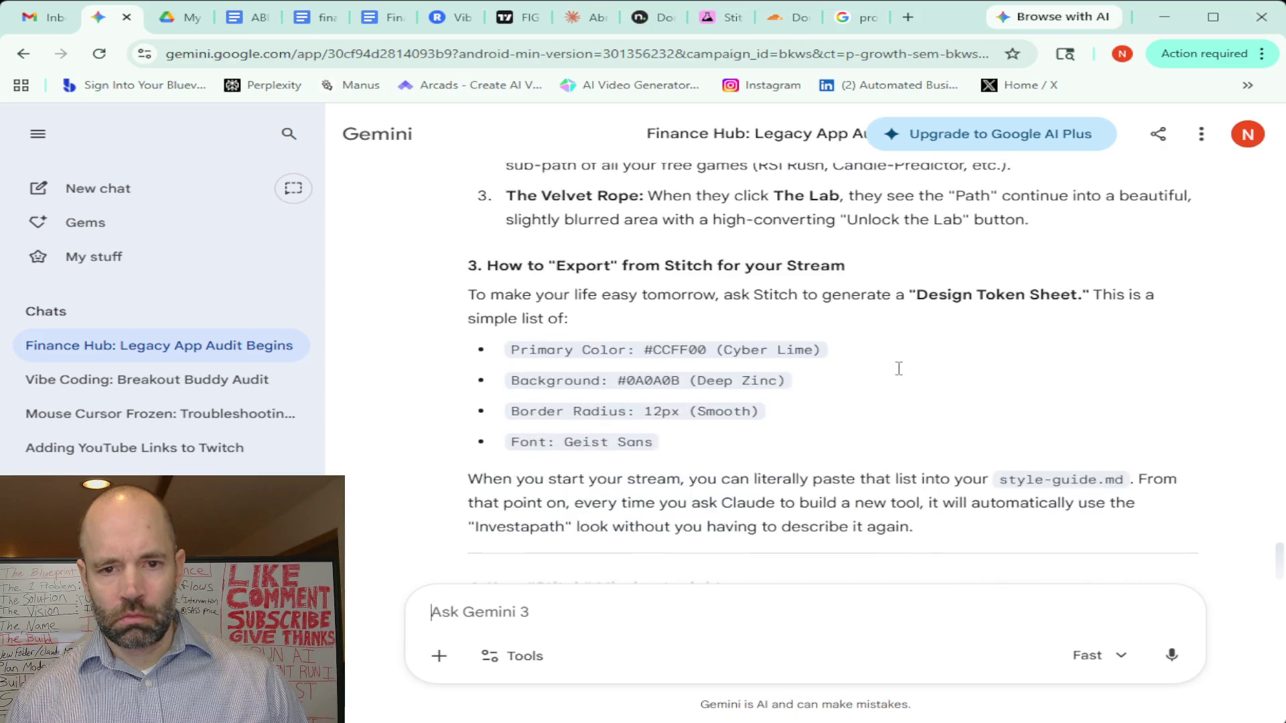
pyautogui.scroll(-1, 901, 375)
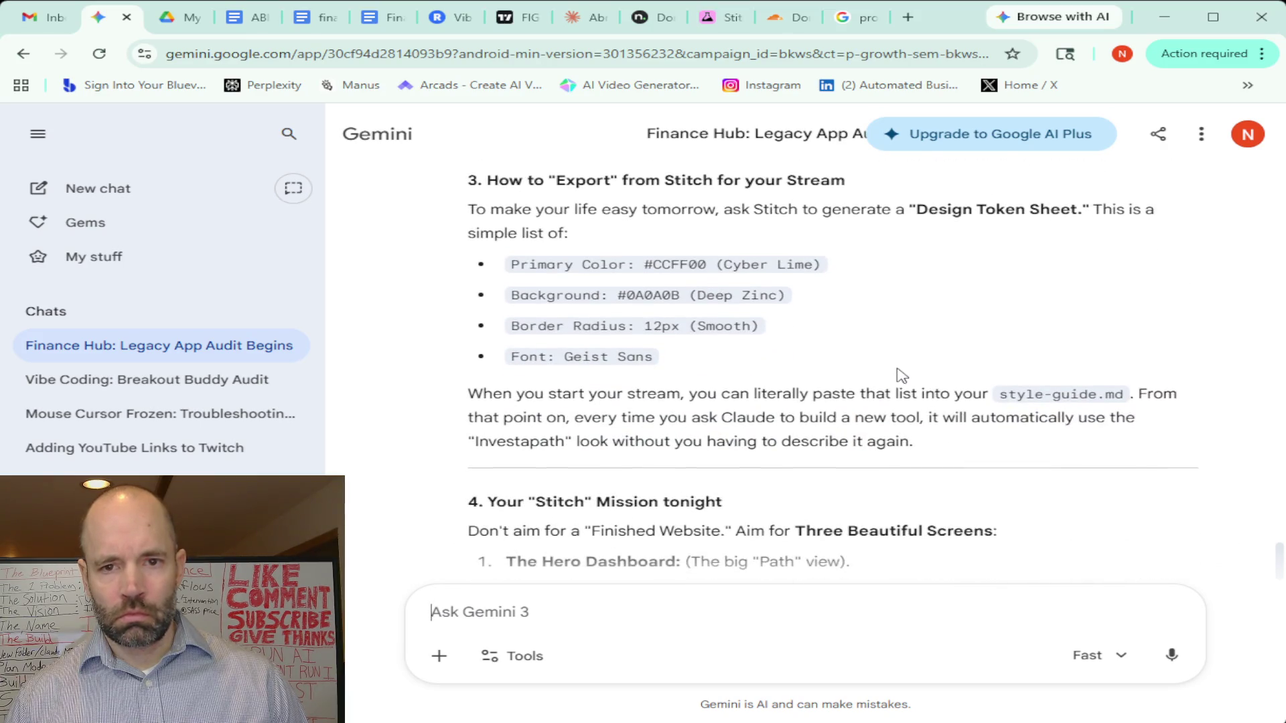
pyautogui.scroll(-1, 900, 375)
pyautogui.scroll(-2, 901, 375)
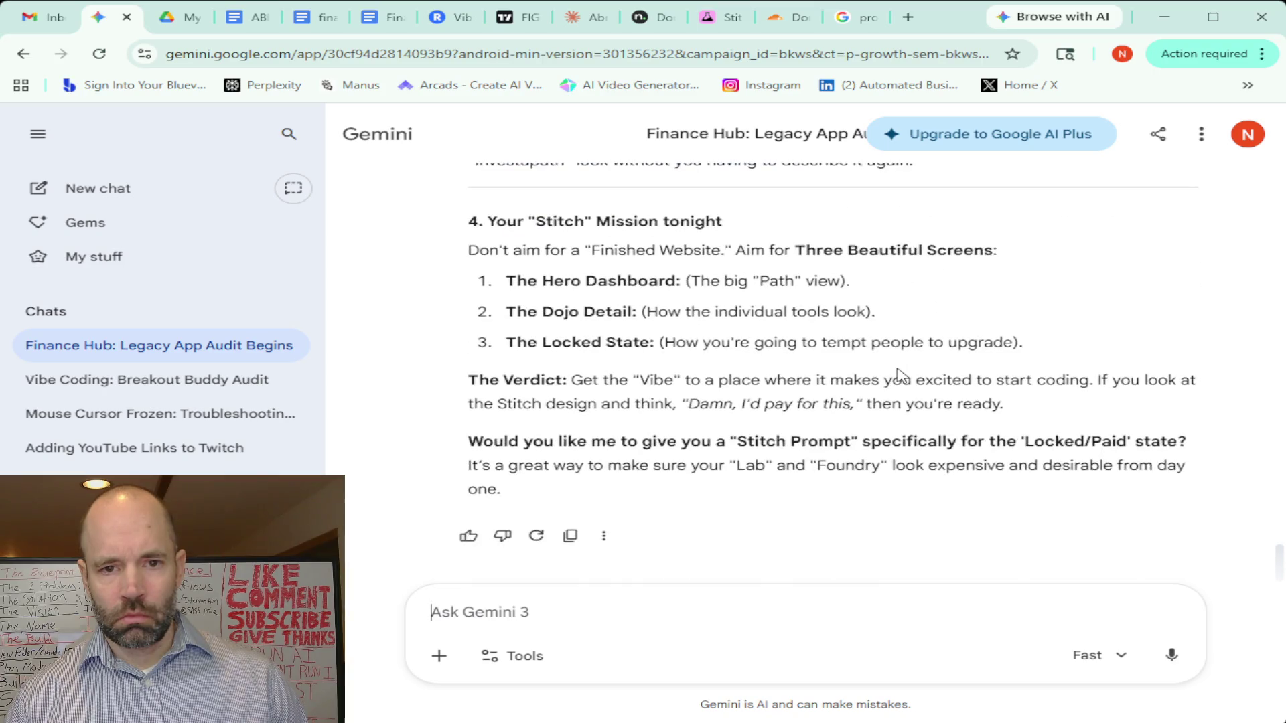
pyautogui.scroll(1, 896, 374)
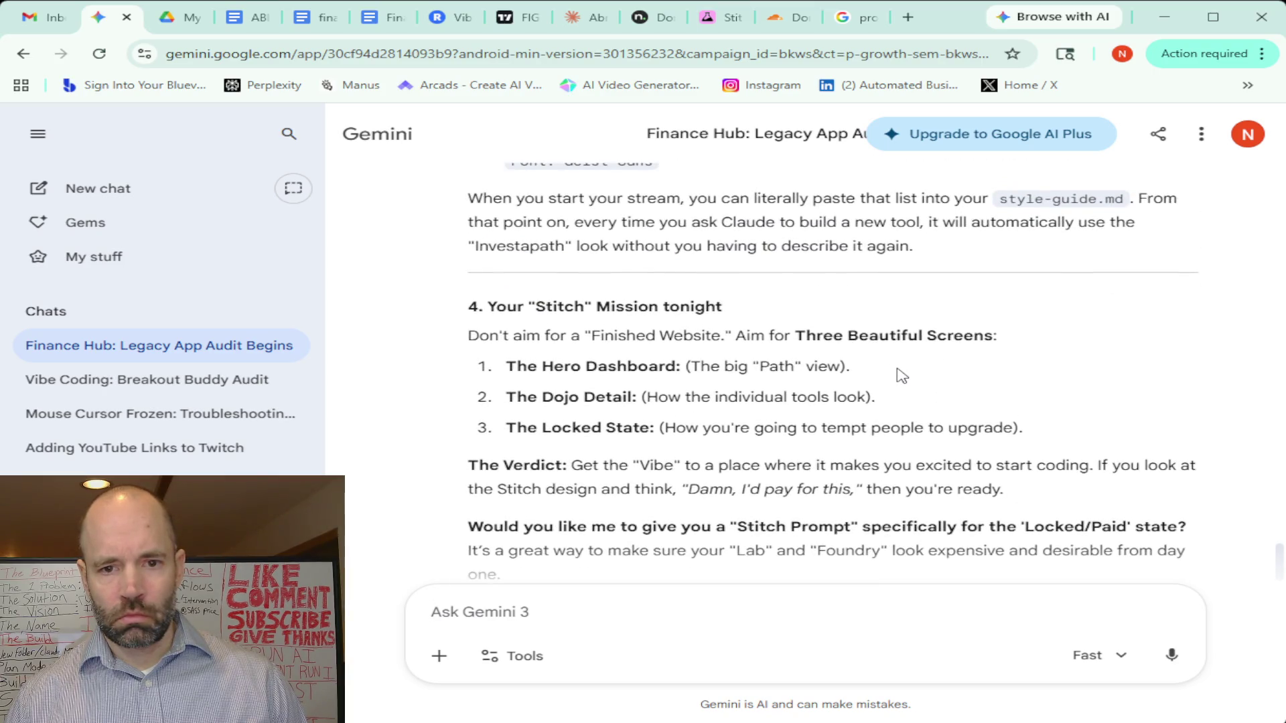
pyautogui.scroll(1, 901, 375)
pyautogui.scroll(1, 901, 375)
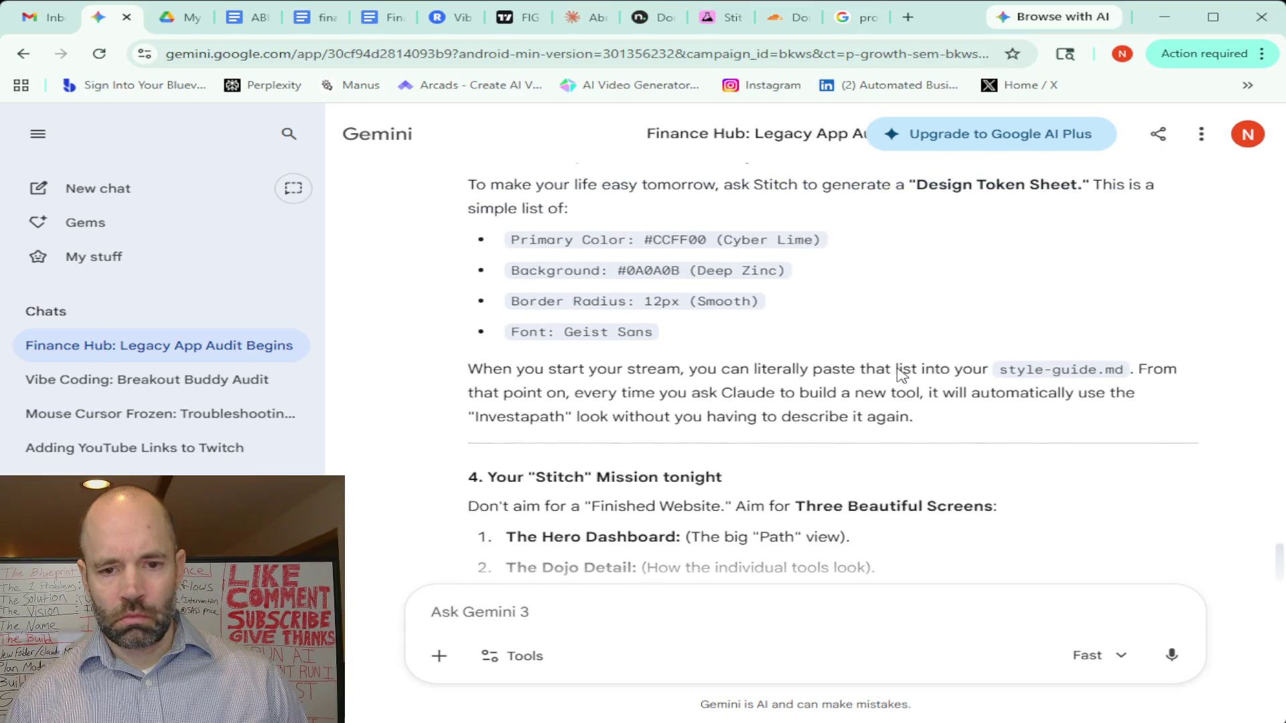
pyautogui.scroll(4, 901, 375)
pyautogui.scroll(4, 899, 369)
pyautogui.scroll(3, 898, 369)
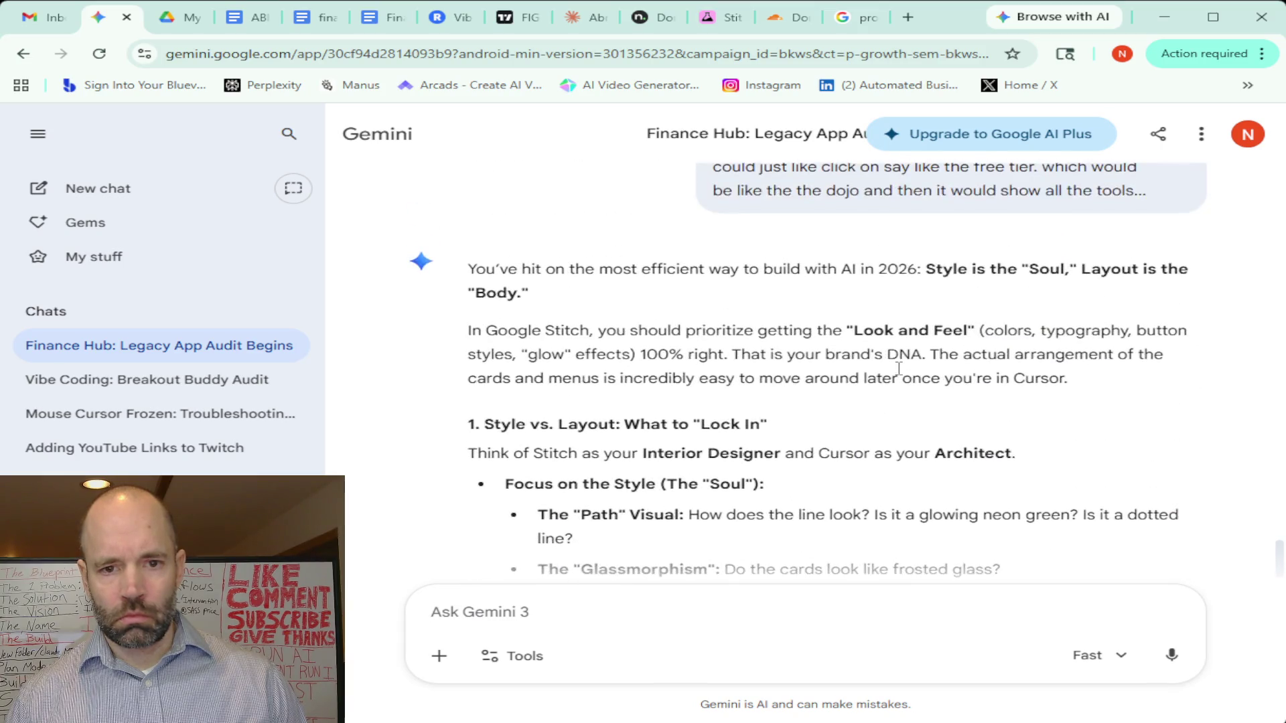
pyautogui.scroll(-3, 899, 369)
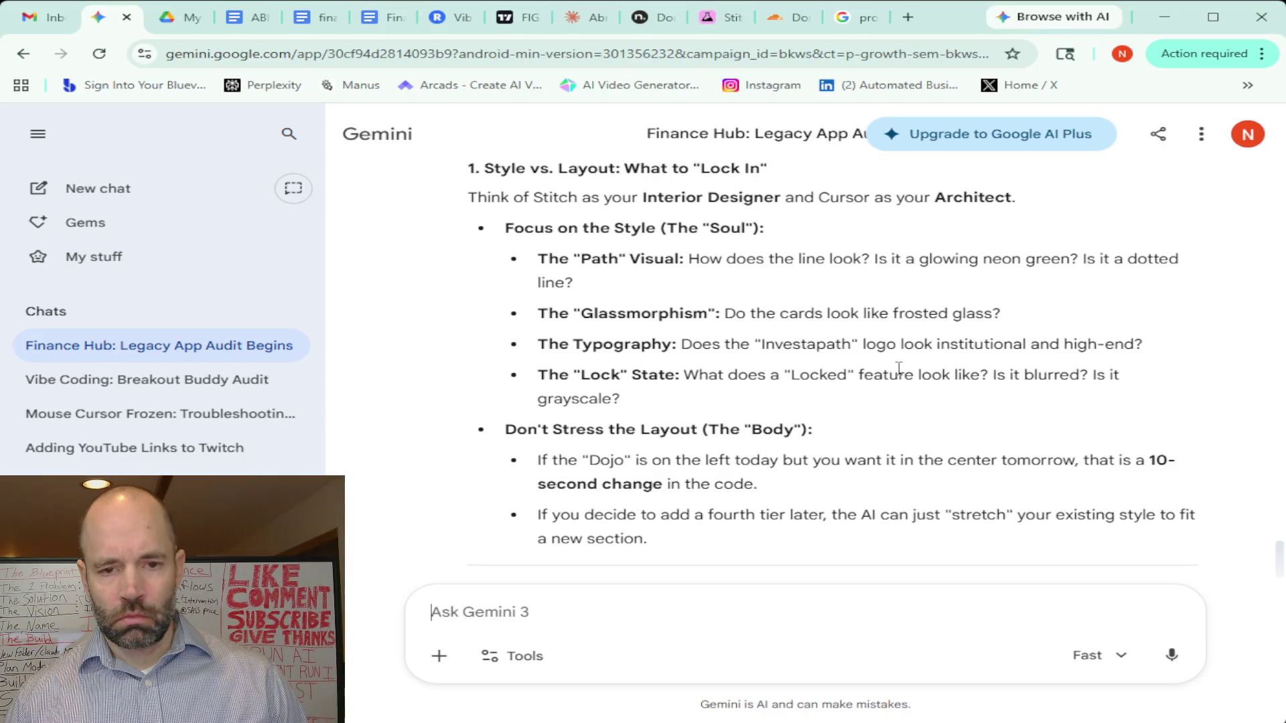
pyautogui.scroll(-2, 898, 368)
pyautogui.scroll(2, 899, 372)
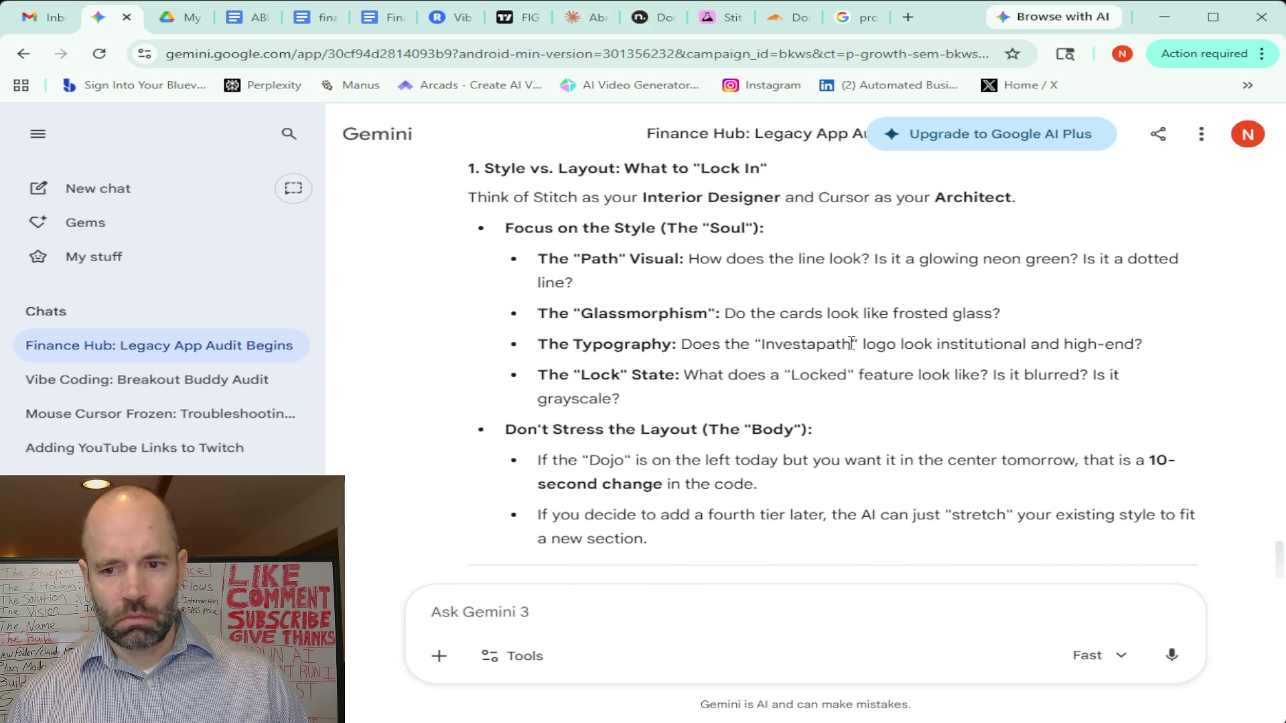
pyautogui.scroll(-1, 851, 343)
pyautogui.scroll(-2, 851, 344)
pyautogui.scroll(-1, 851, 343)
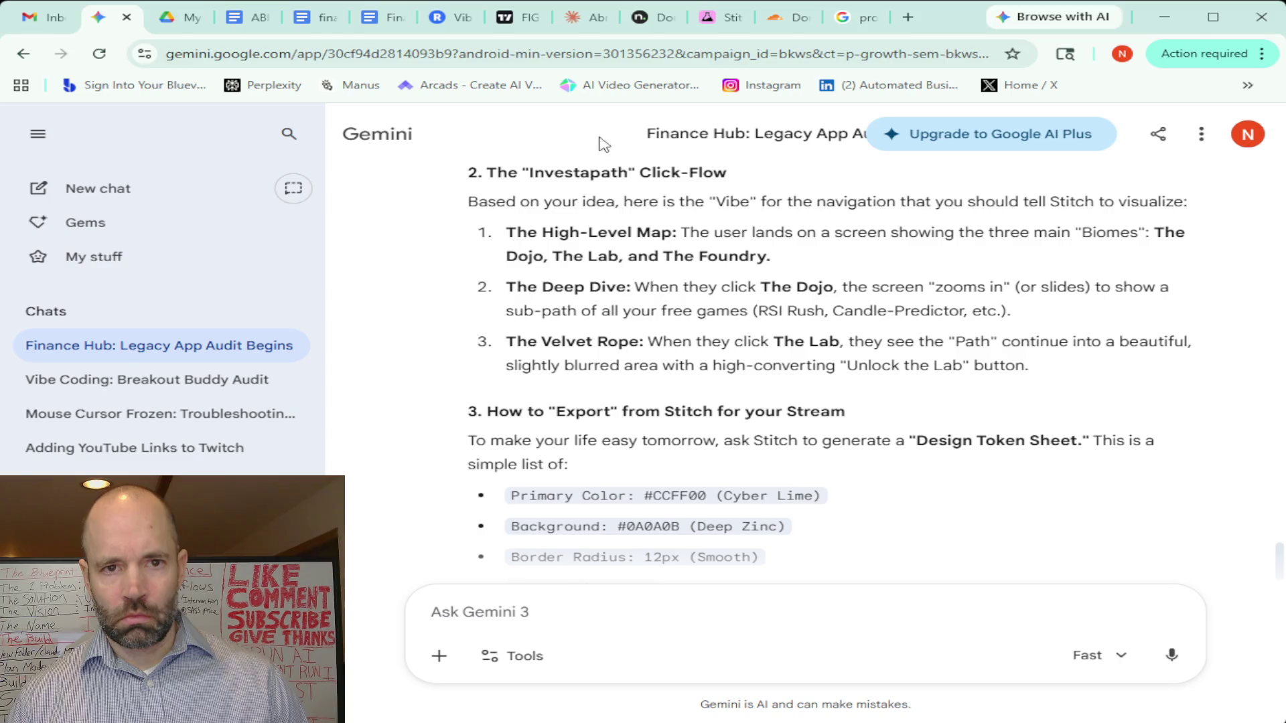
pyautogui.click(702, 19)
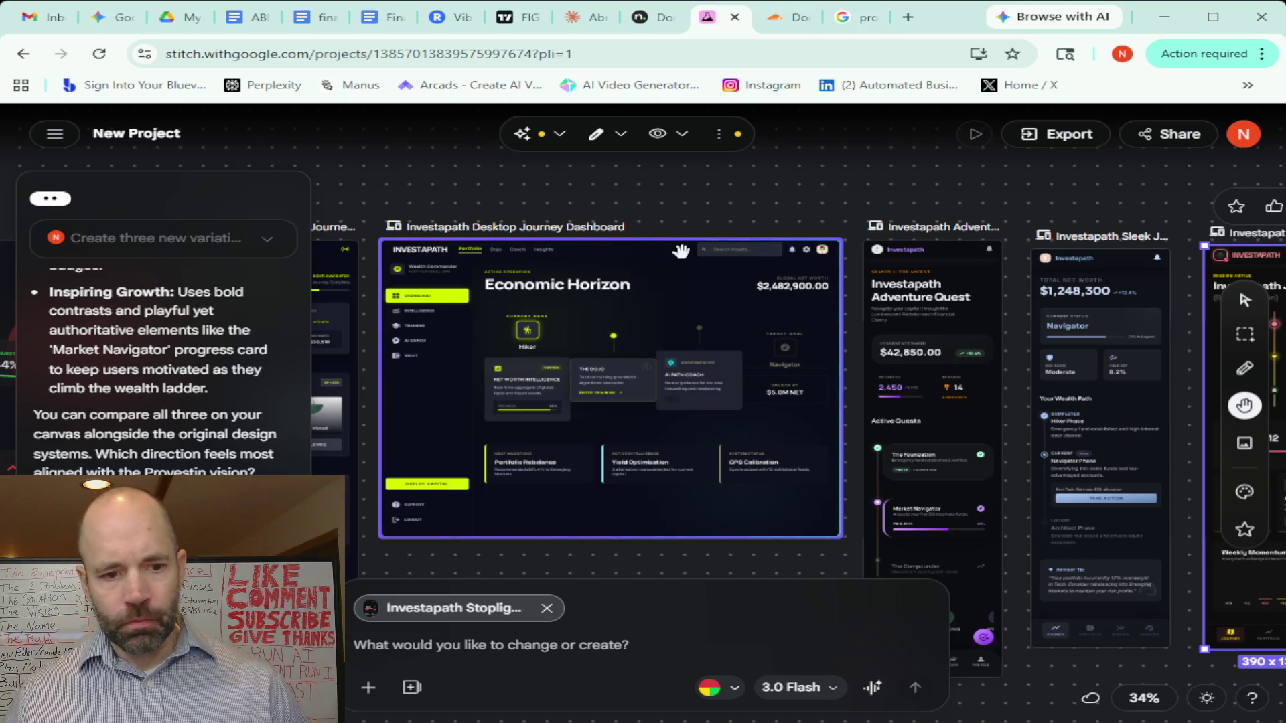
pyautogui.click(105, 17)
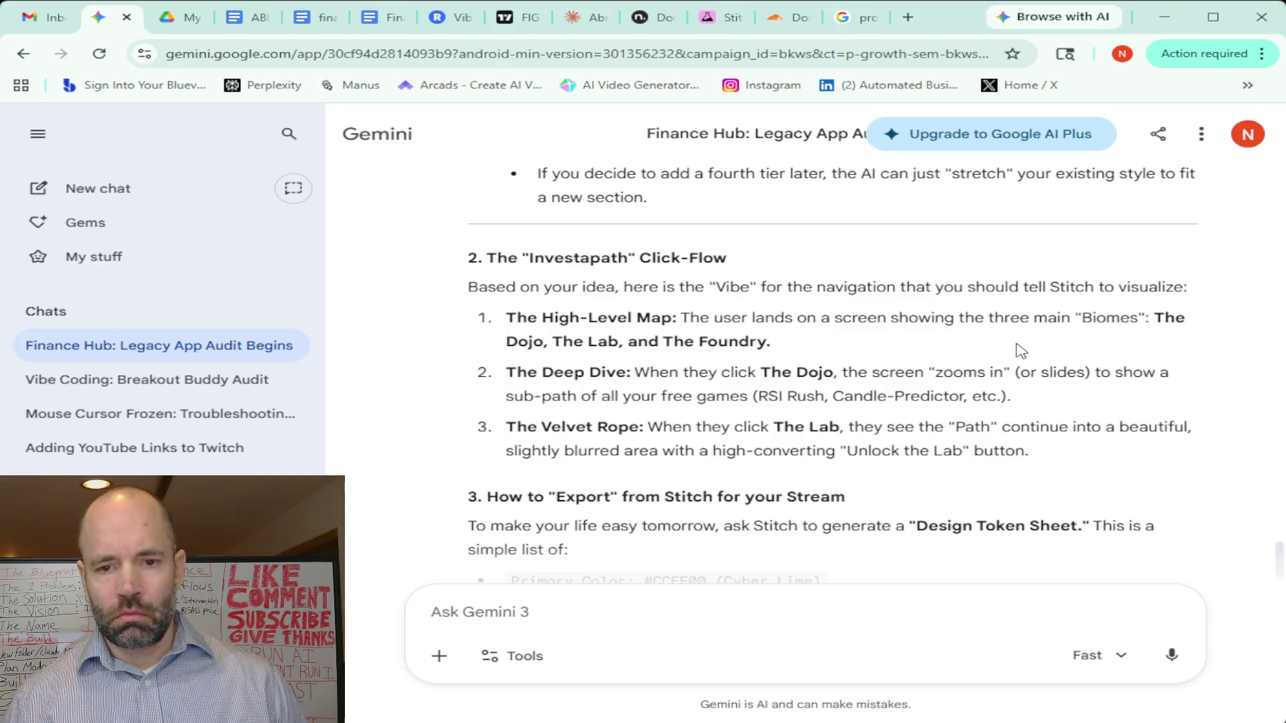
pyautogui.scroll(-3, 1019, 349)
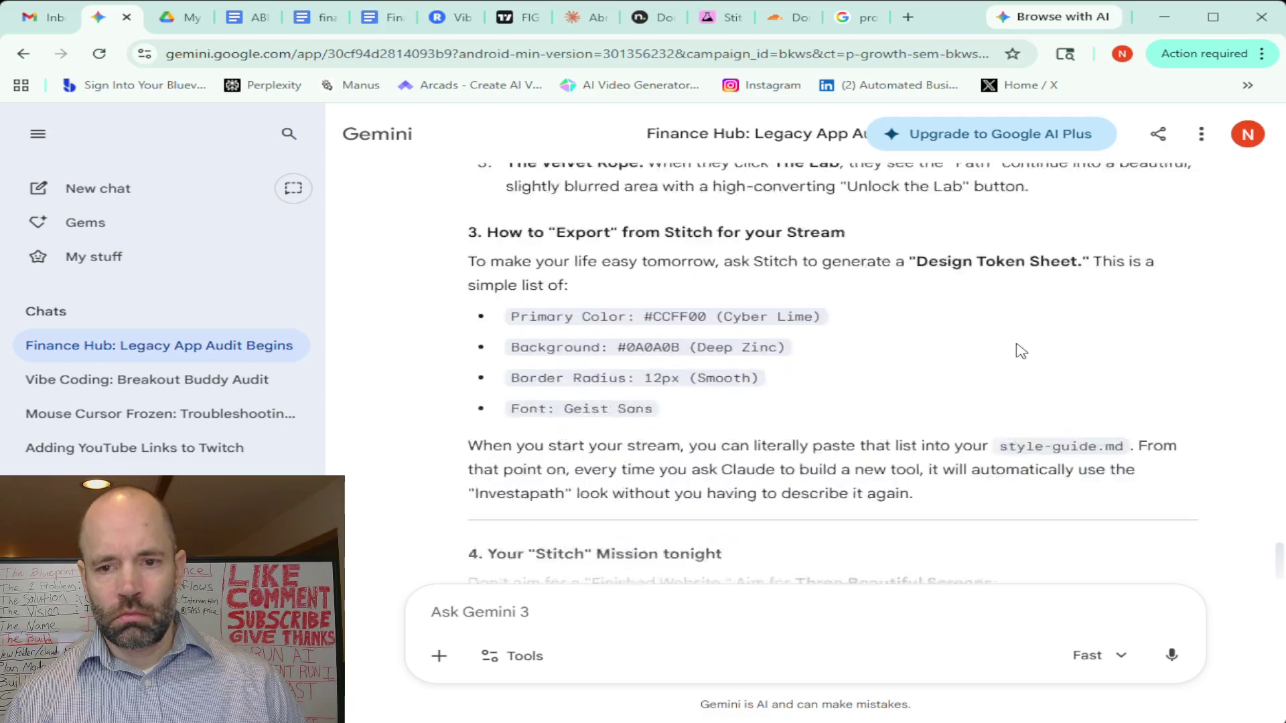
pyautogui.scroll(-2, 1019, 349)
pyautogui.scroll(-2, 1019, 350)
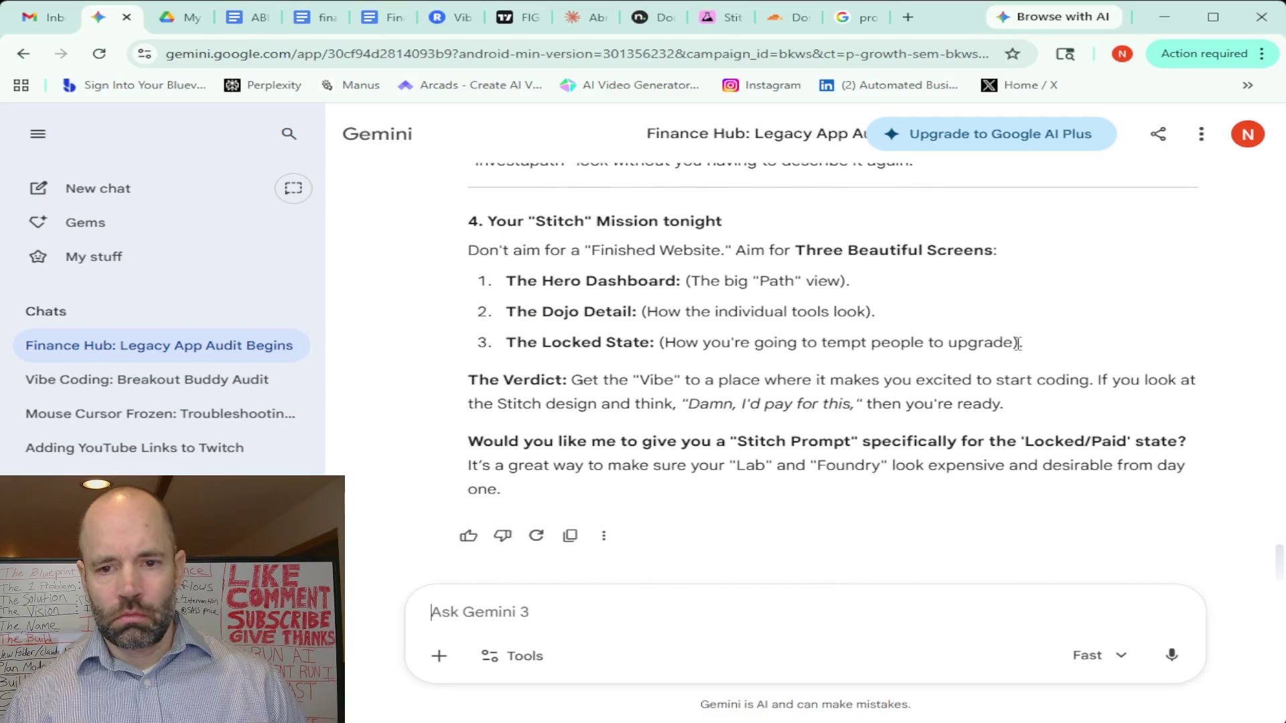
pyautogui.scroll(1, 1018, 342)
pyautogui.scroll(-1, 1019, 343)
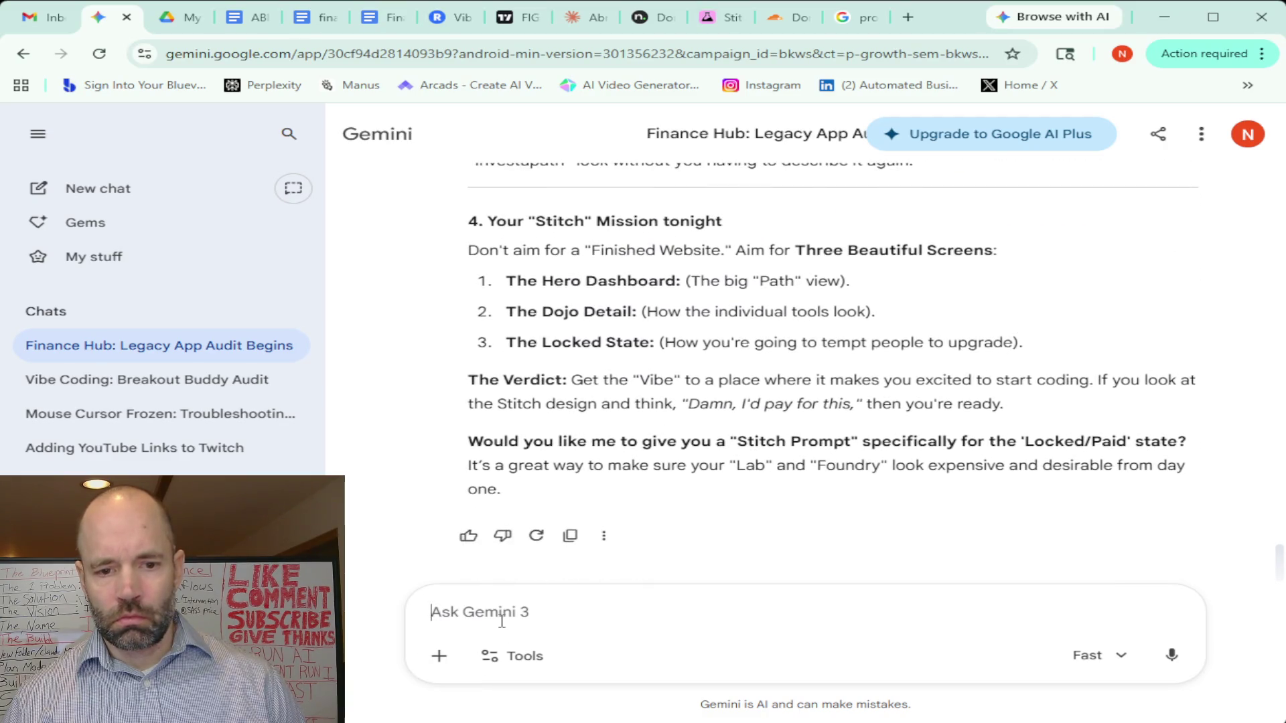
# Dictate by voice a question about why the Stitch designs are not interactive
pyautogui.click(1172, 654)
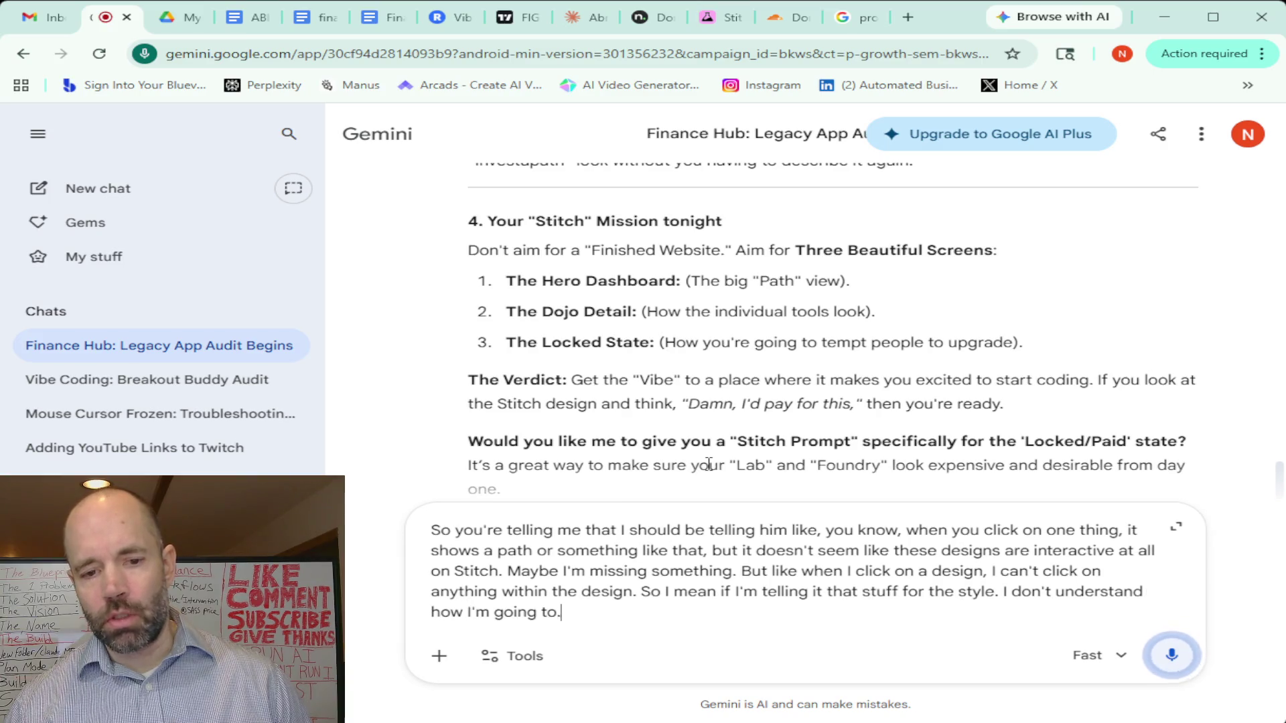
pyautogui.click(1175, 652)
pyautogui.click(1175, 652)
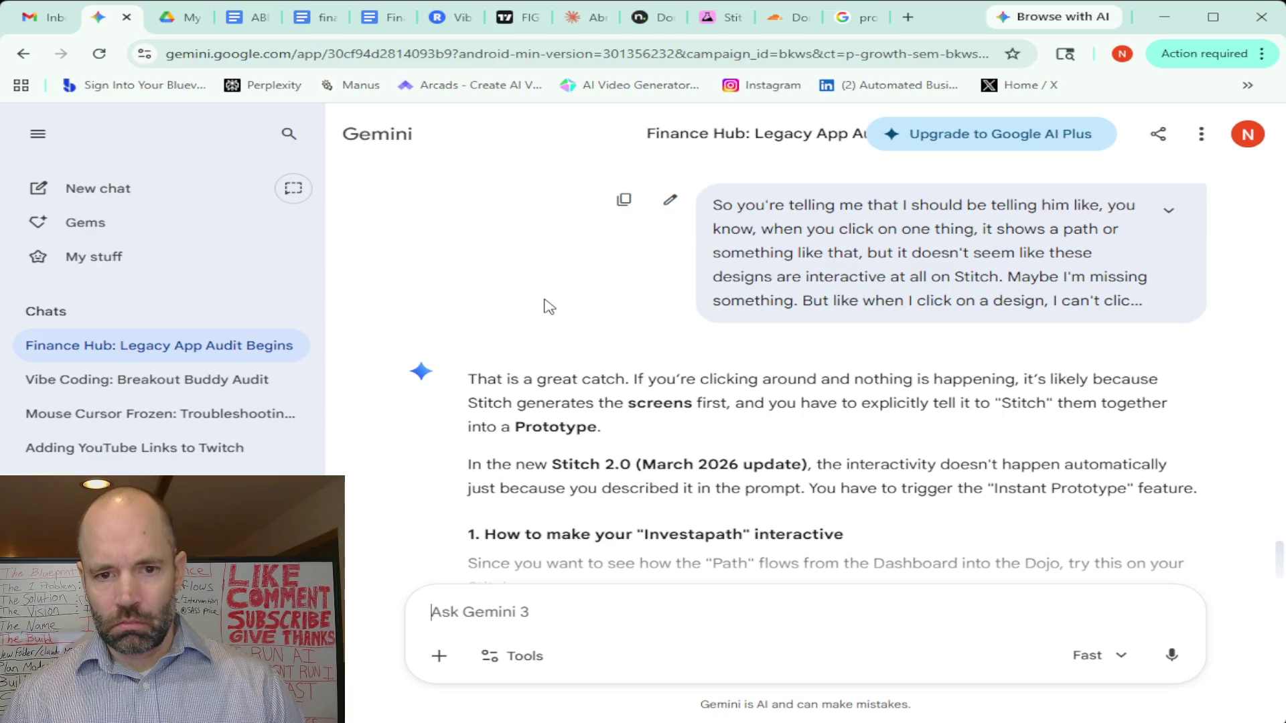
pyautogui.scroll(-2, 593, 316)
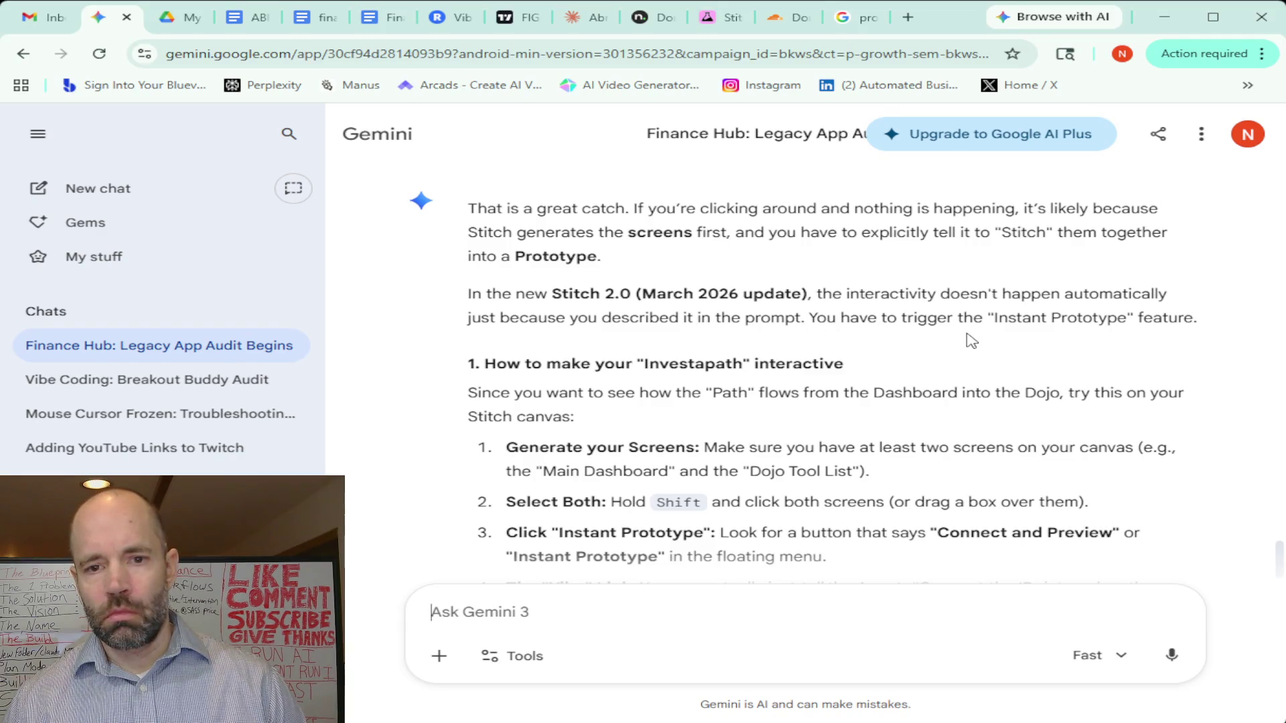
pyautogui.scroll(-1, 969, 341)
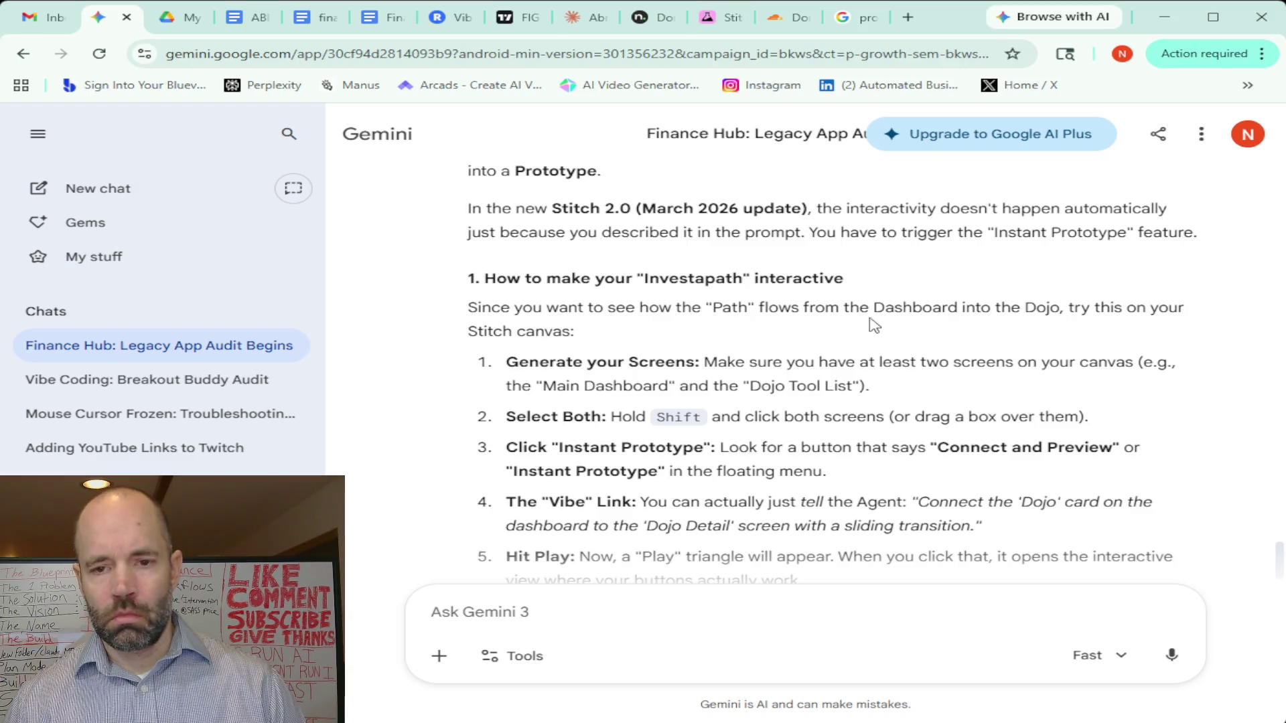
pyautogui.scroll(-2, 880, 325)
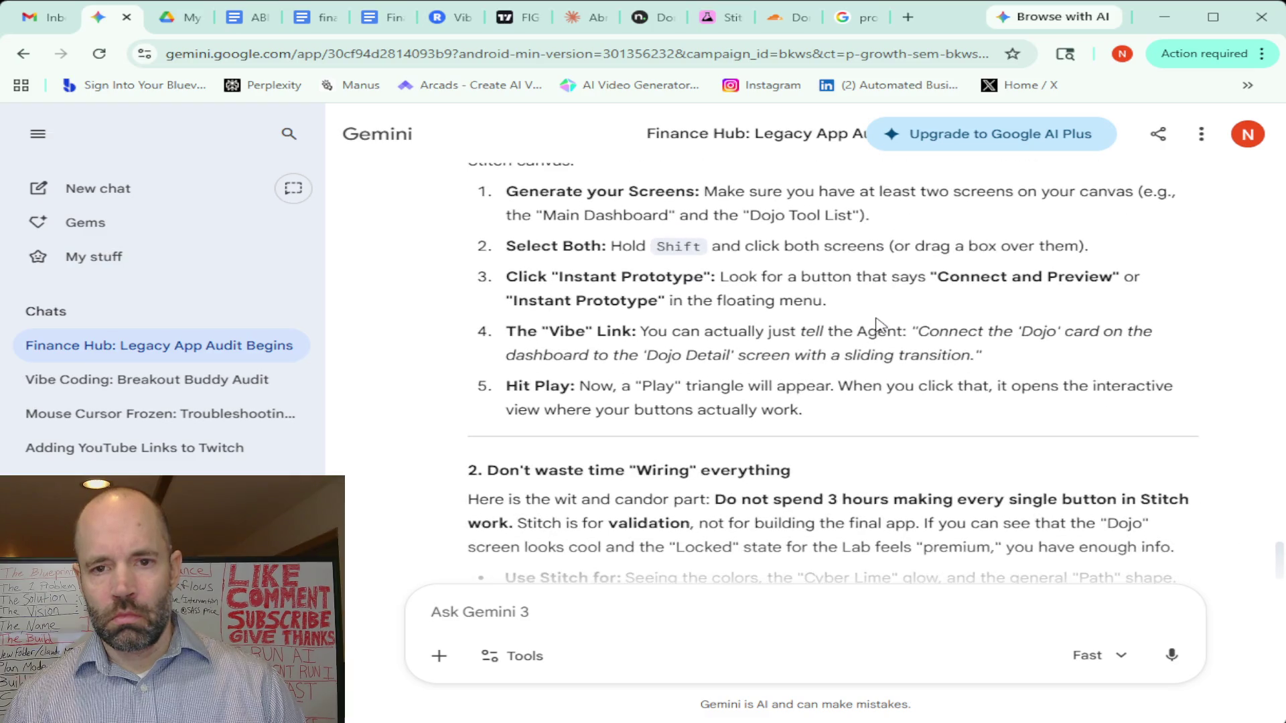
pyautogui.scroll(2, 877, 325)
pyautogui.scroll(-1, 877, 325)
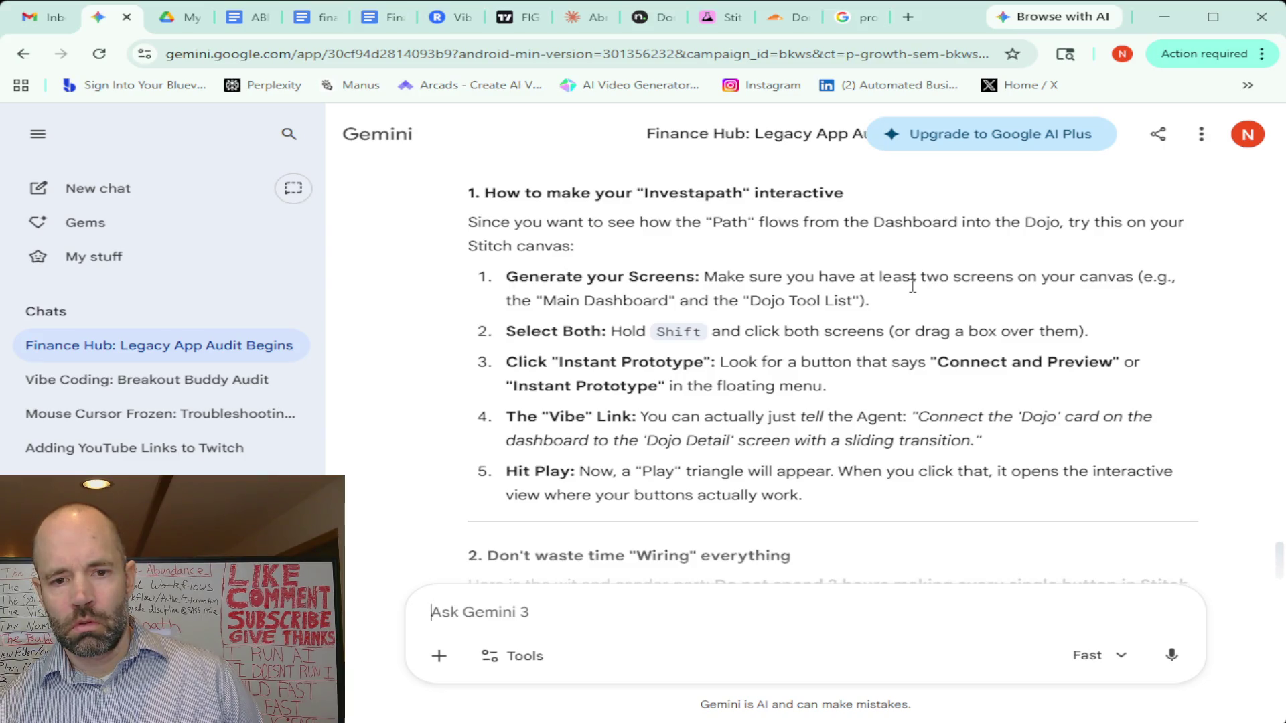
pyautogui.scroll(-2, 912, 286)
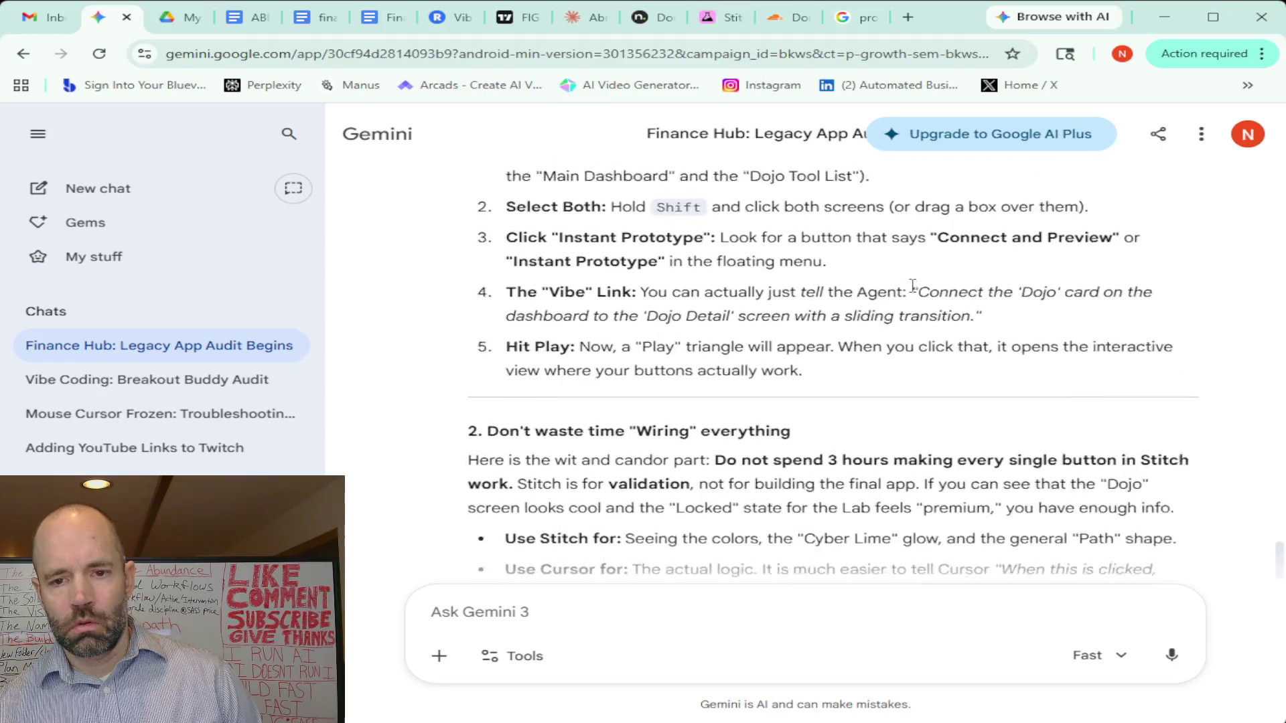
pyautogui.scroll(-1, 914, 293)
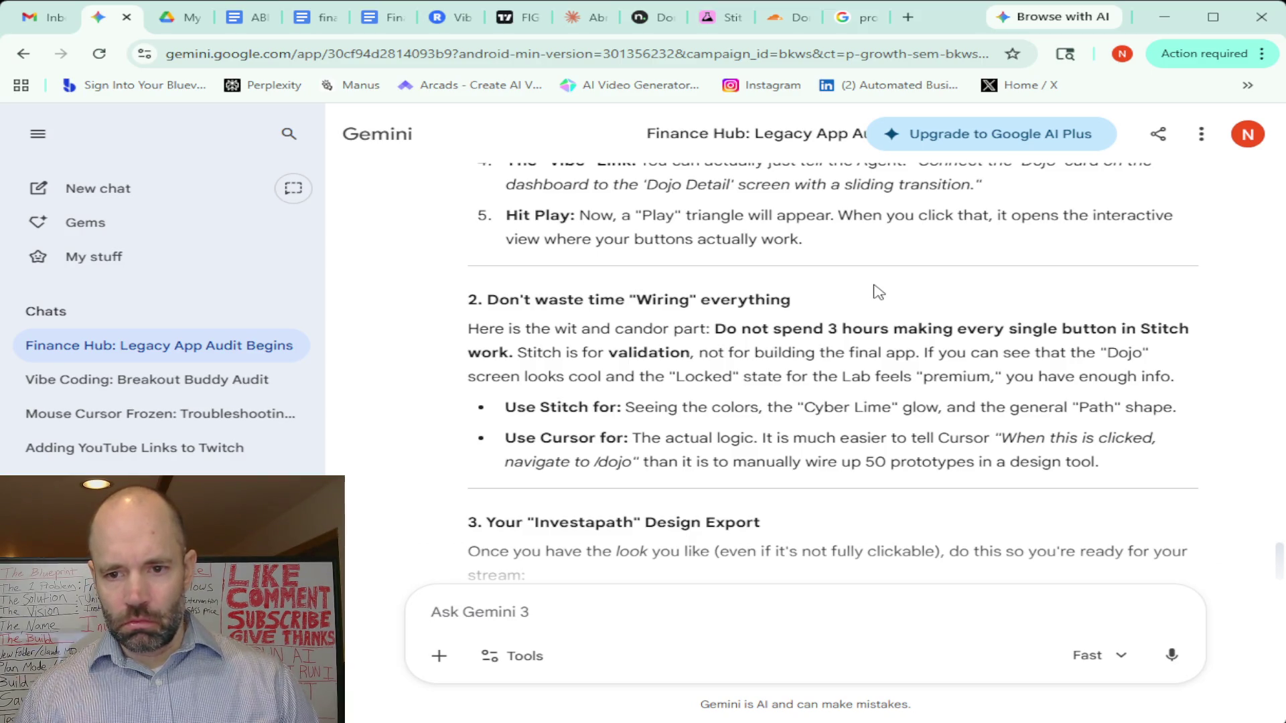
pyautogui.scroll(-2, 872, 291)
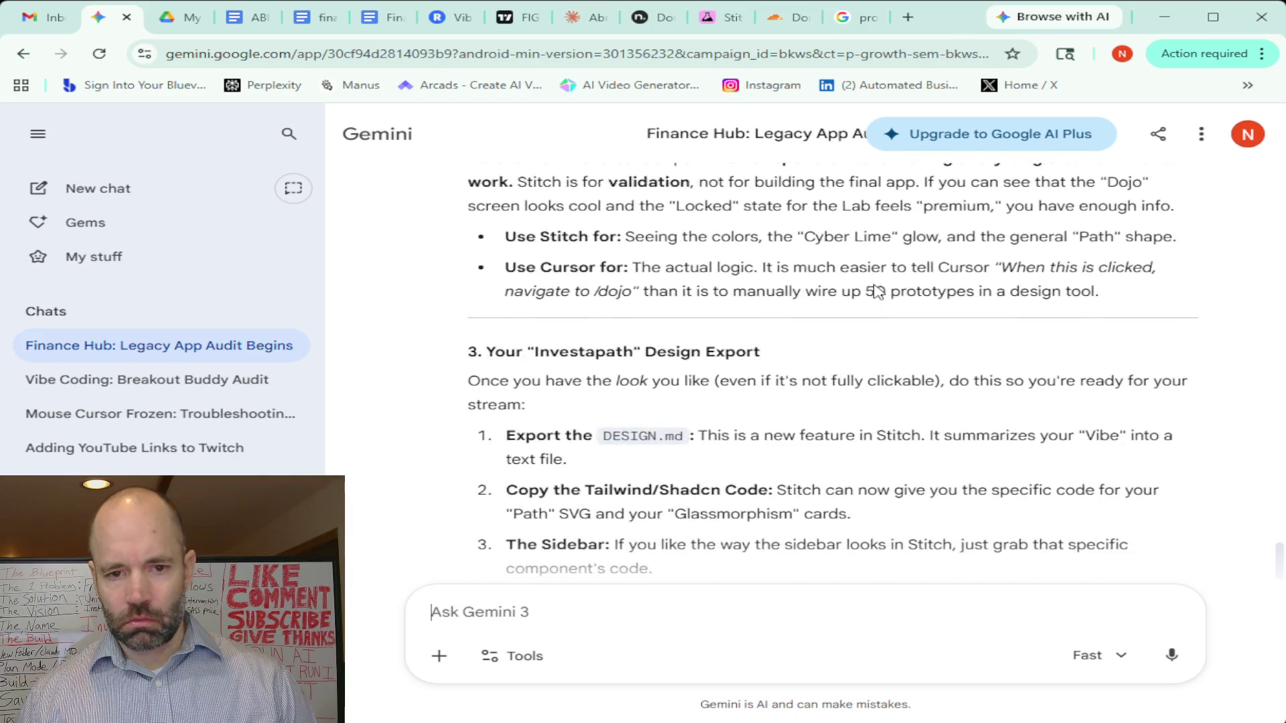
pyautogui.scroll(-1, 873, 291)
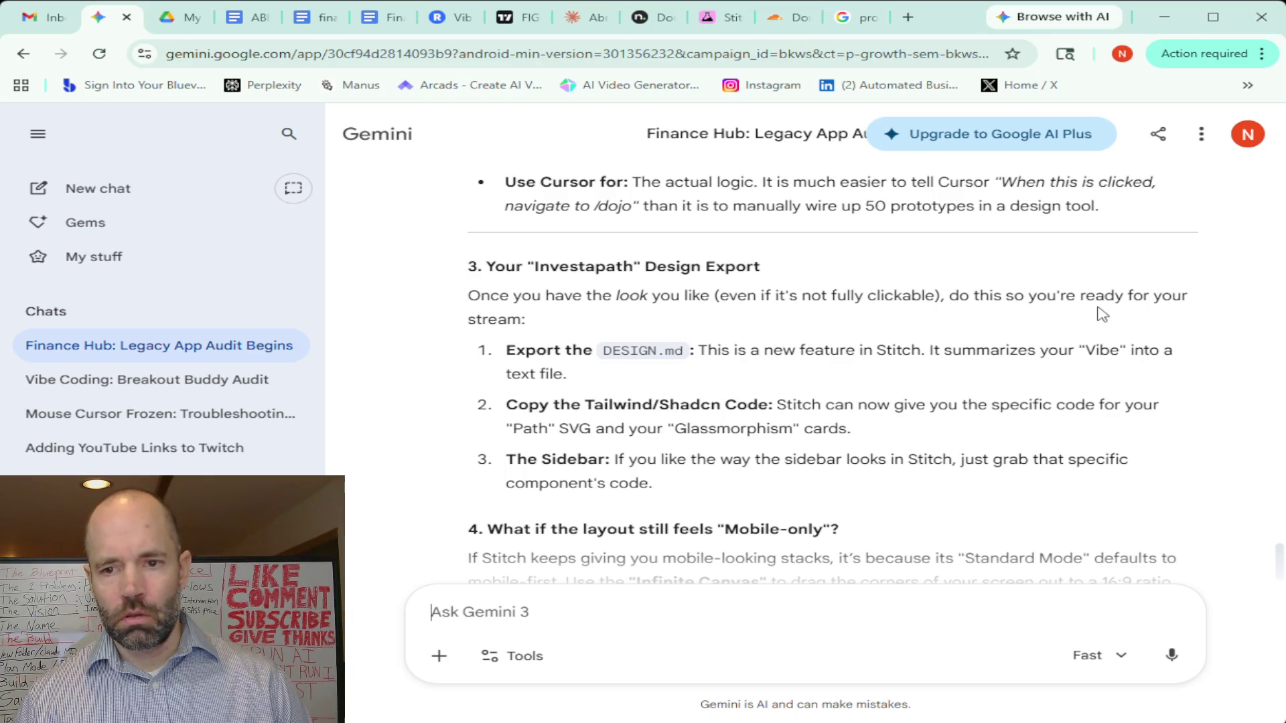
pyautogui.scroll(-1, 837, 317)
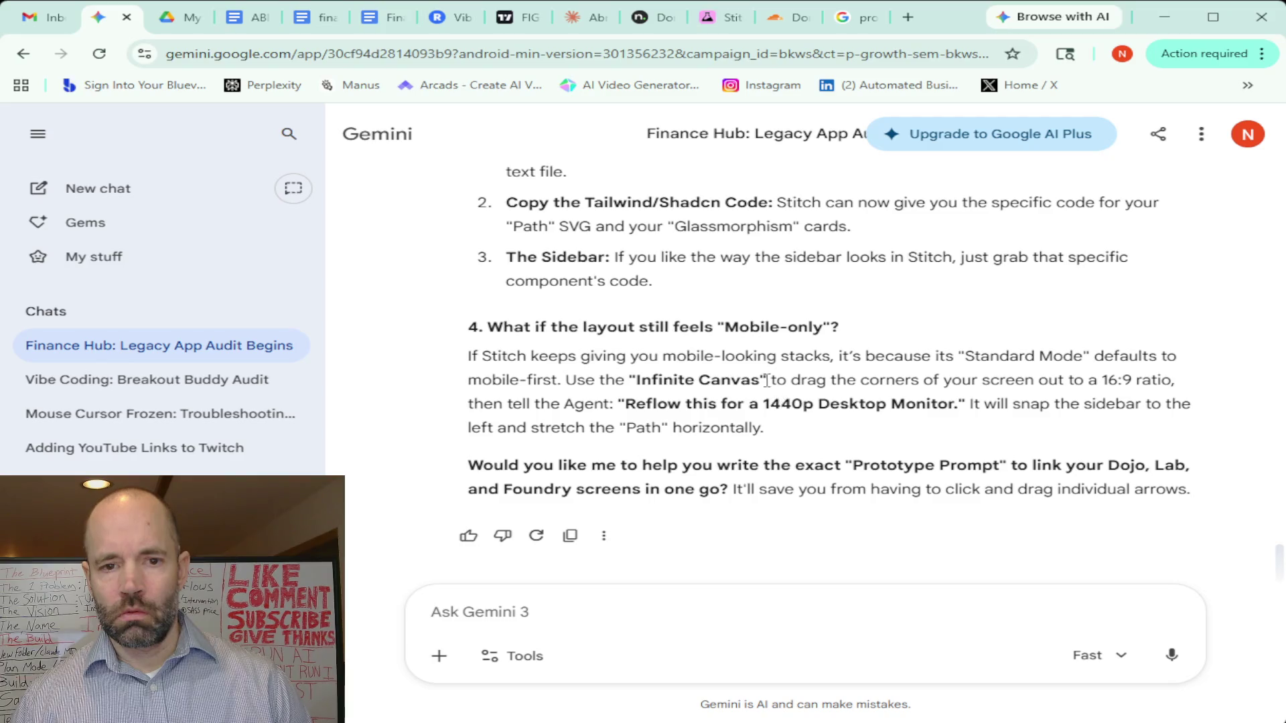
# Dictate and send a Gemini question on Shadcn UI with Stitch using VS Code instead of Cursor
pyautogui.click(1172, 655)
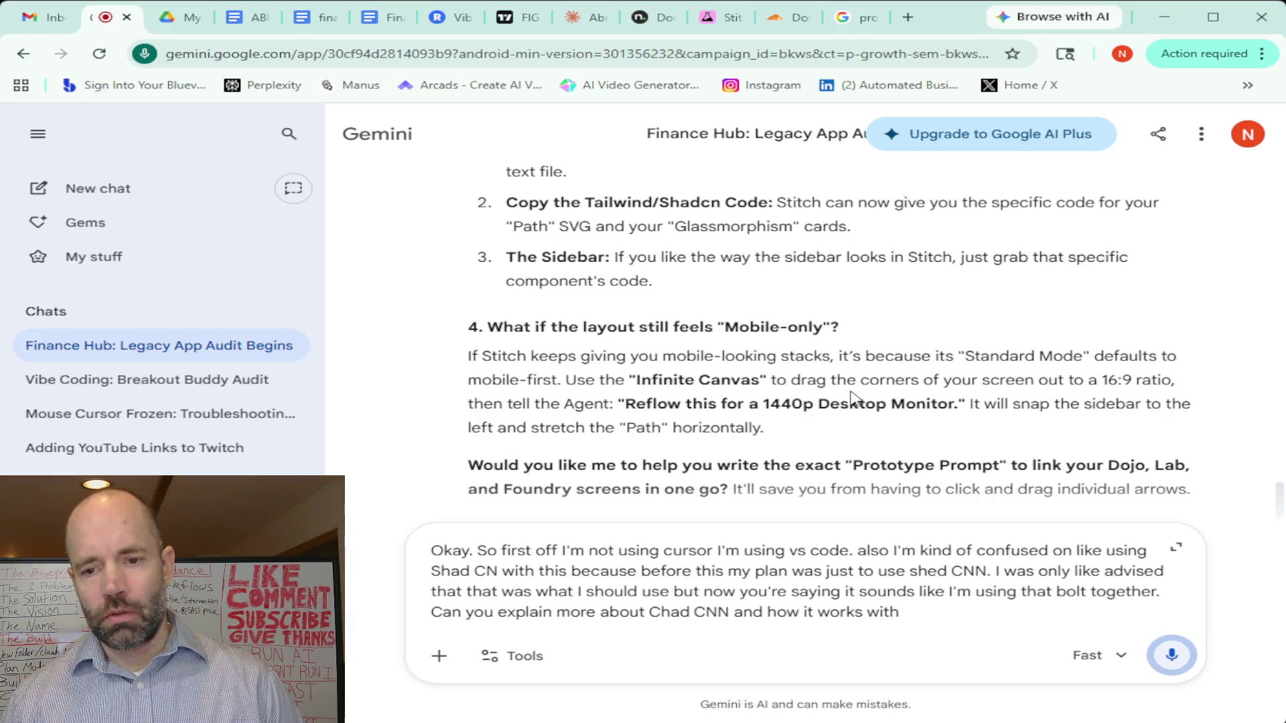
pyautogui.click(1172, 658)
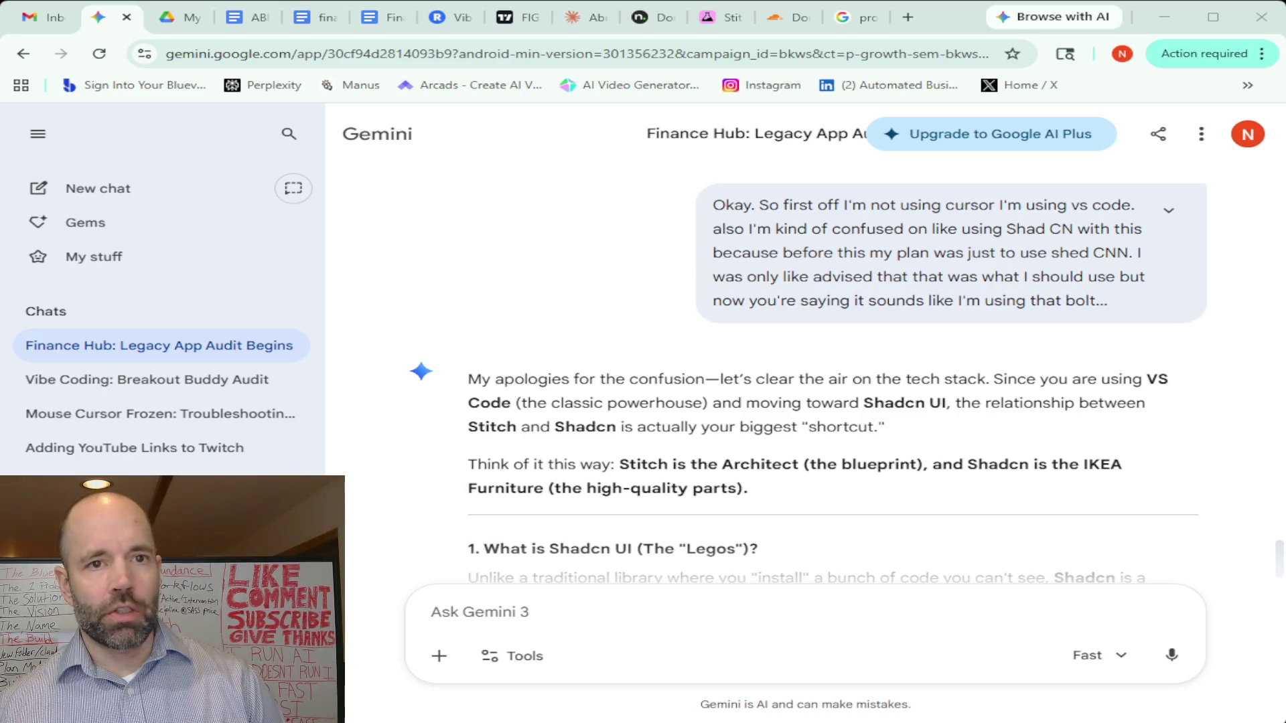
# Switch to the Stitch canvas and pan across the Journey, Luminous Explorer and Kinetic Terminal designs
pyautogui.click(712, 20)
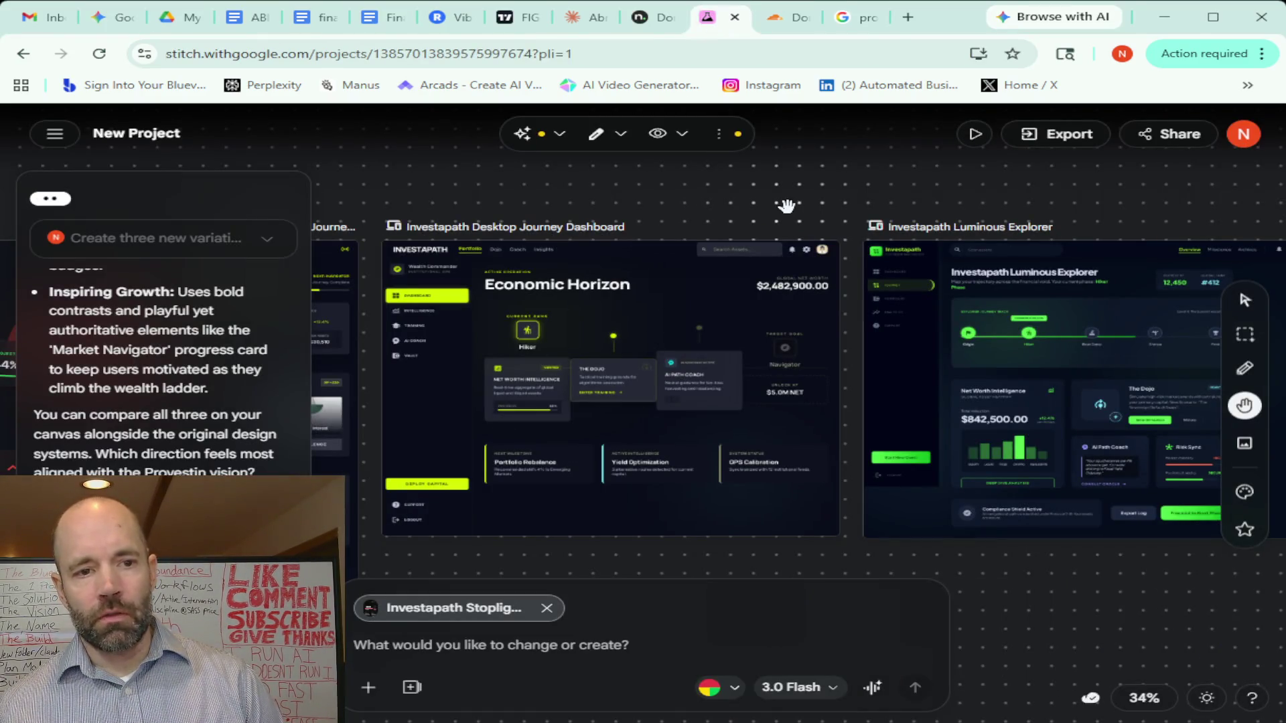
pyautogui.moveTo(787, 206); pyautogui.dragTo(702, 204)
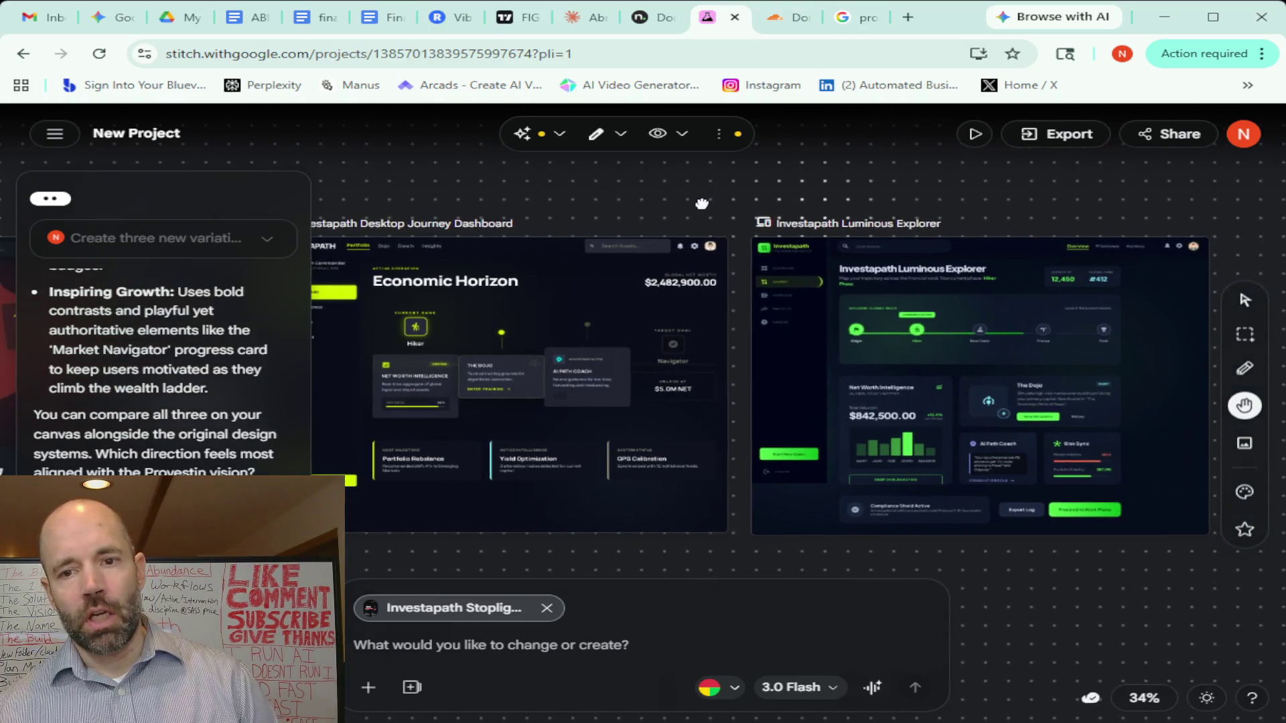
pyautogui.hscroll(-3, 698, 209)
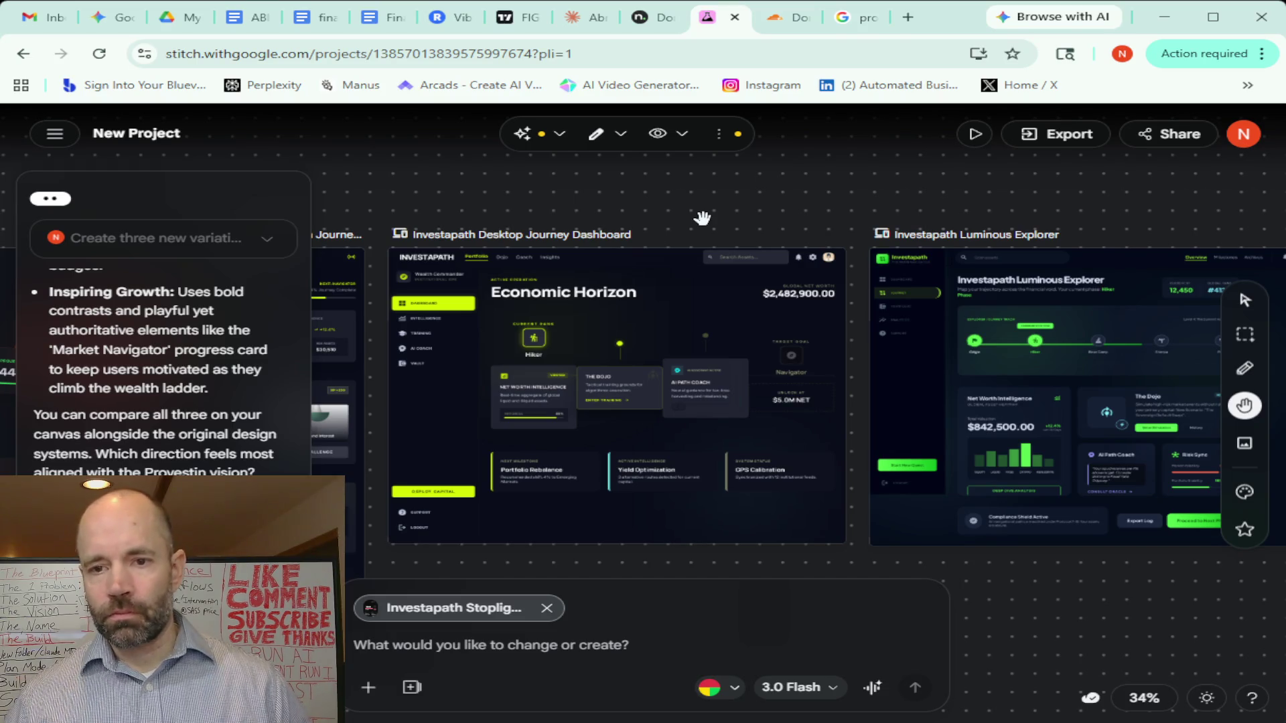
pyautogui.hscroll(5, 895, 202)
pyautogui.hscroll(-2, 904, 201)
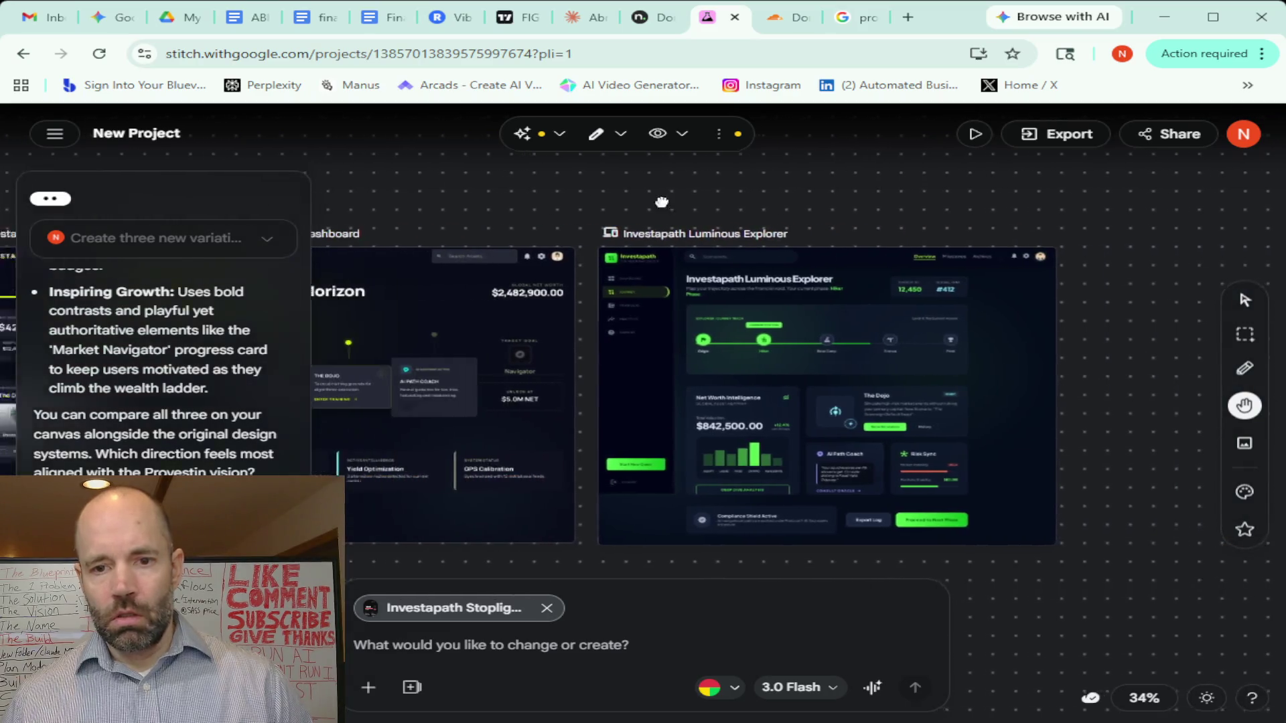
pyautogui.hscroll(-5, 914, 201)
pyautogui.hscroll(-1, 929, 199)
pyautogui.moveTo(671, 207); pyautogui.dragTo(863, 181)
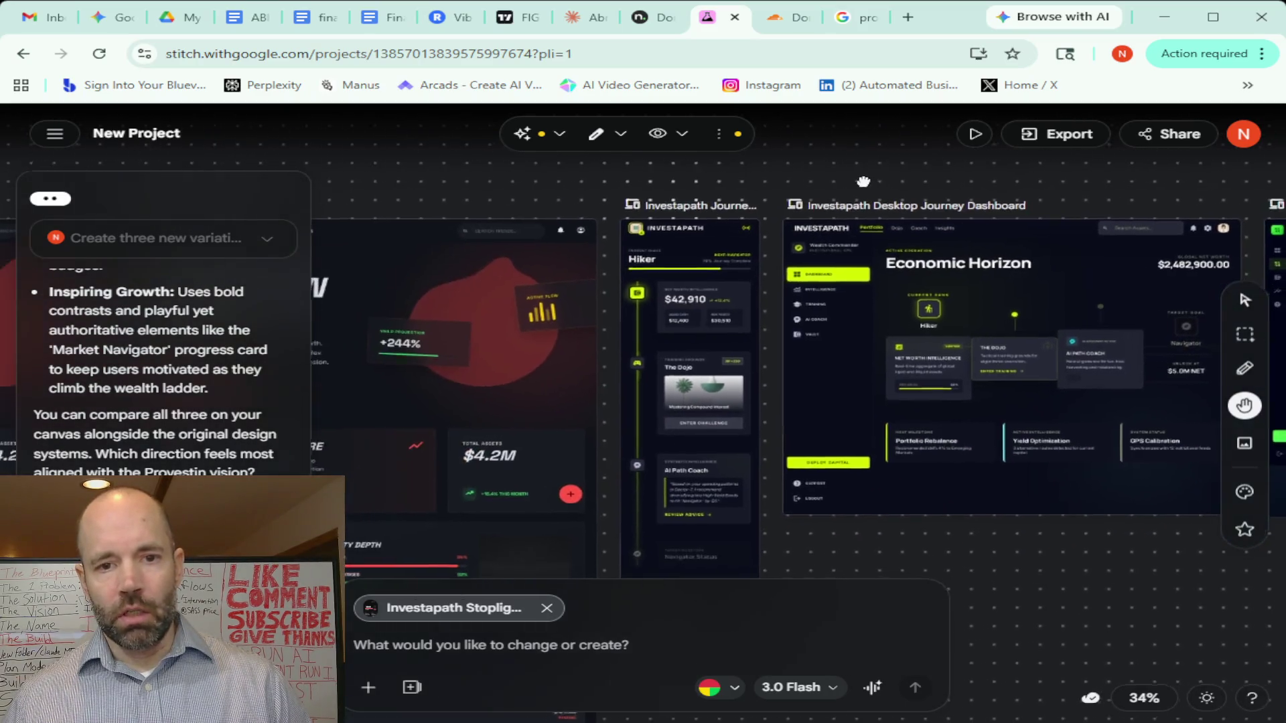
pyautogui.moveTo(949, 180); pyautogui.dragTo(519, 178)
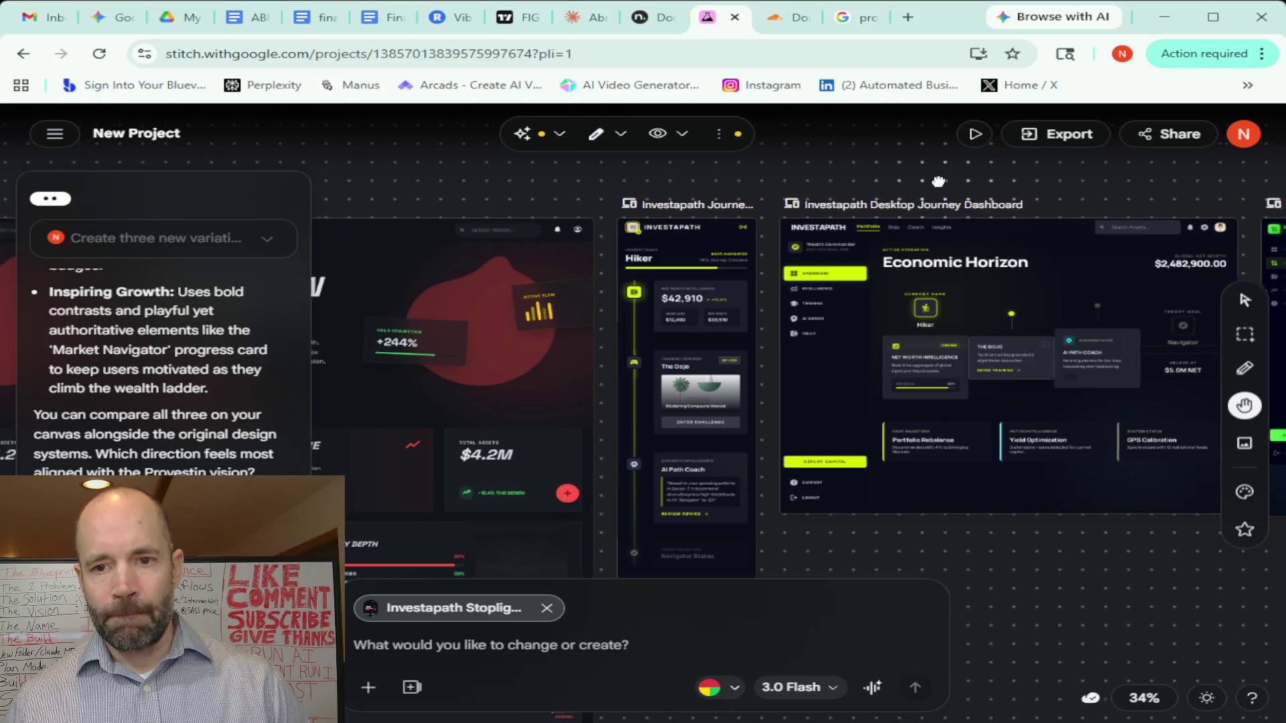
pyautogui.moveTo(959, 251); pyautogui.dragTo(676, 256)
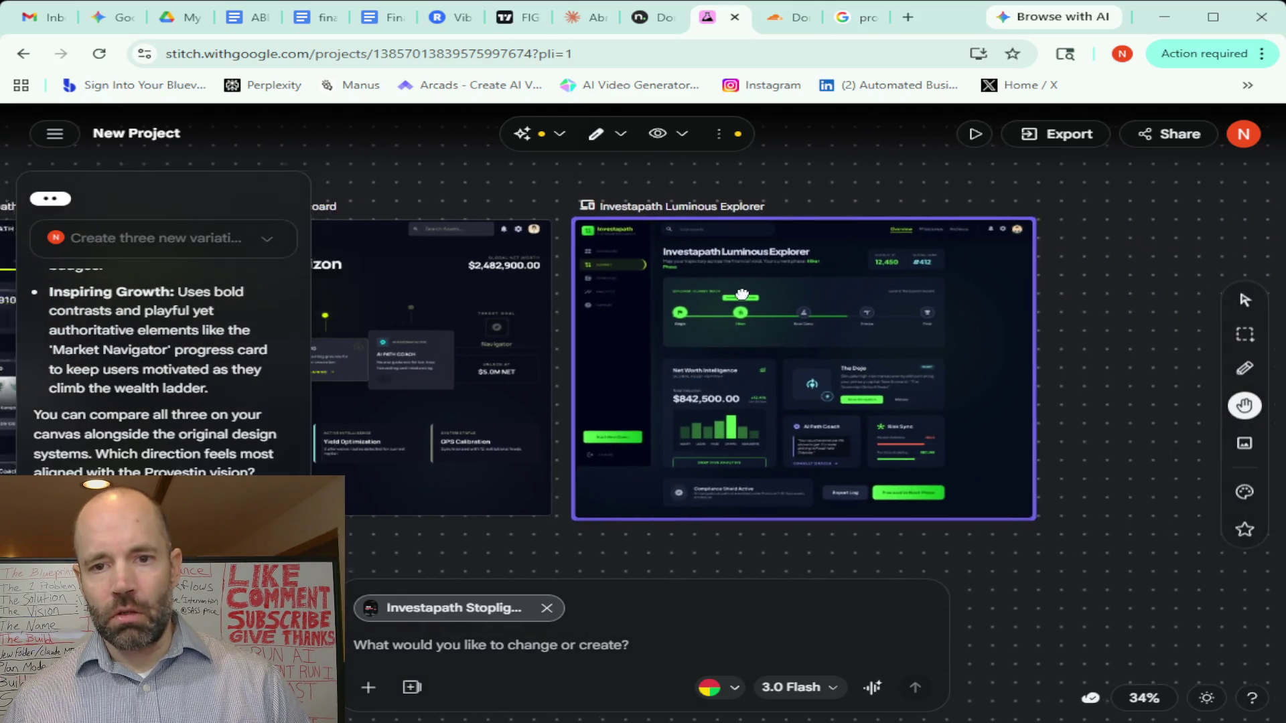
pyautogui.hscroll(-2, 676, 255)
pyautogui.hscroll(4, 731, 263)
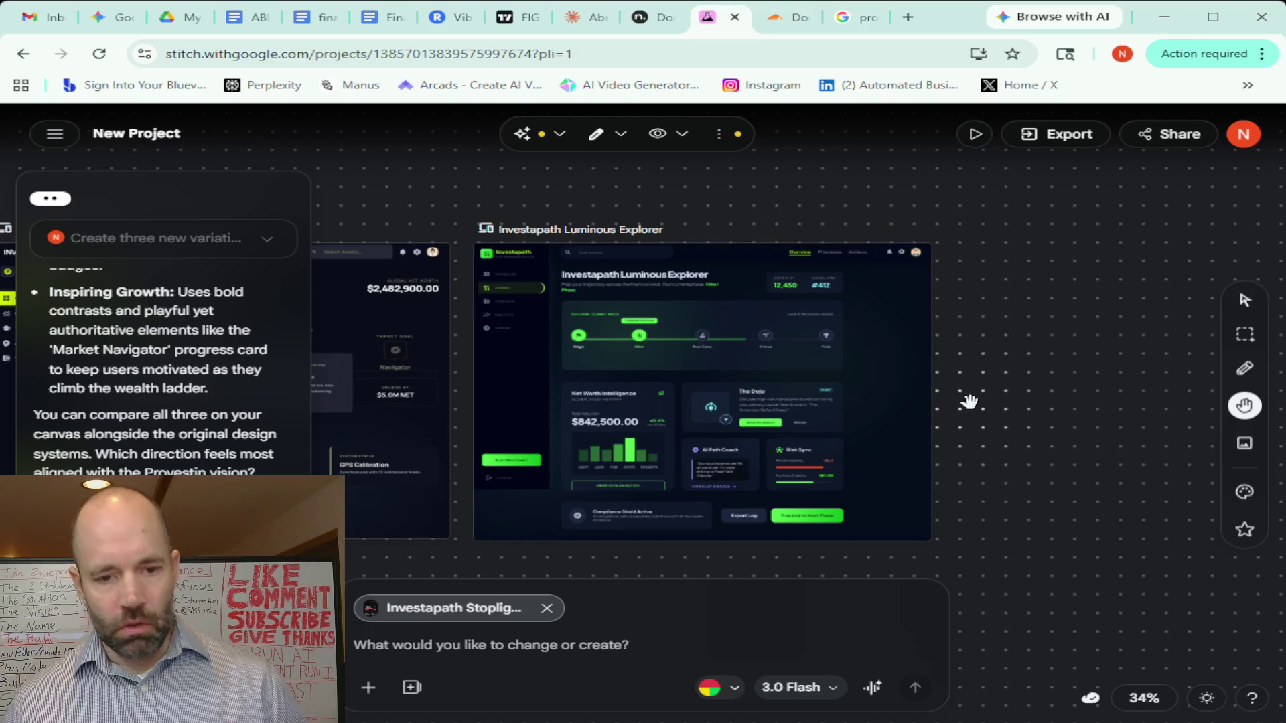
pyautogui.scroll(-5, 970, 402)
pyautogui.scroll(-3, 971, 402)
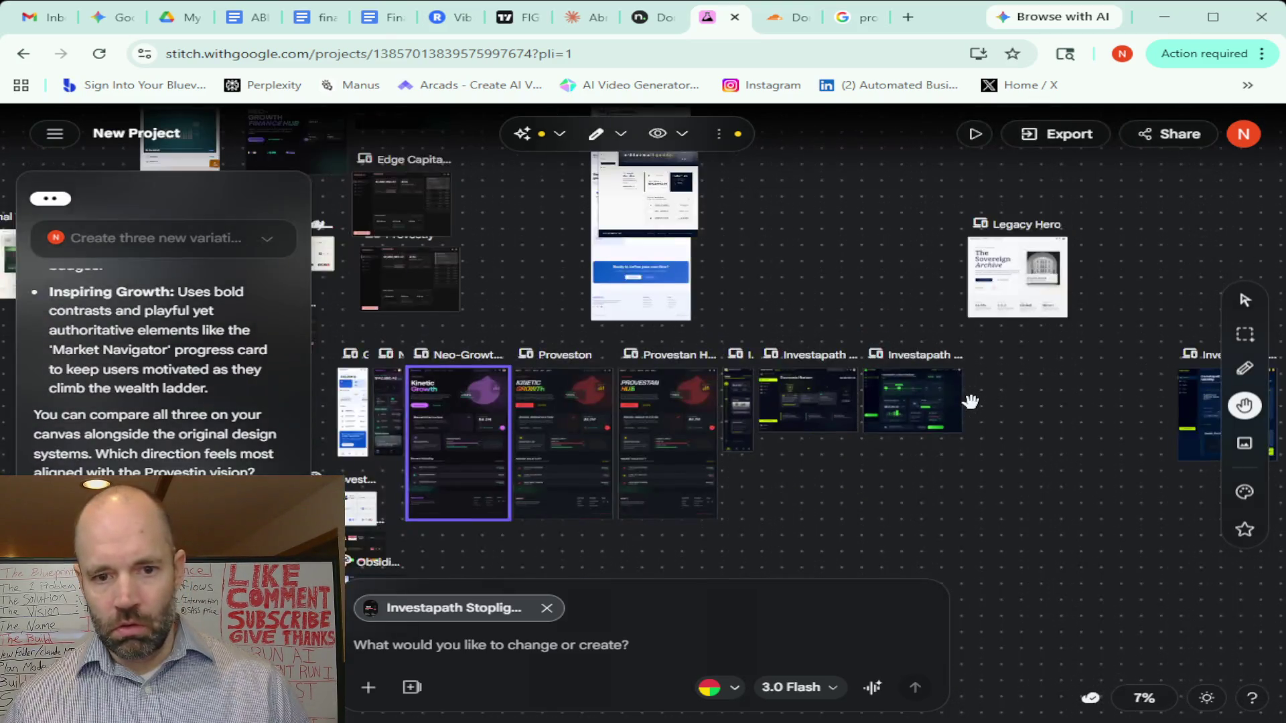
pyautogui.scroll(-2, 970, 403)
pyautogui.scroll(1, 847, 388)
pyautogui.scroll(1, 815, 387)
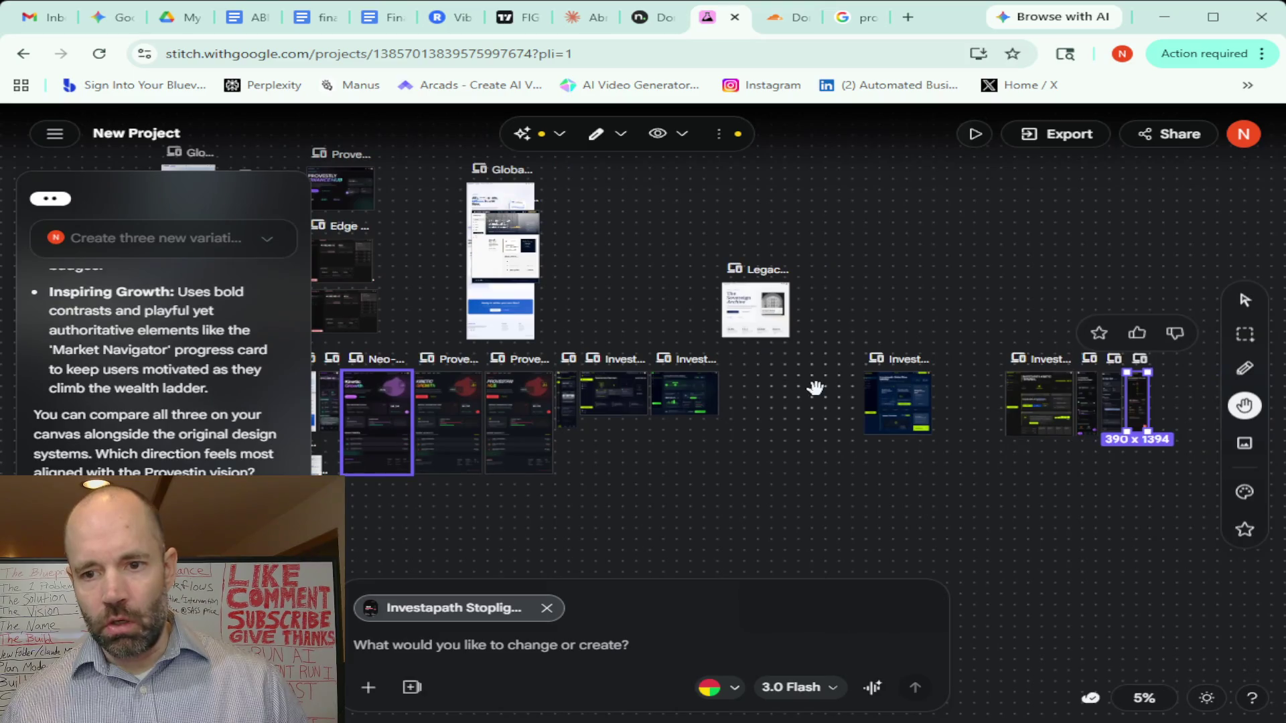
pyautogui.scroll(1, 815, 388)
pyautogui.scroll(2, 815, 388)
pyautogui.scroll(1, 814, 388)
pyautogui.scroll(1, 814, 388)
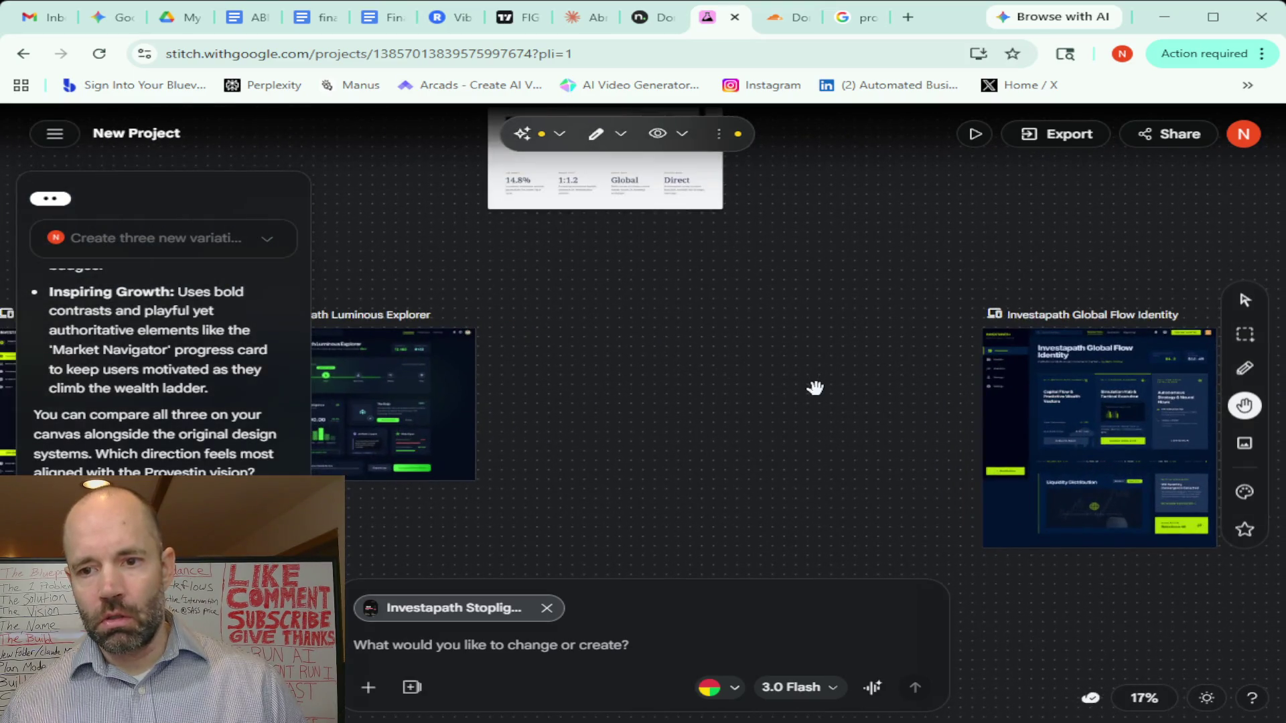
pyautogui.moveTo(872, 385); pyautogui.dragTo(591, 358)
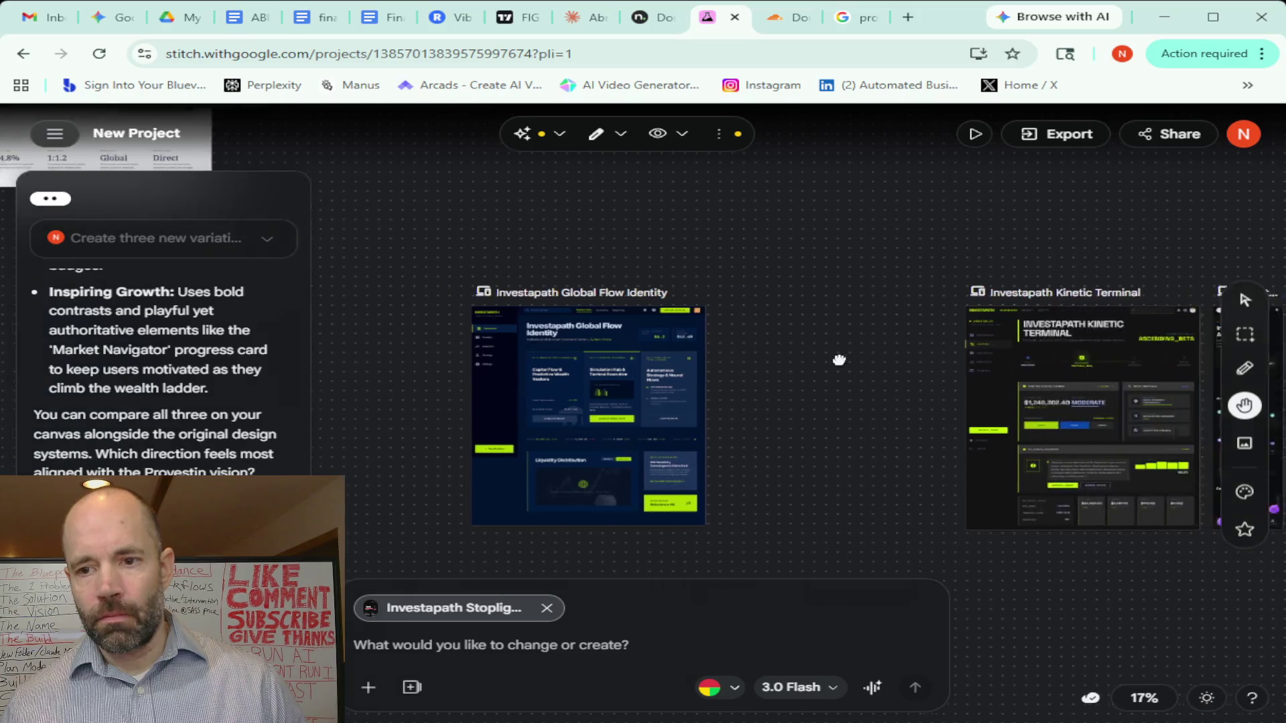
pyautogui.moveTo(1054, 360)
pyautogui.mouseDown()
pyautogui.moveTo(645, 359)
pyautogui.moveTo(488, 317)
pyautogui.moveTo(825, 290)
pyautogui.mouseUp()
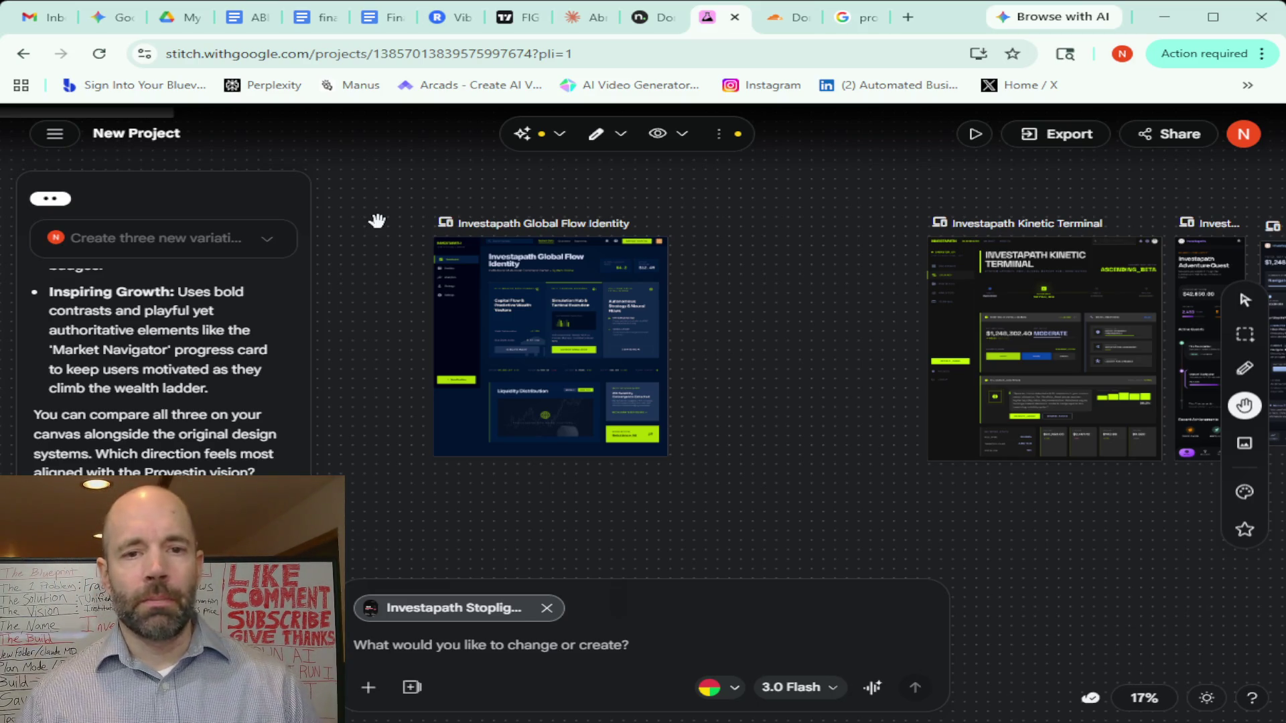
pyautogui.moveTo(382, 285); pyautogui.dragTo(800, 270)
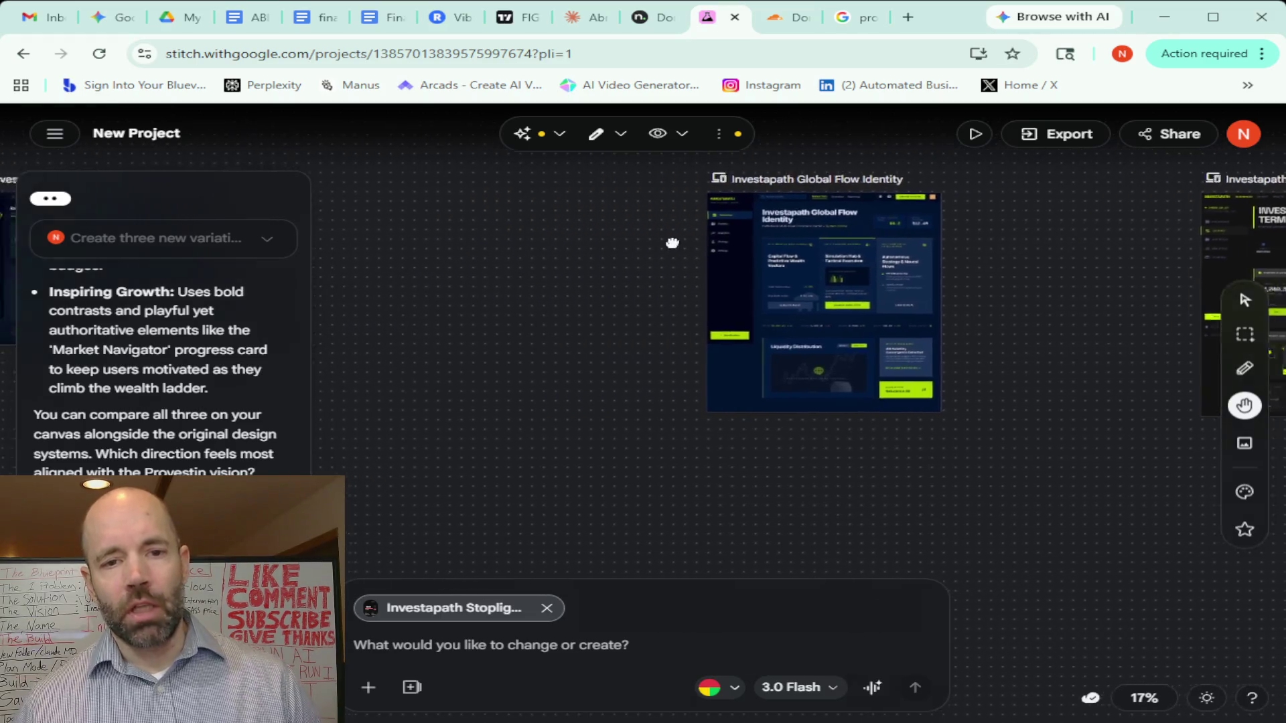
pyautogui.moveTo(393, 191); pyautogui.dragTo(809, 306)
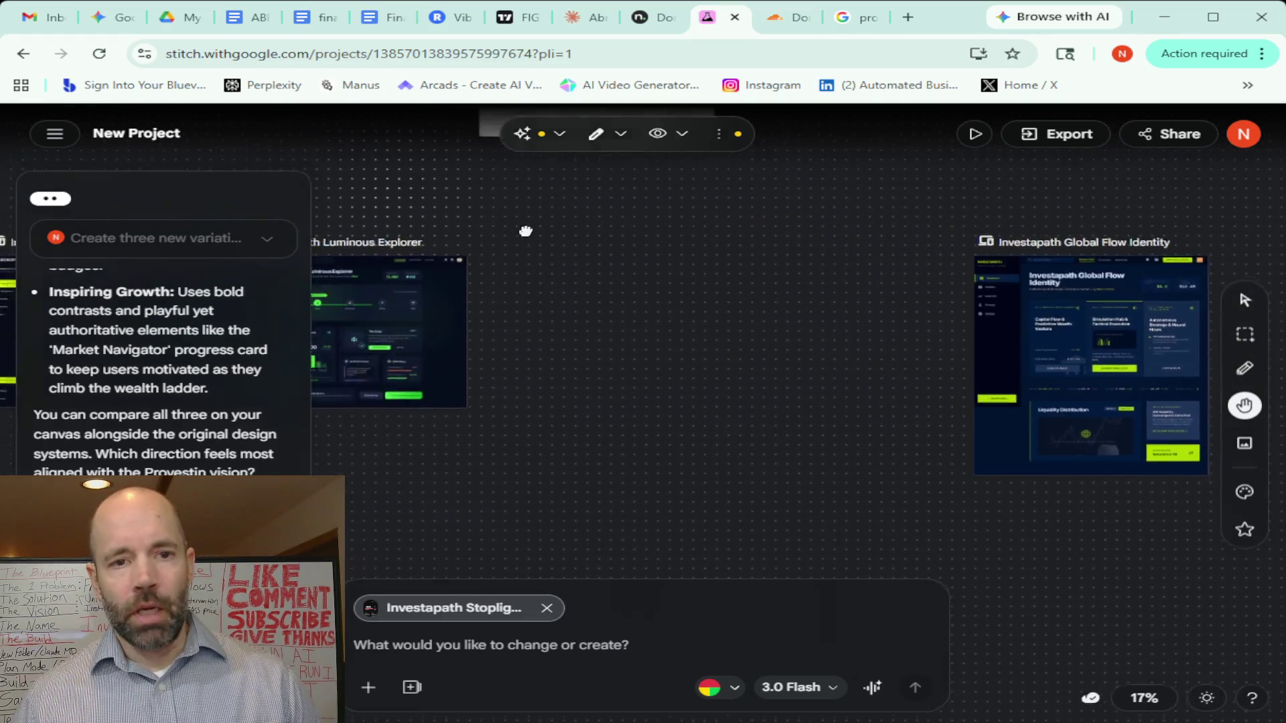
pyautogui.moveTo(505, 261); pyautogui.dragTo(723, 236)
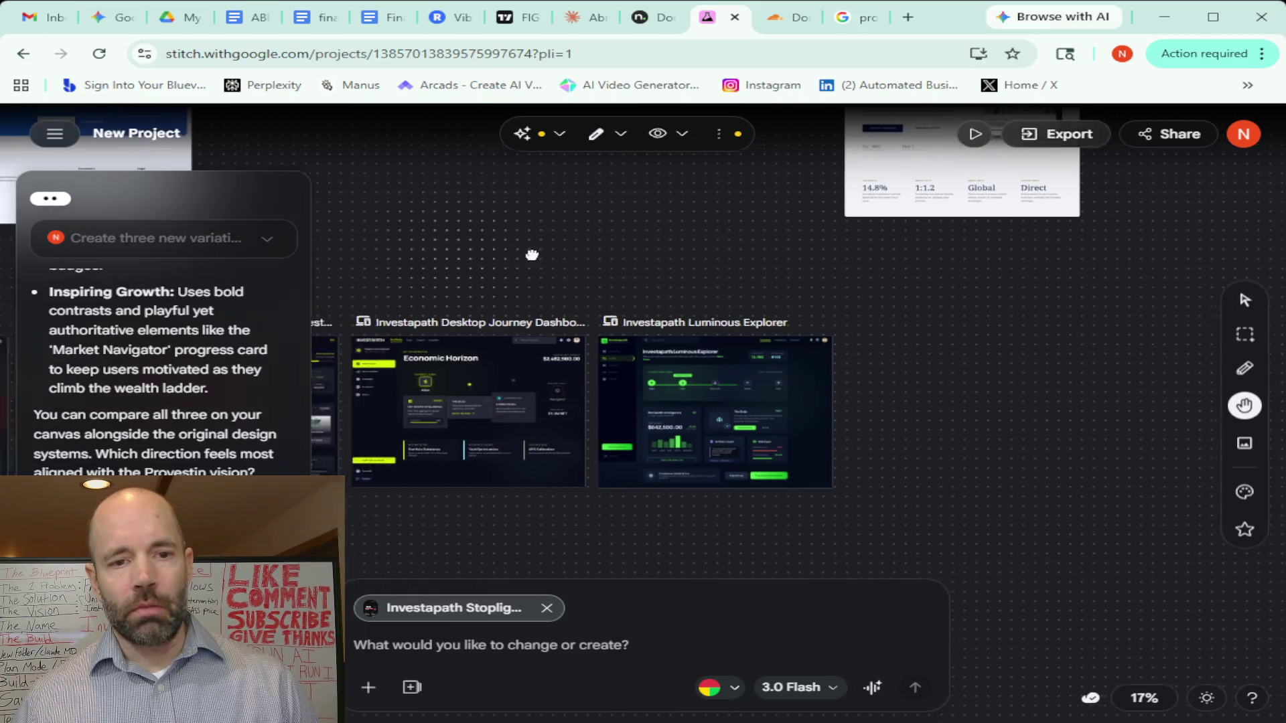
pyautogui.moveTo(910, 248); pyautogui.dragTo(459, 218)
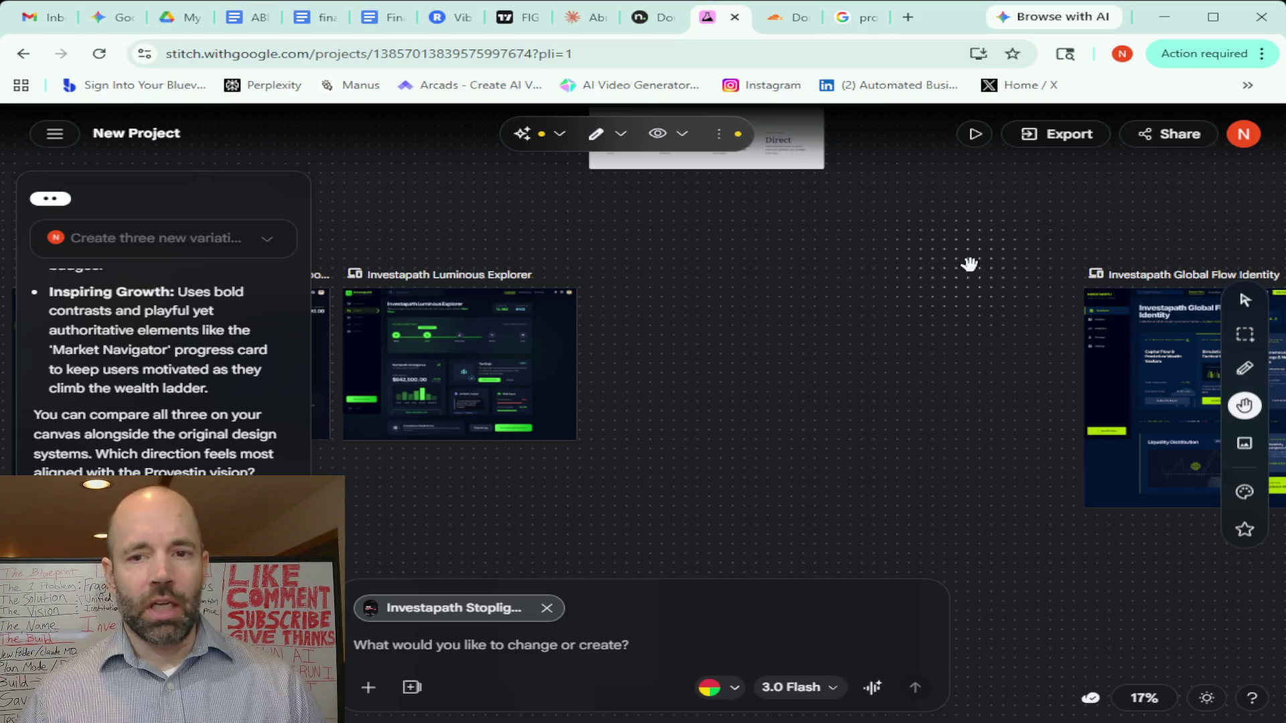
pyautogui.moveTo(970, 265); pyautogui.dragTo(603, 271)
pyautogui.moveTo(938, 230); pyautogui.dragTo(695, 235)
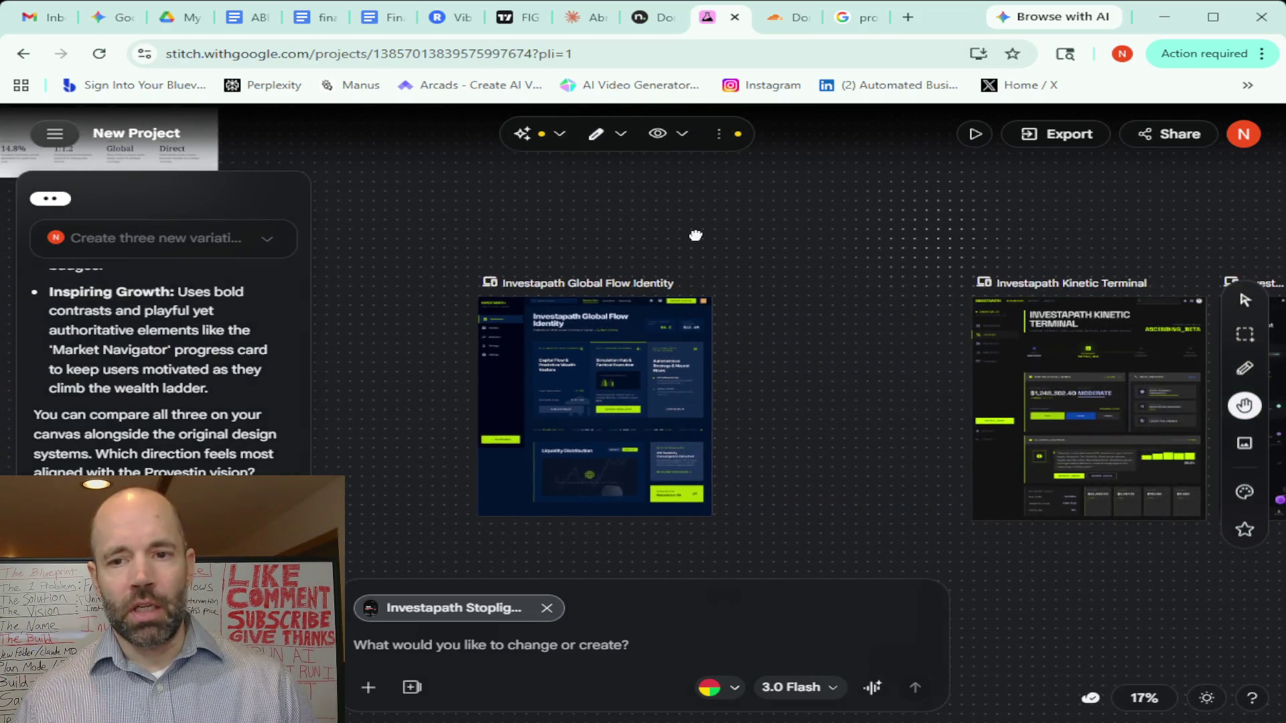
pyautogui.moveTo(883, 238)
pyautogui.mouseDown()
pyautogui.moveTo(652, 240)
pyautogui.moveTo(716, 237)
pyautogui.mouseUp()
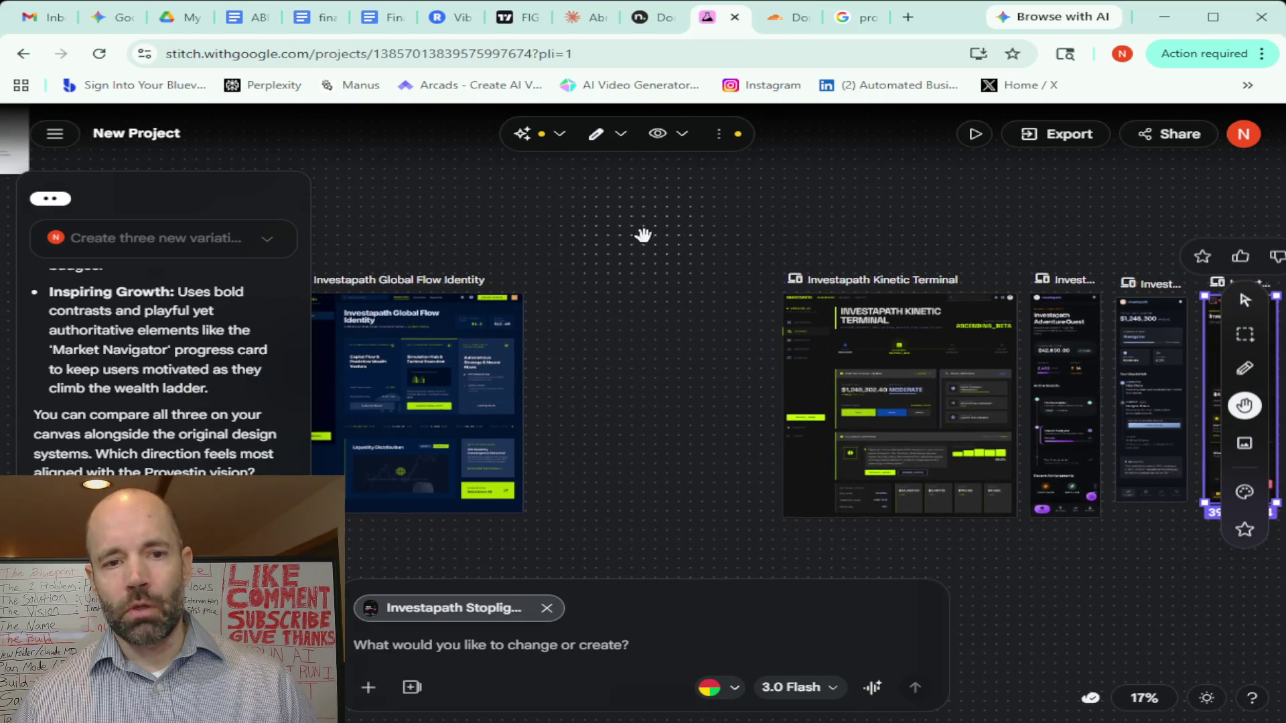
pyautogui.moveTo(438, 222); pyautogui.dragTo(692, 236)
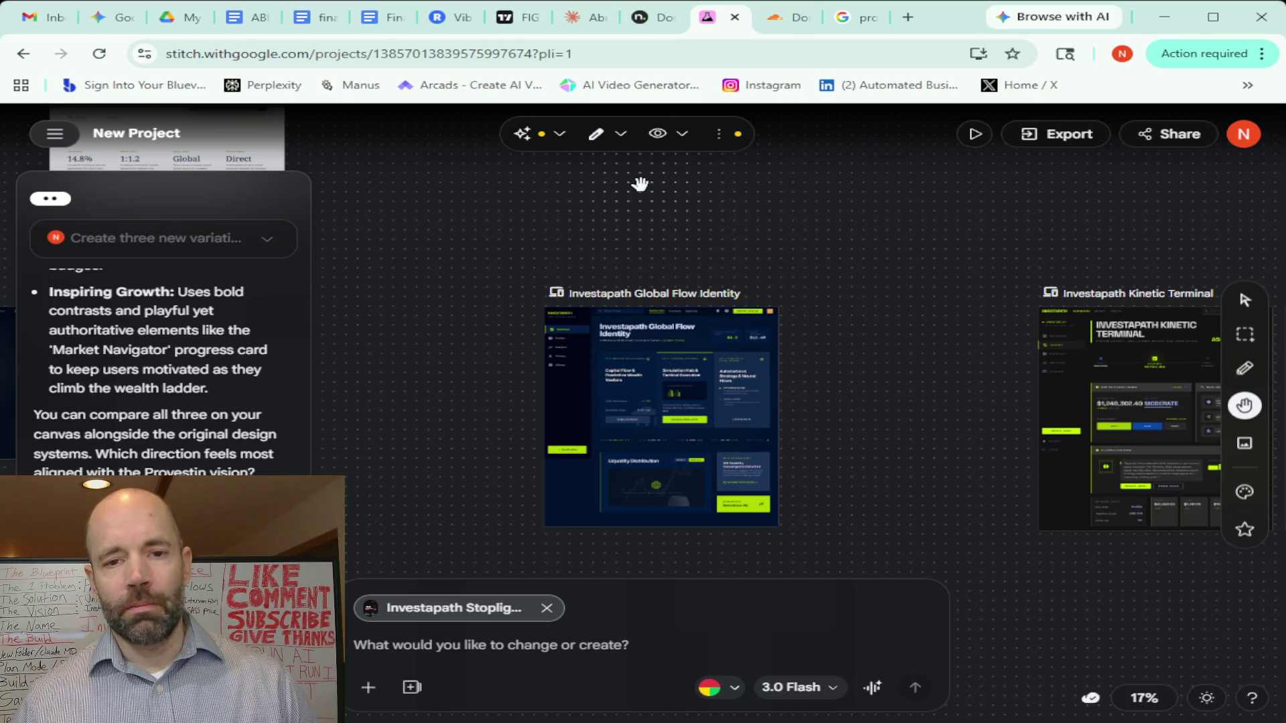
pyautogui.moveTo(868, 315); pyautogui.dragTo(587, 271)
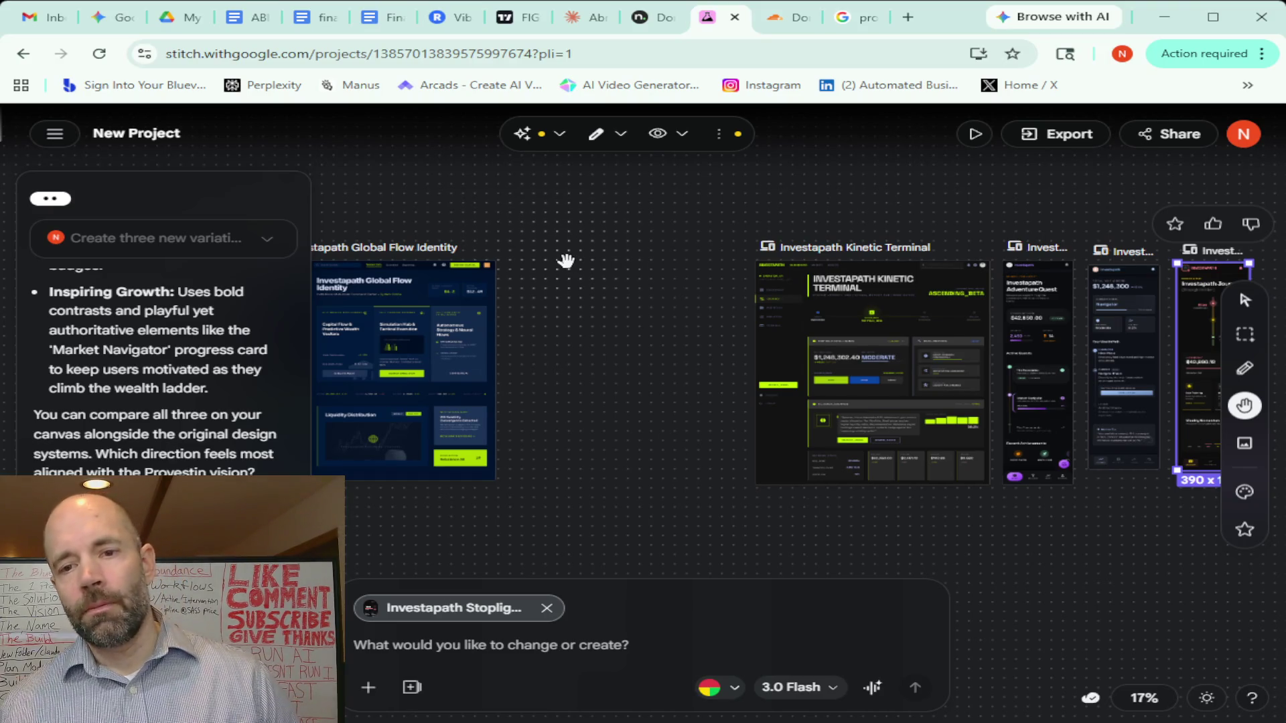
pyautogui.moveTo(565, 258)
pyautogui.mouseDown()
pyautogui.moveTo(622, 268)
pyautogui.moveTo(804, 233)
pyautogui.mouseUp()
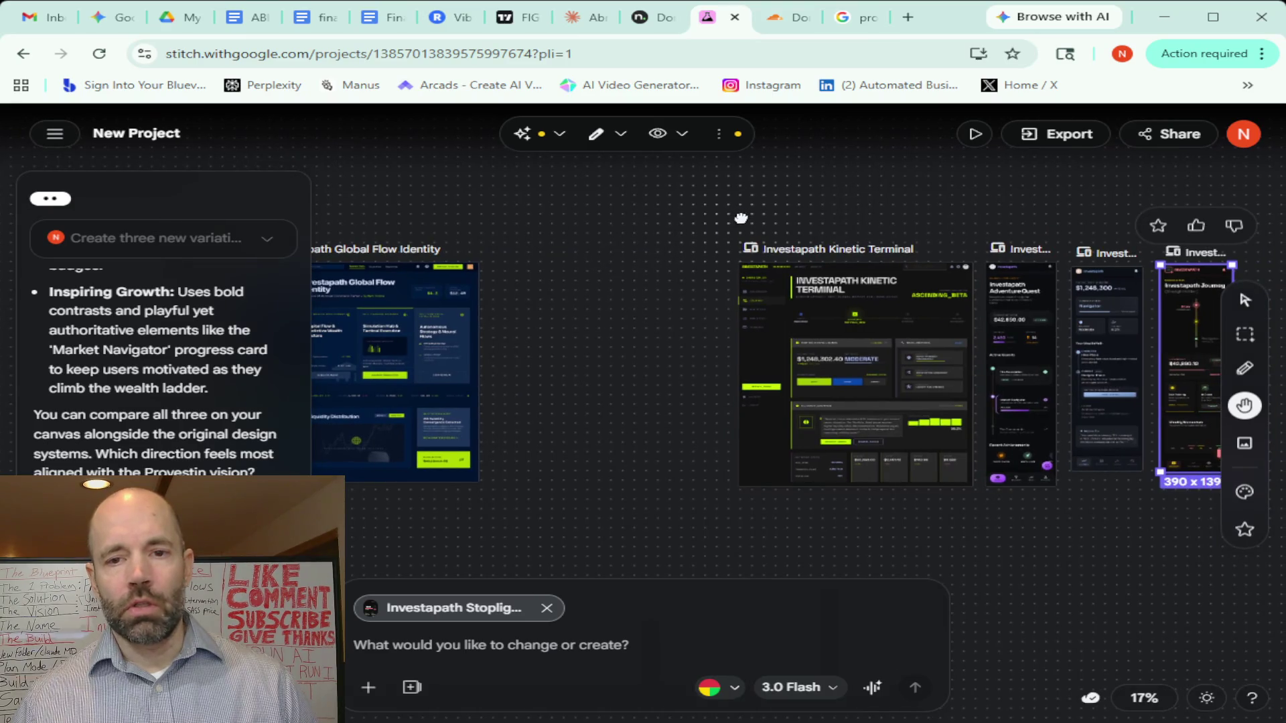
pyautogui.moveTo(741, 218); pyautogui.dragTo(418, 251)
pyautogui.hscroll(5, 634, 249)
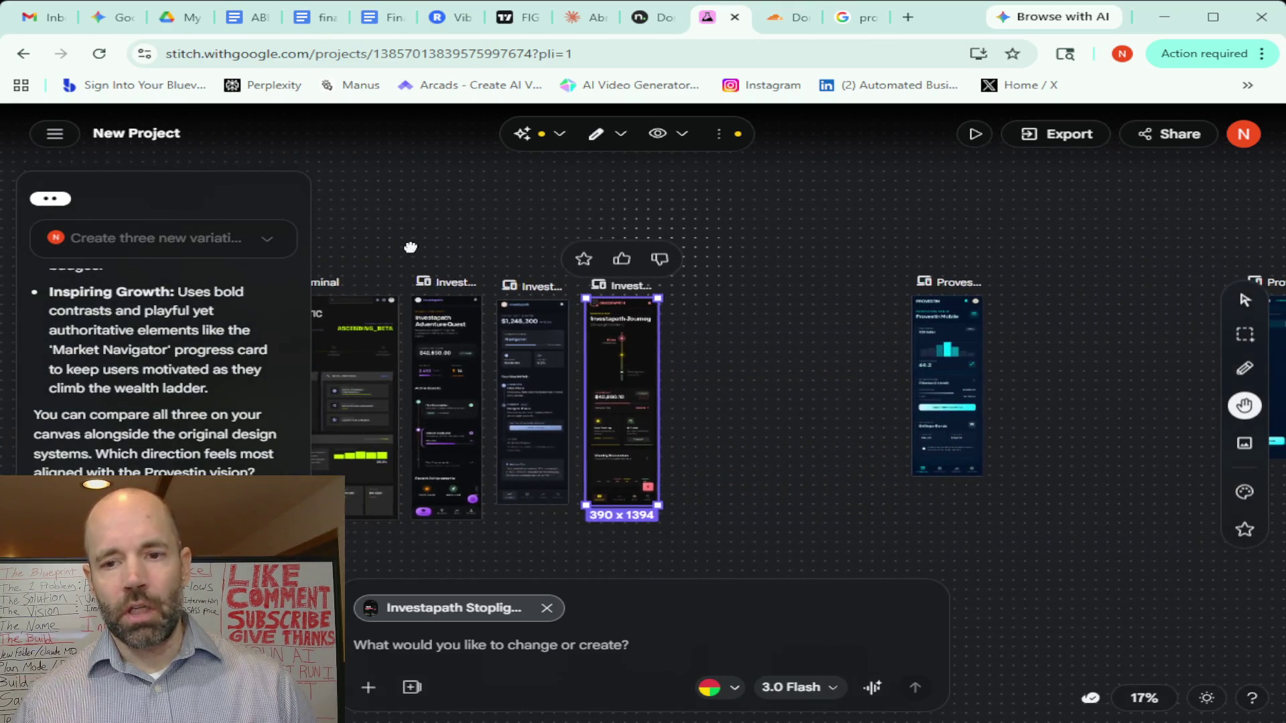
pyautogui.hscroll(-7, 612, 249)
pyautogui.hscroll(-5, 592, 291)
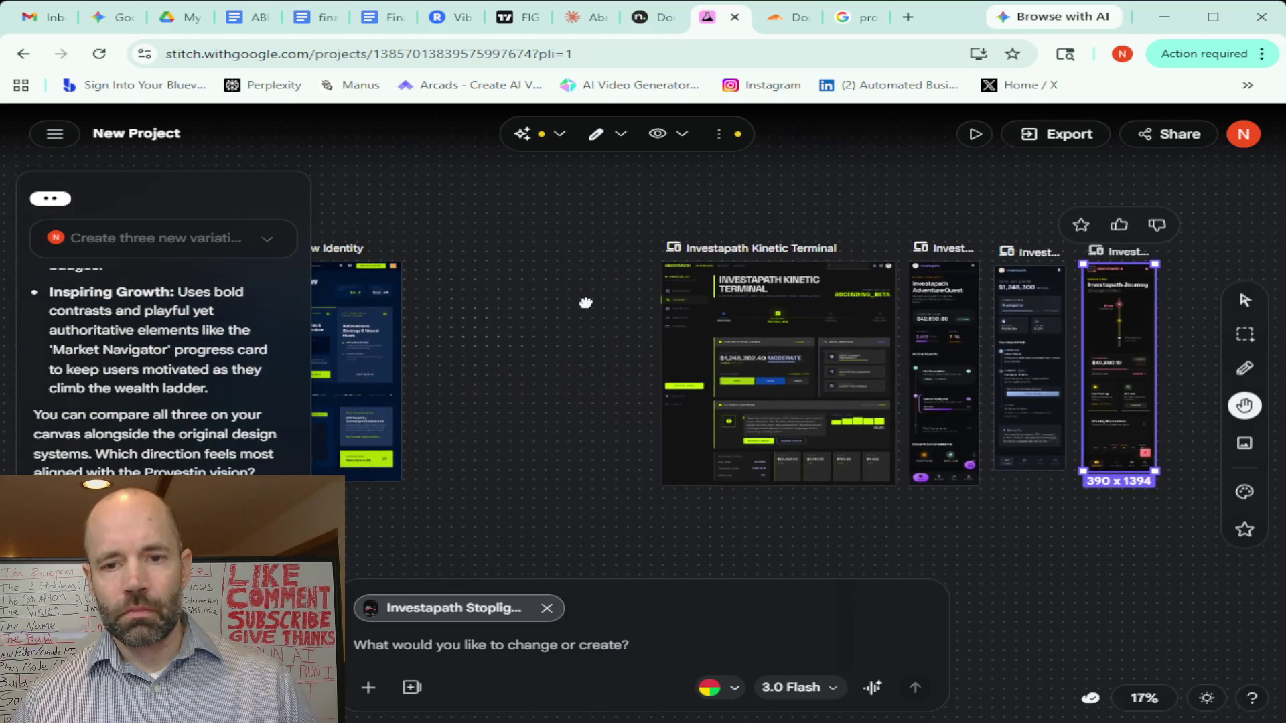
pyautogui.hscroll(-2, 642, 294)
pyautogui.hscroll(-3, 648, 295)
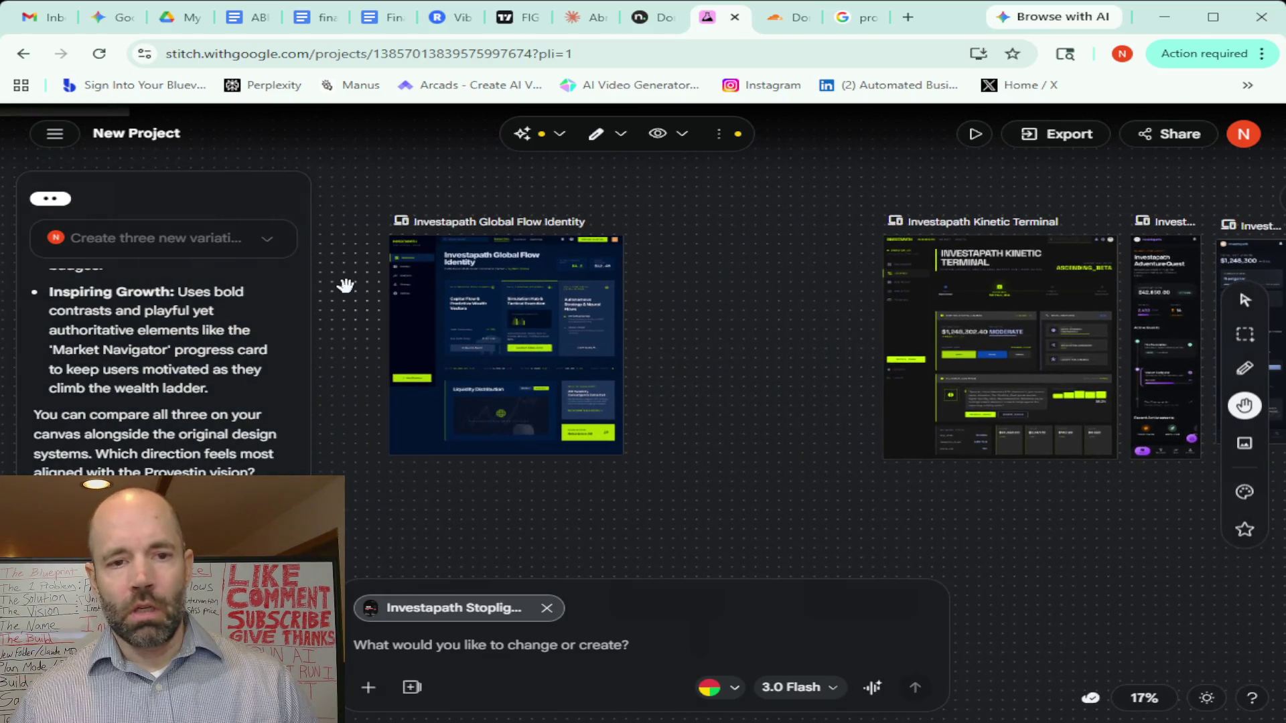
pyautogui.hscroll(-3, 502, 322)
pyautogui.hscroll(-3, 799, 362)
pyautogui.hscroll(-2, 812, 298)
pyautogui.hscroll(-5, 912, 287)
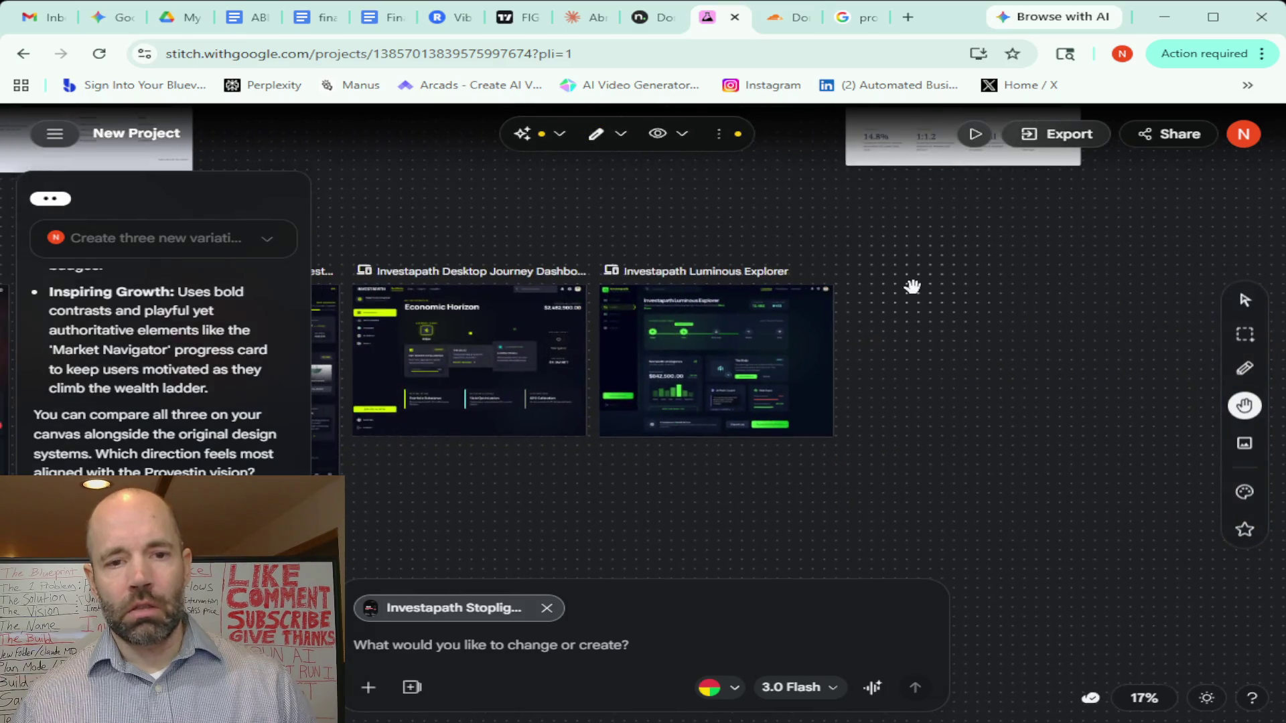
pyautogui.hscroll(-4, 907, 459)
pyautogui.hscroll(-4, 883, 459)
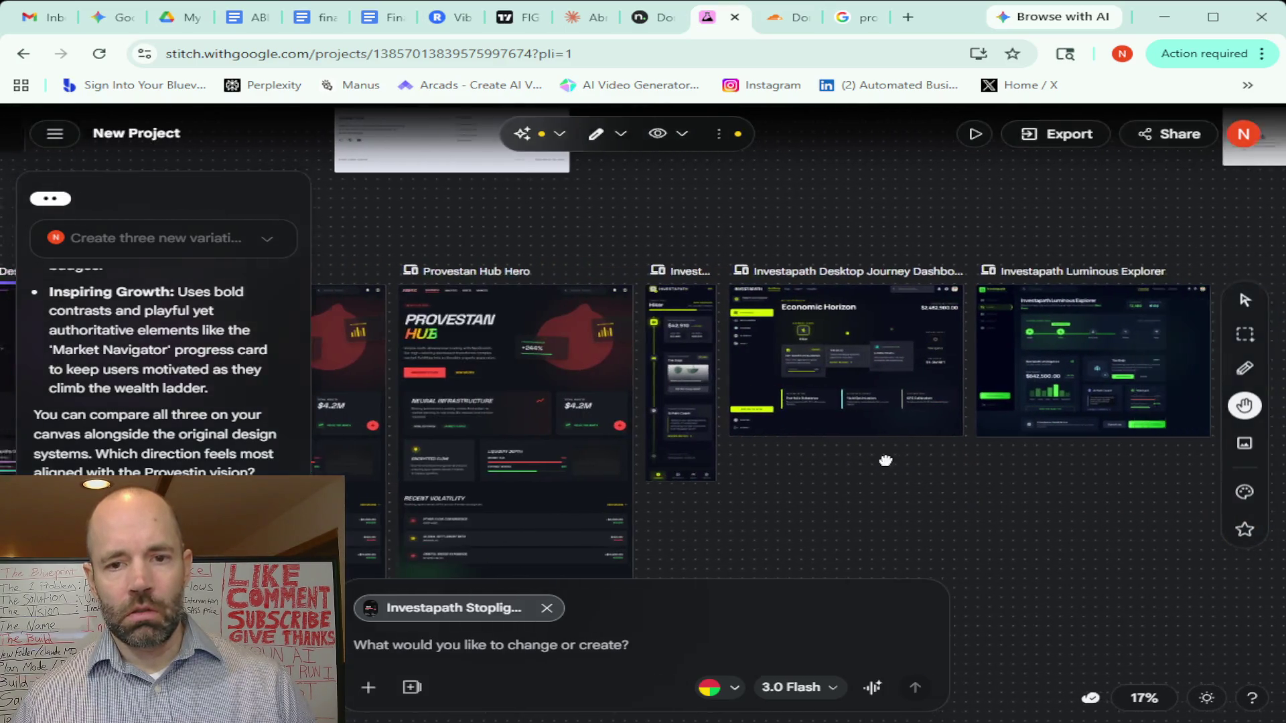
pyautogui.hscroll(8, 509, 464)
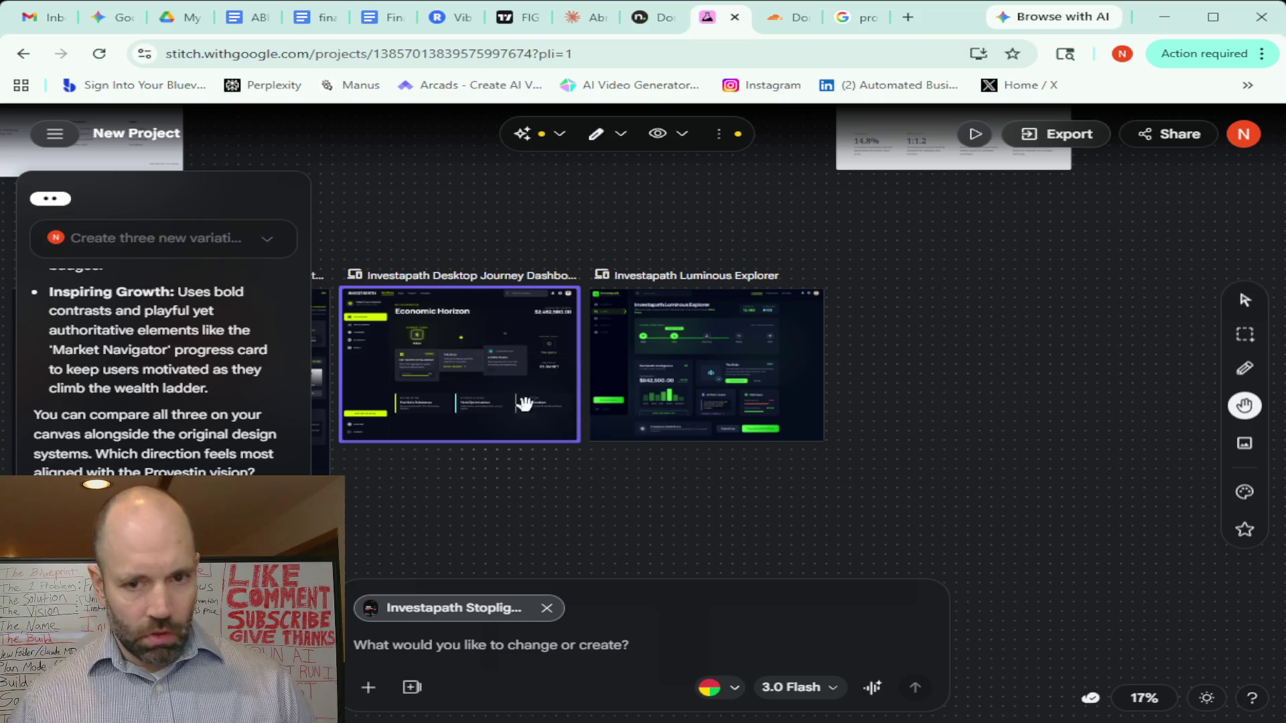
pyautogui.hscroll(5, 791, 343)
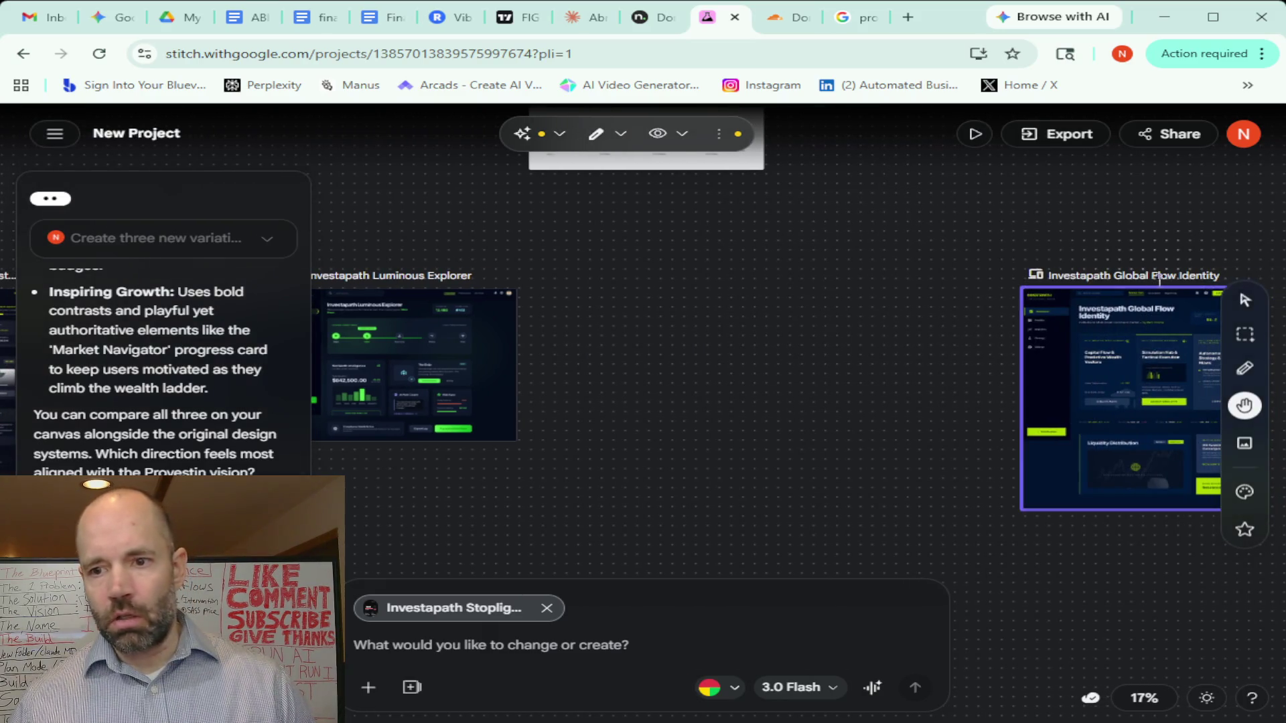
# Drag the Global Flow Identity and Kinetic Terminal frames into a row beside Luminous Explorer
pyautogui.click(1244, 299)
pyautogui.click(1152, 343)
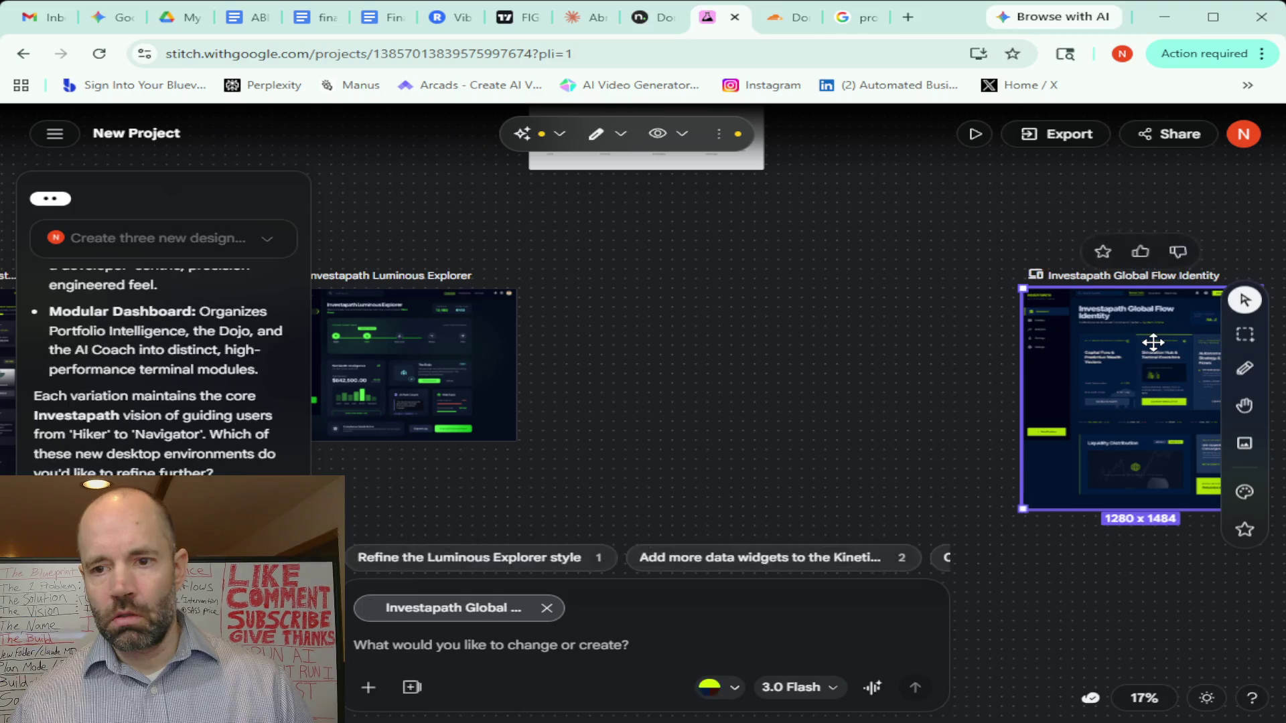
pyautogui.moveTo(1152, 343); pyautogui.dragTo(669, 327)
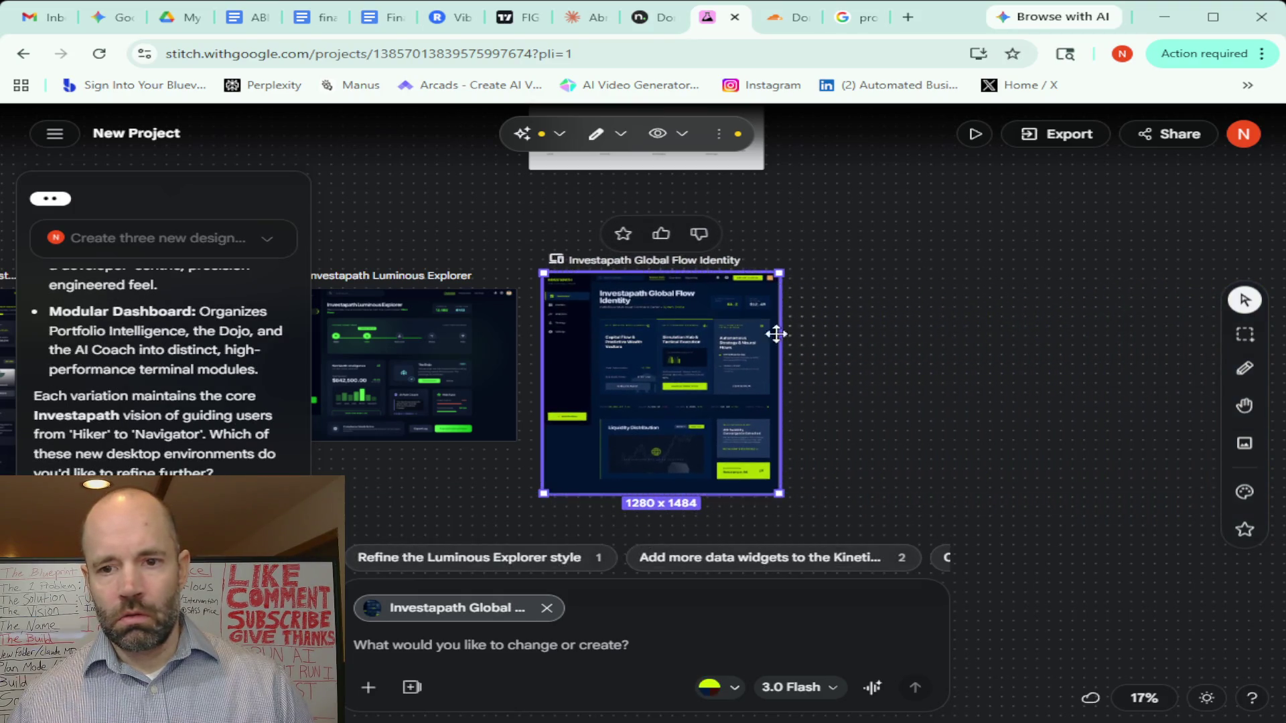
pyautogui.click(1243, 406)
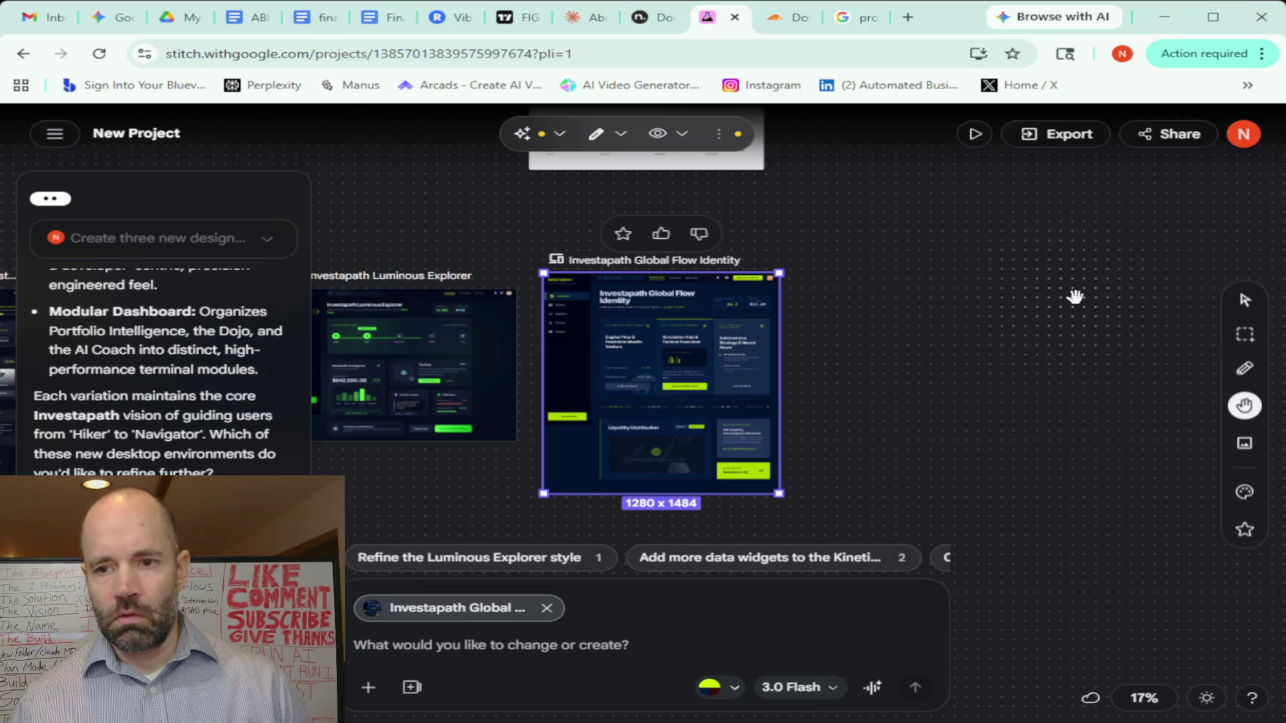
pyautogui.moveTo(1074, 295); pyautogui.dragTo(672, 299)
pyautogui.click(1244, 302)
pyautogui.moveTo(1168, 348); pyautogui.dragTo(461, 331)
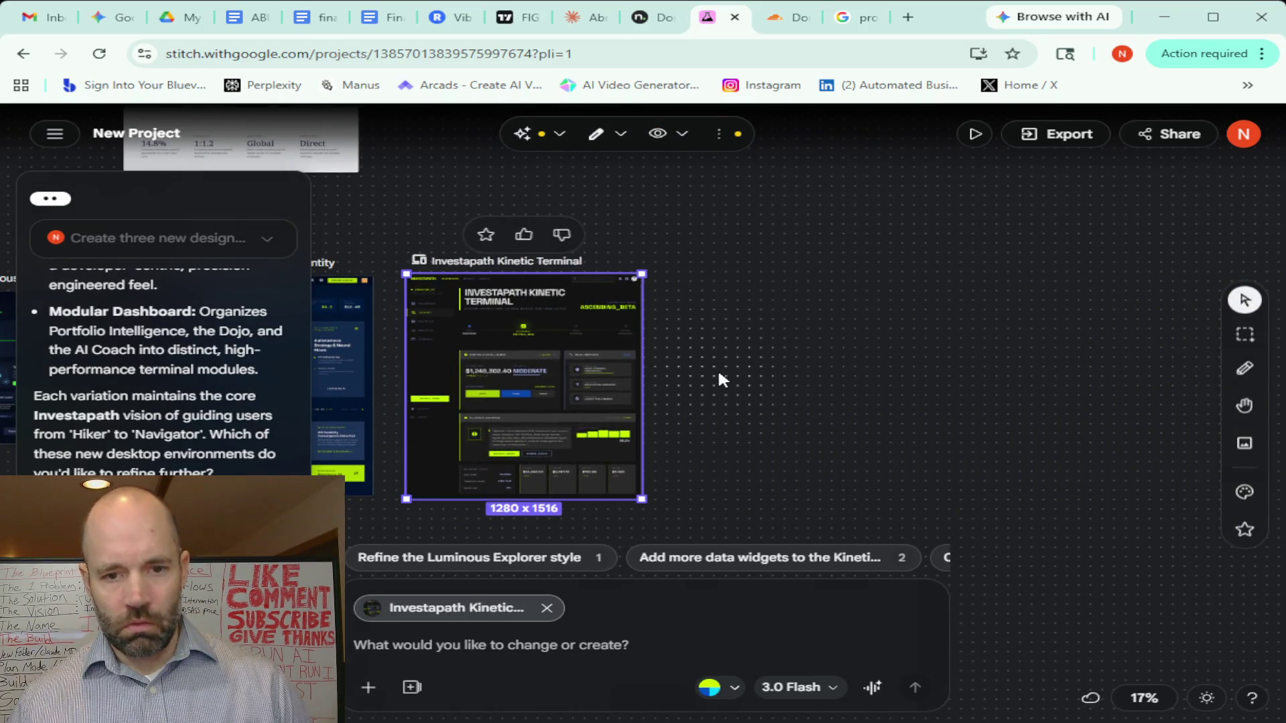
pyautogui.scroll(-3, 737, 380)
pyautogui.scroll(-2, 736, 380)
pyautogui.scroll(-1, 737, 379)
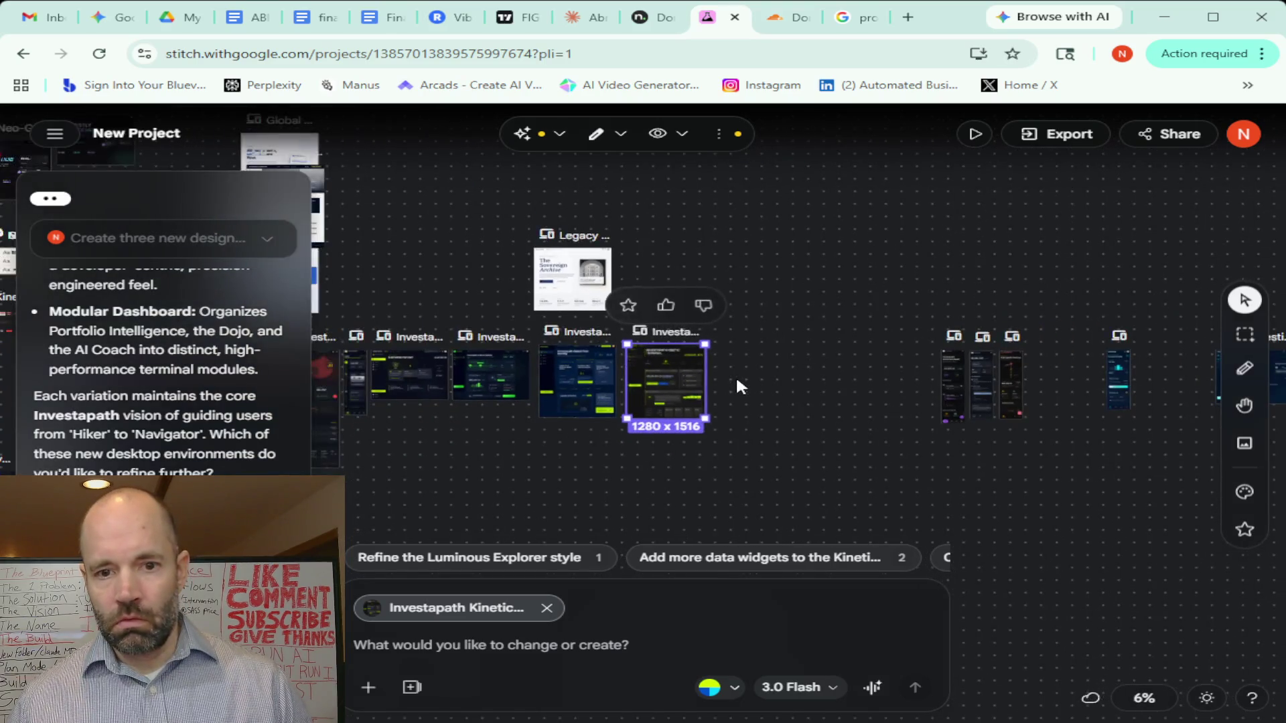
pyautogui.scroll(-1, 736, 379)
pyautogui.scroll(1, 736, 375)
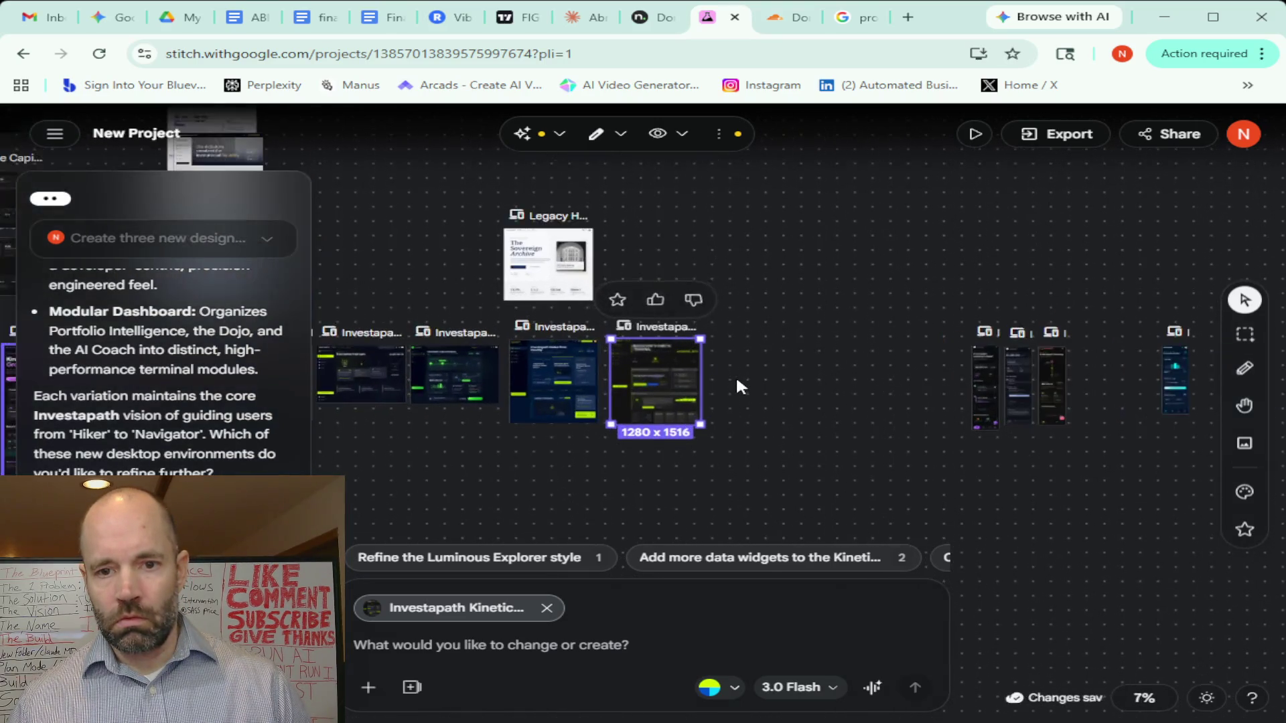
pyautogui.scroll(1, 736, 375)
# Pan around the Investapath variations and settle on Luminous Explorer with Global Flow Identity alongside
pyautogui.click(1245, 406)
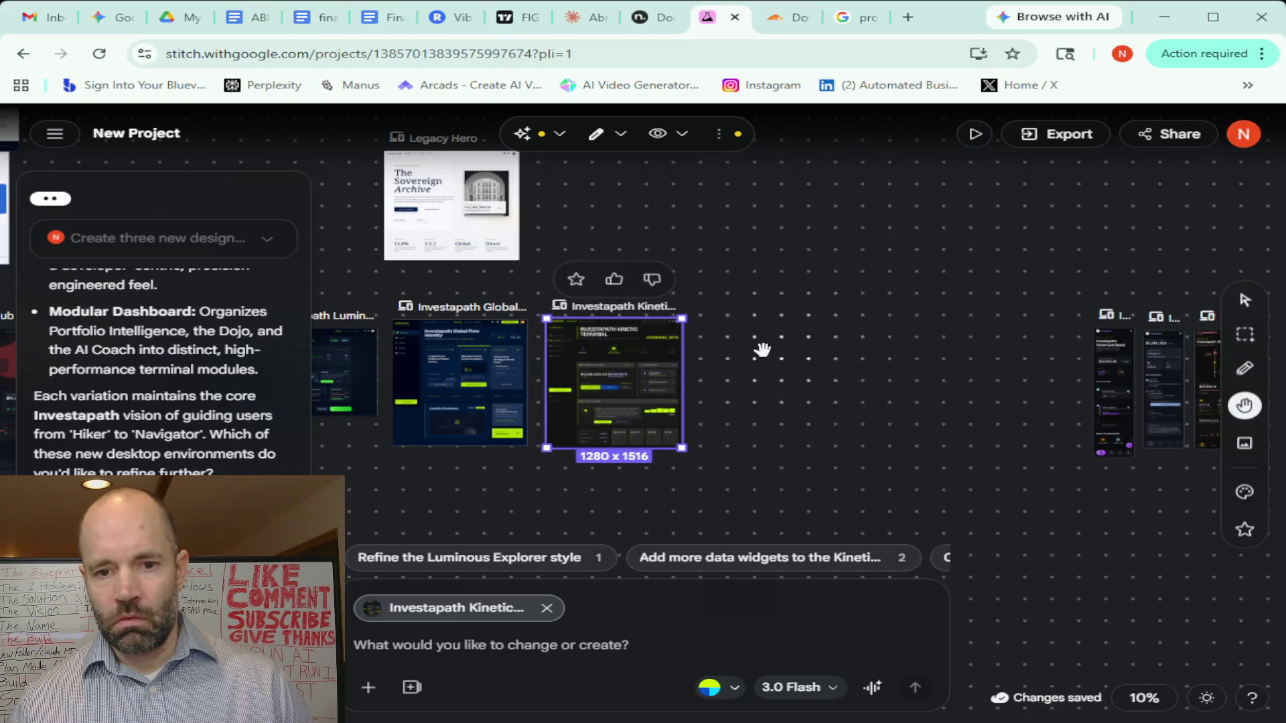
pyautogui.moveTo(761, 347); pyautogui.dragTo(1154, 332)
pyautogui.scroll(1, 668, 392)
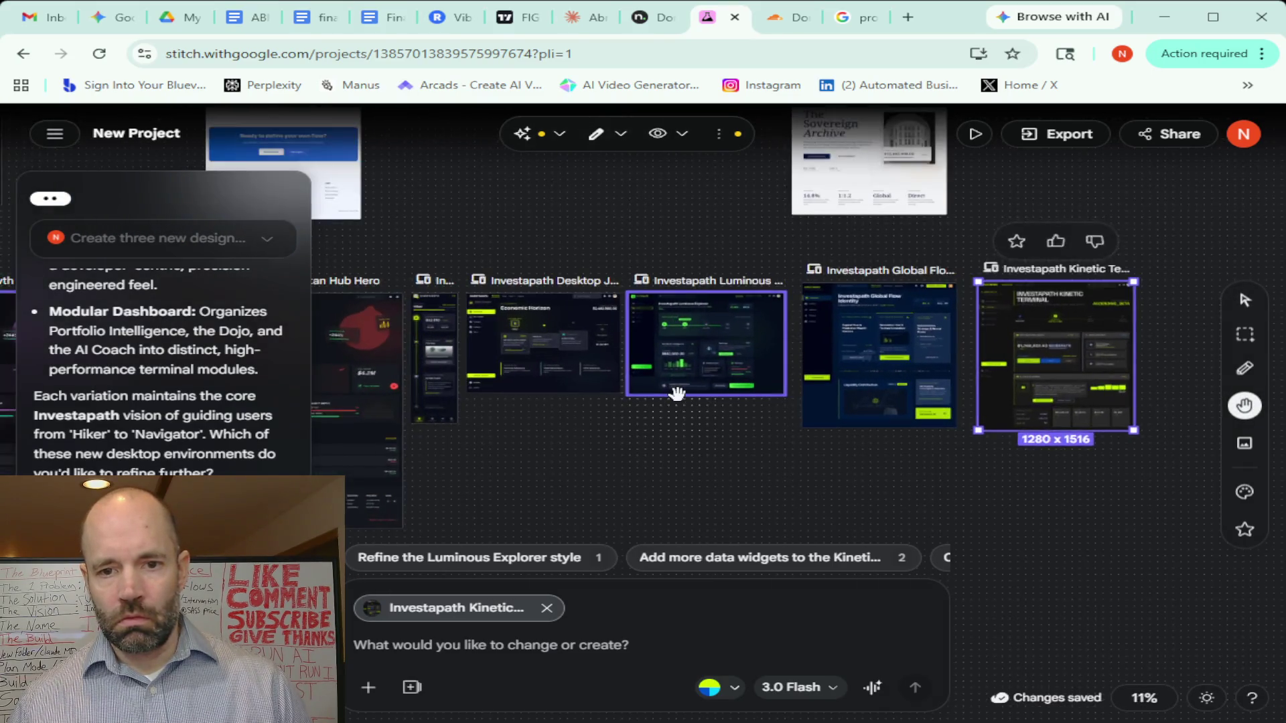
pyautogui.scroll(2, 669, 392)
pyautogui.scroll(1, 672, 393)
pyautogui.scroll(2, 674, 393)
pyautogui.scroll(2, 676, 393)
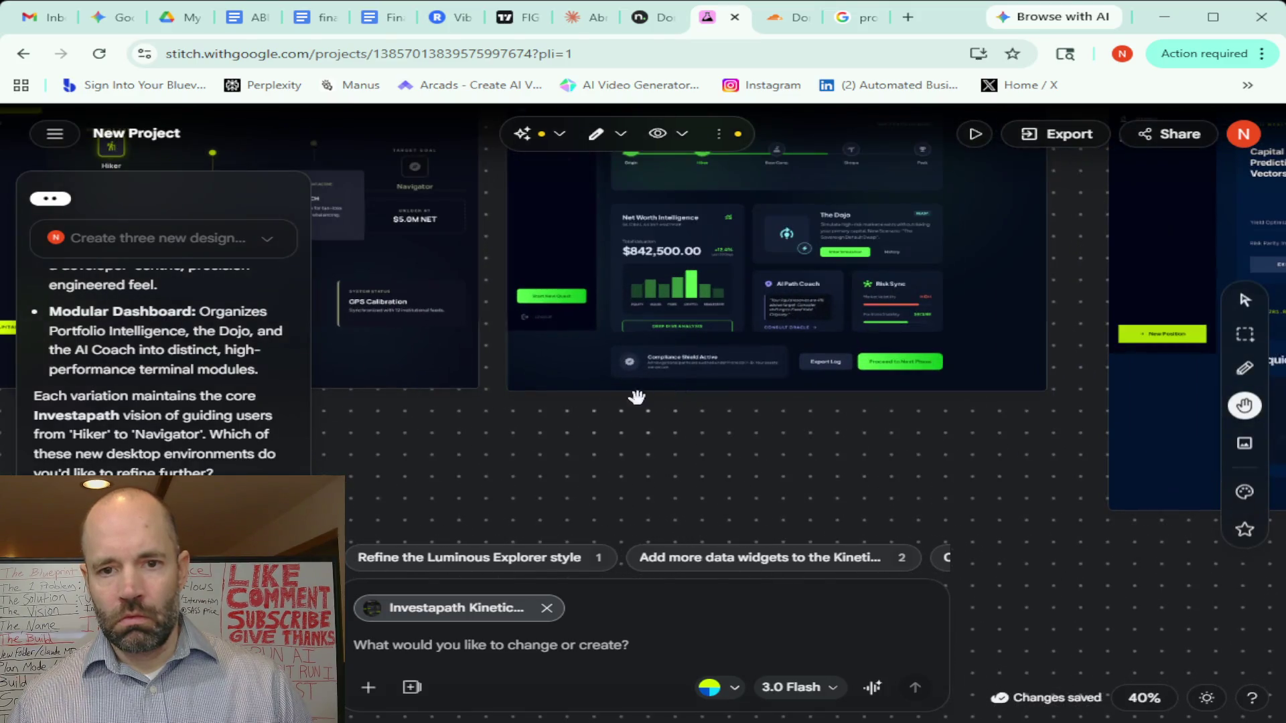
pyautogui.moveTo(675, 393)
pyautogui.mouseDown()
pyautogui.moveTo(1121, 568)
pyautogui.moveTo(971, 574)
pyautogui.mouseUp()
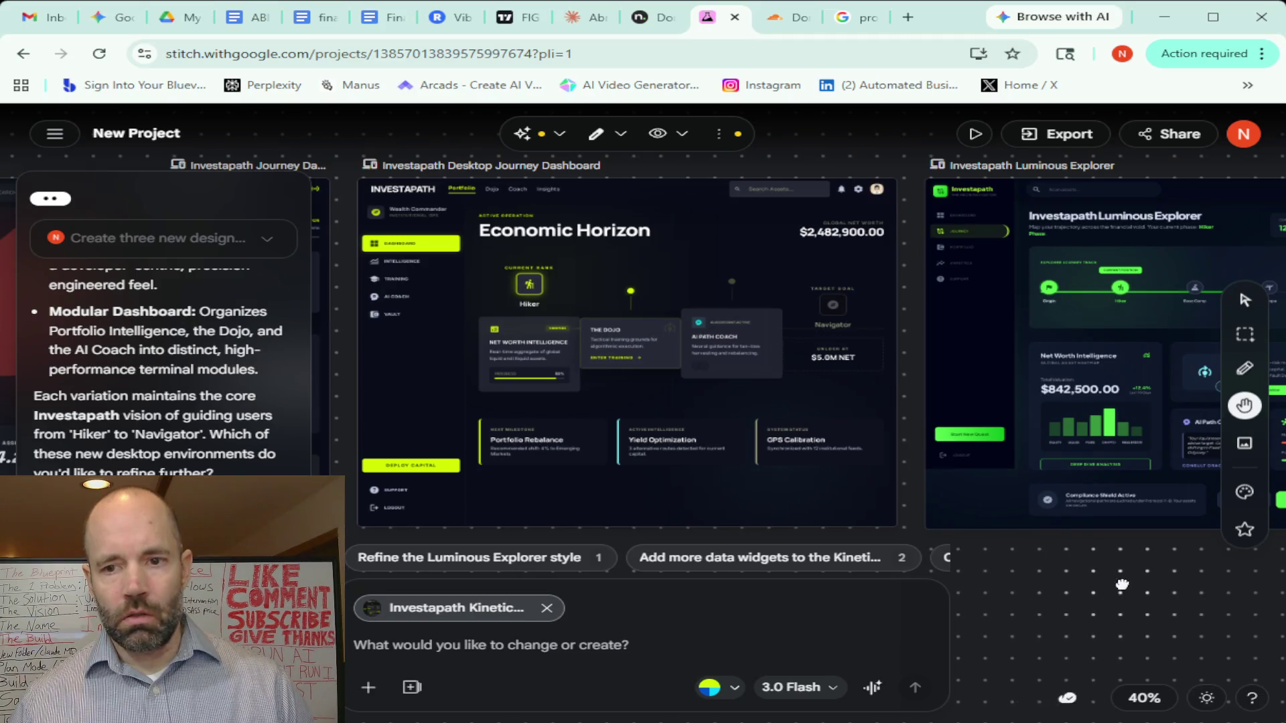
pyautogui.hscroll(3, 1121, 584)
pyautogui.hscroll(3, 1139, 563)
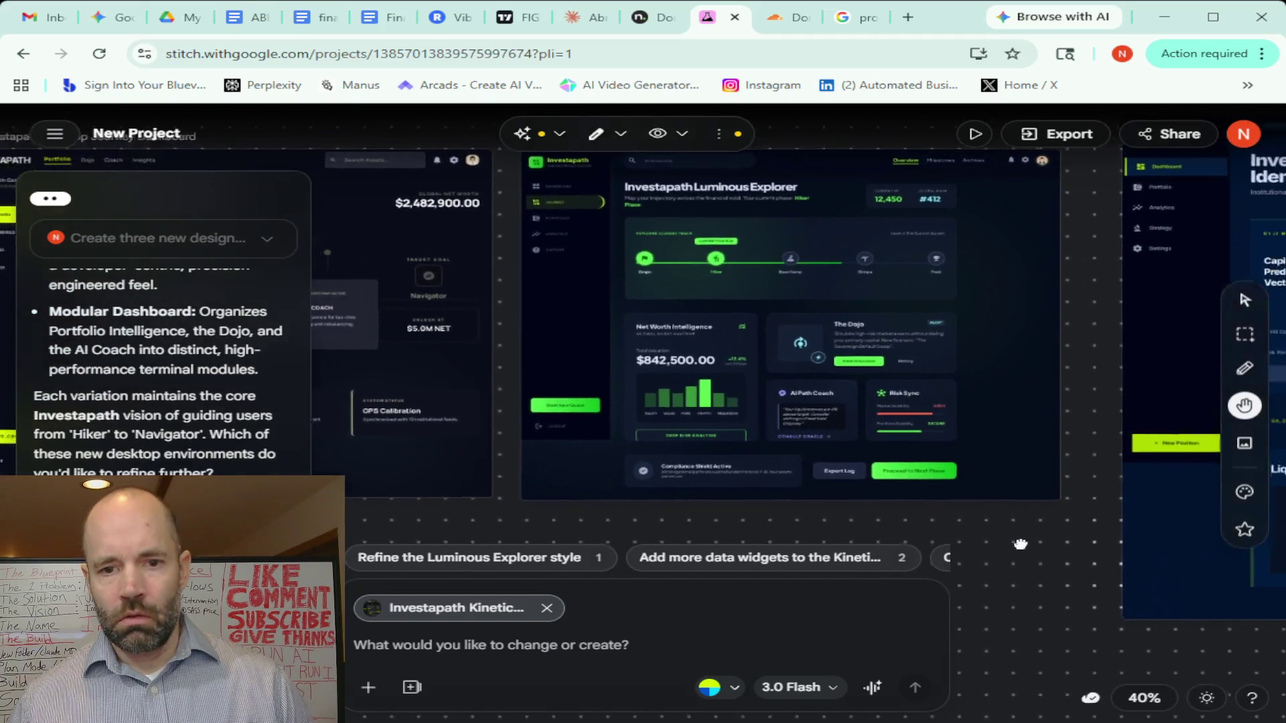
pyautogui.hscroll(-2, 1105, 572)
pyautogui.hscroll(-3, 1106, 571)
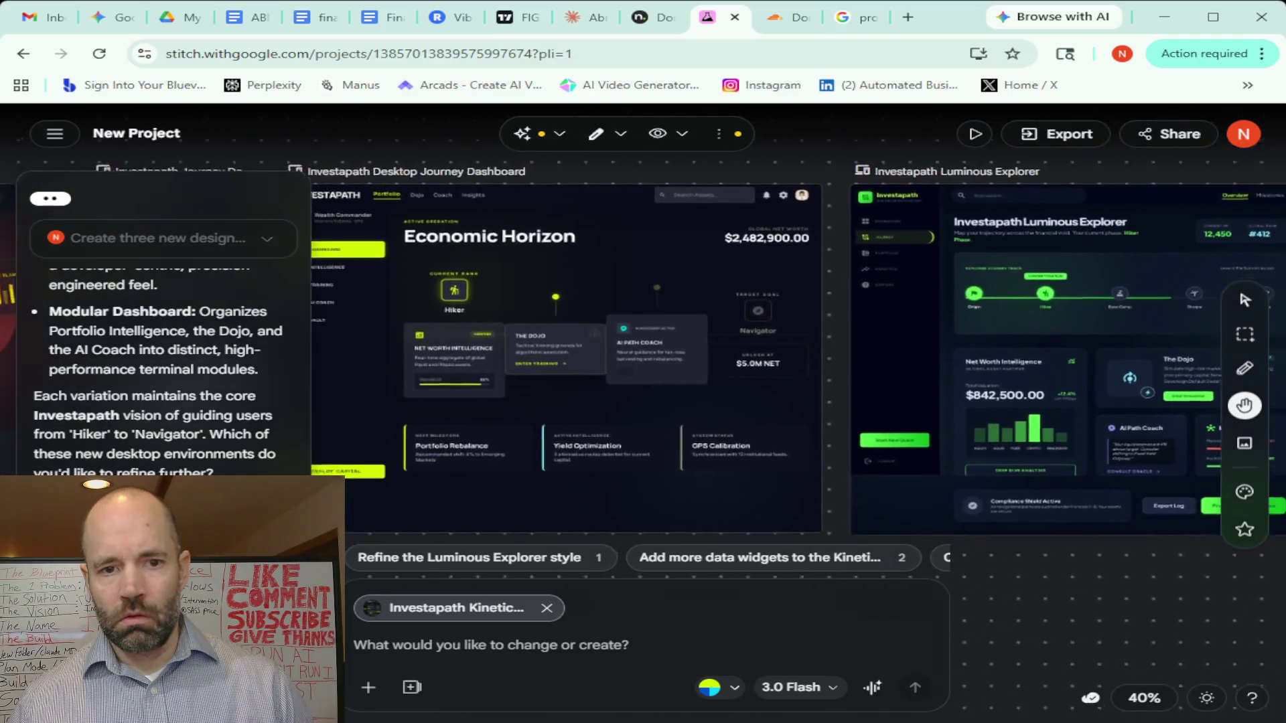
pyautogui.hscroll(3, 1095, 564)
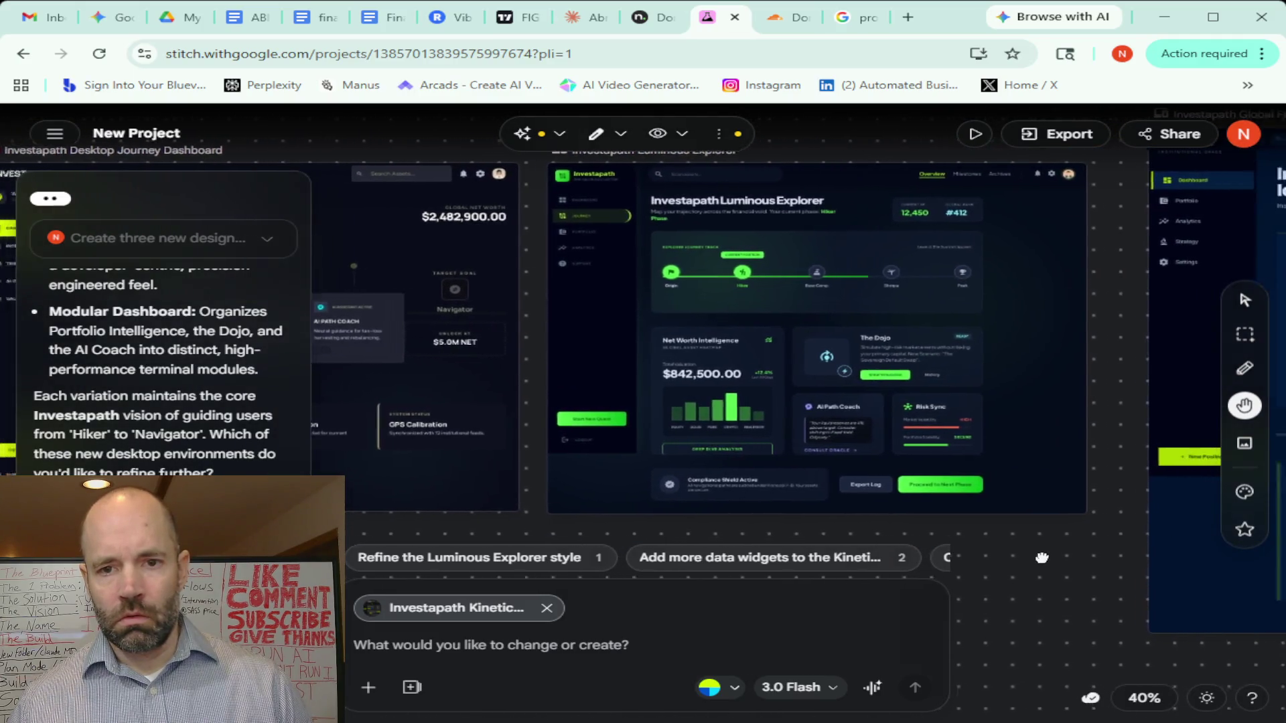
pyautogui.moveTo(1085, 559); pyautogui.dragTo(499, 500)
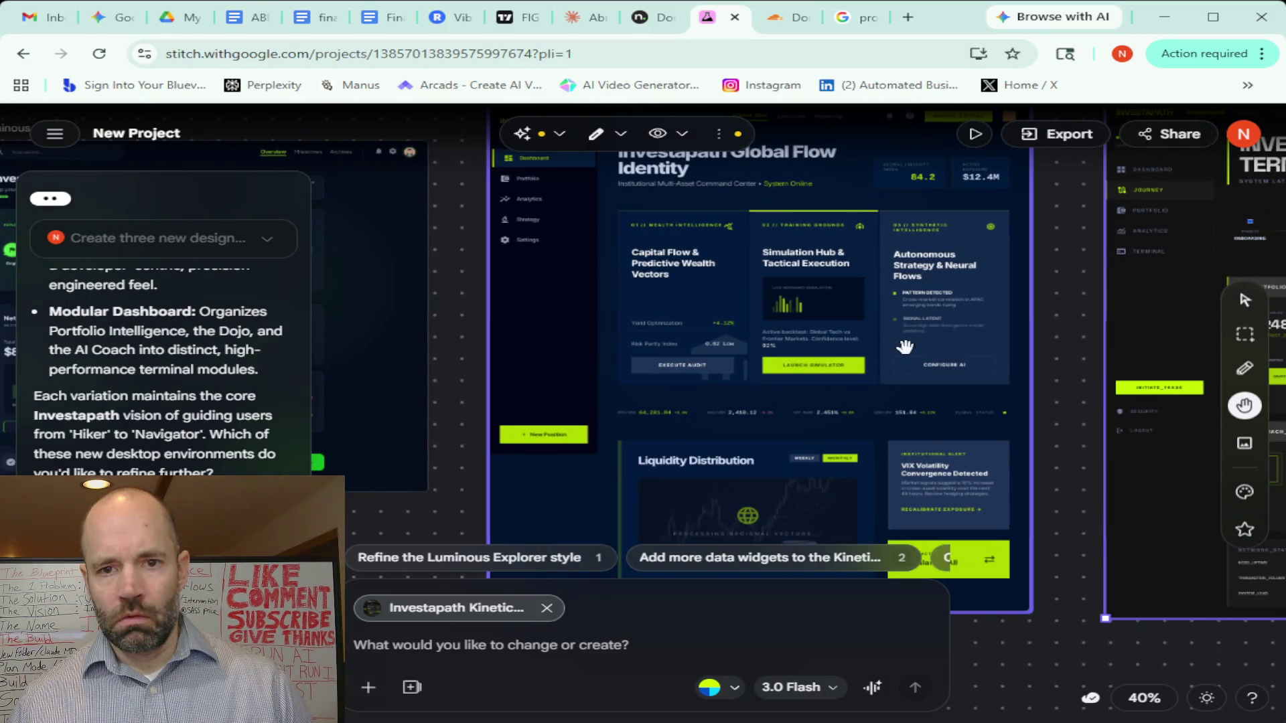
pyautogui.moveTo(1048, 255)
pyautogui.mouseDown()
pyautogui.moveTo(409, 255)
pyautogui.moveTo(785, 274)
pyautogui.mouseUp()
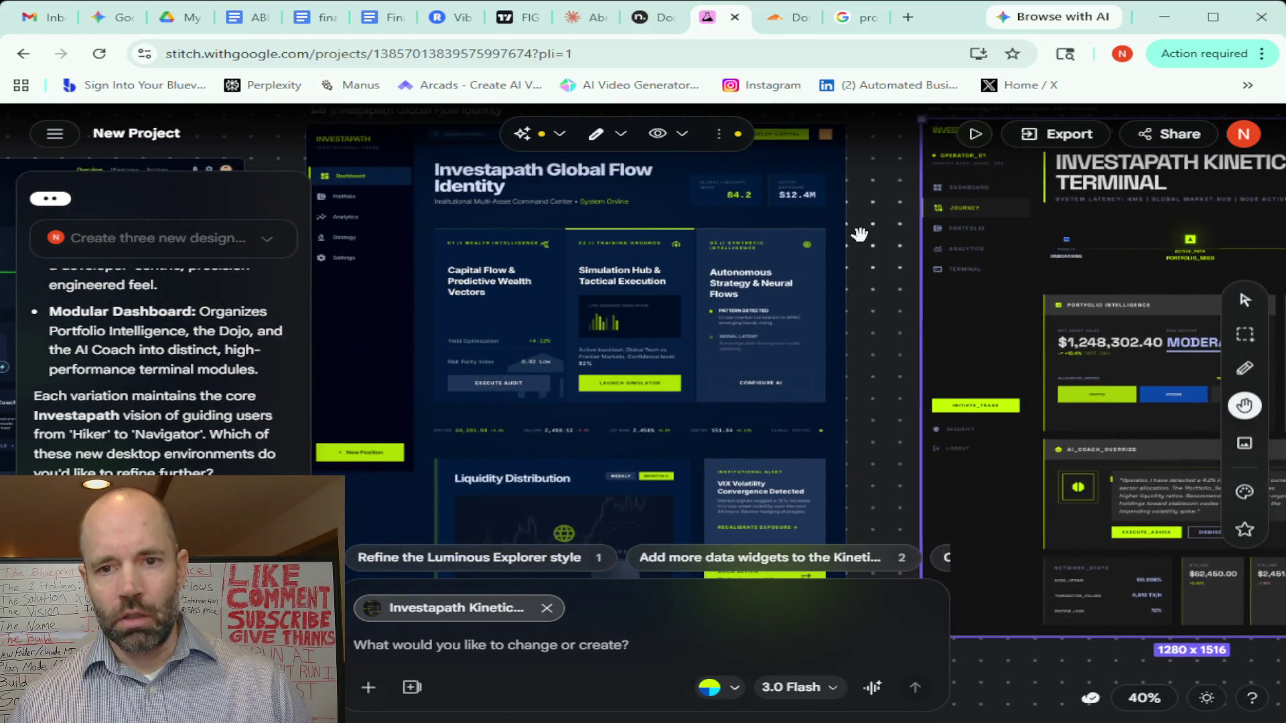
pyautogui.moveTo(855, 229); pyautogui.dragTo(1141, 277)
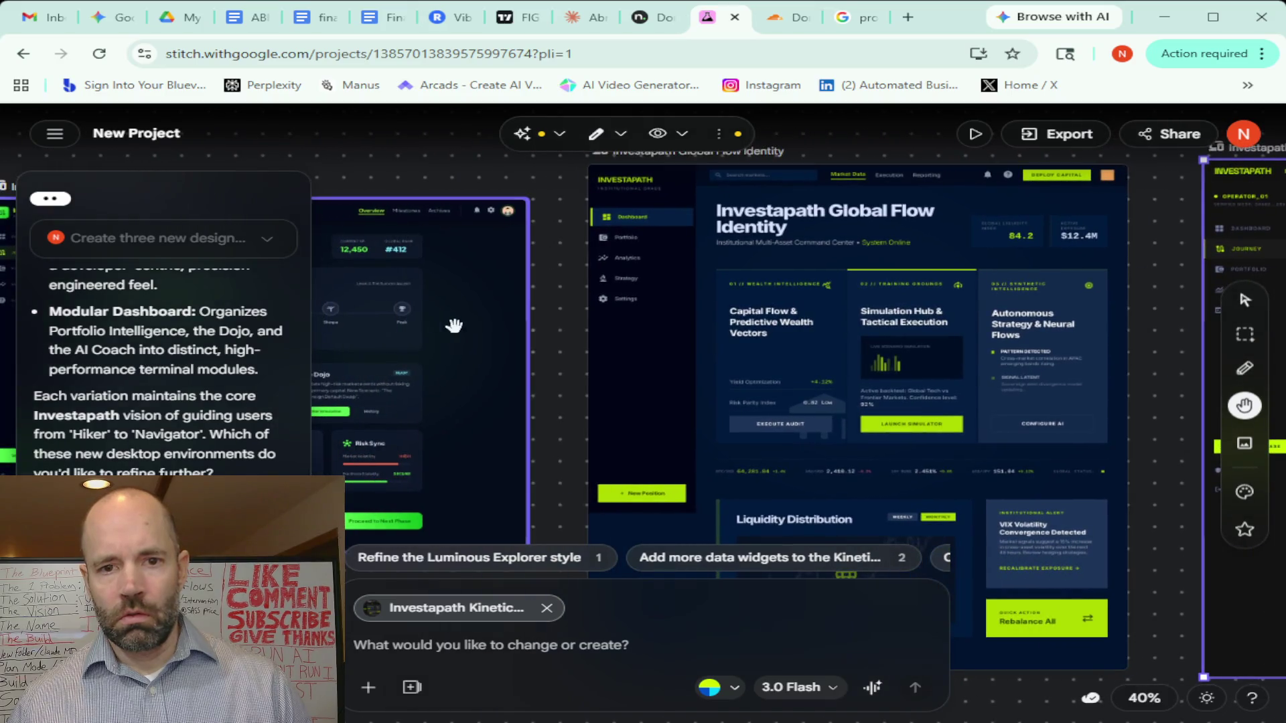
pyautogui.moveTo(569, 327)
pyautogui.mouseDown()
pyautogui.moveTo(721, 284)
pyautogui.moveTo(943, 286)
pyautogui.mouseUp()
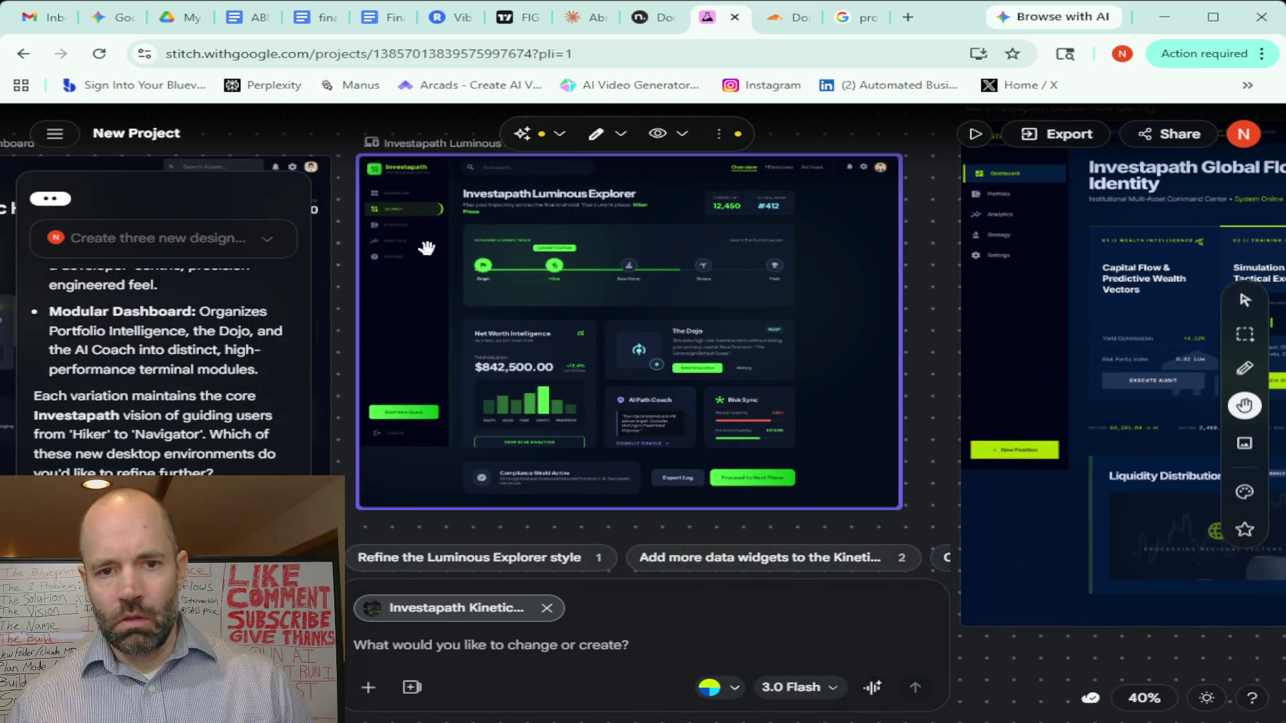
pyautogui.moveTo(339, 225)
pyautogui.mouseDown()
pyautogui.moveTo(895, 239)
pyautogui.moveTo(547, 290)
pyautogui.mouseUp()
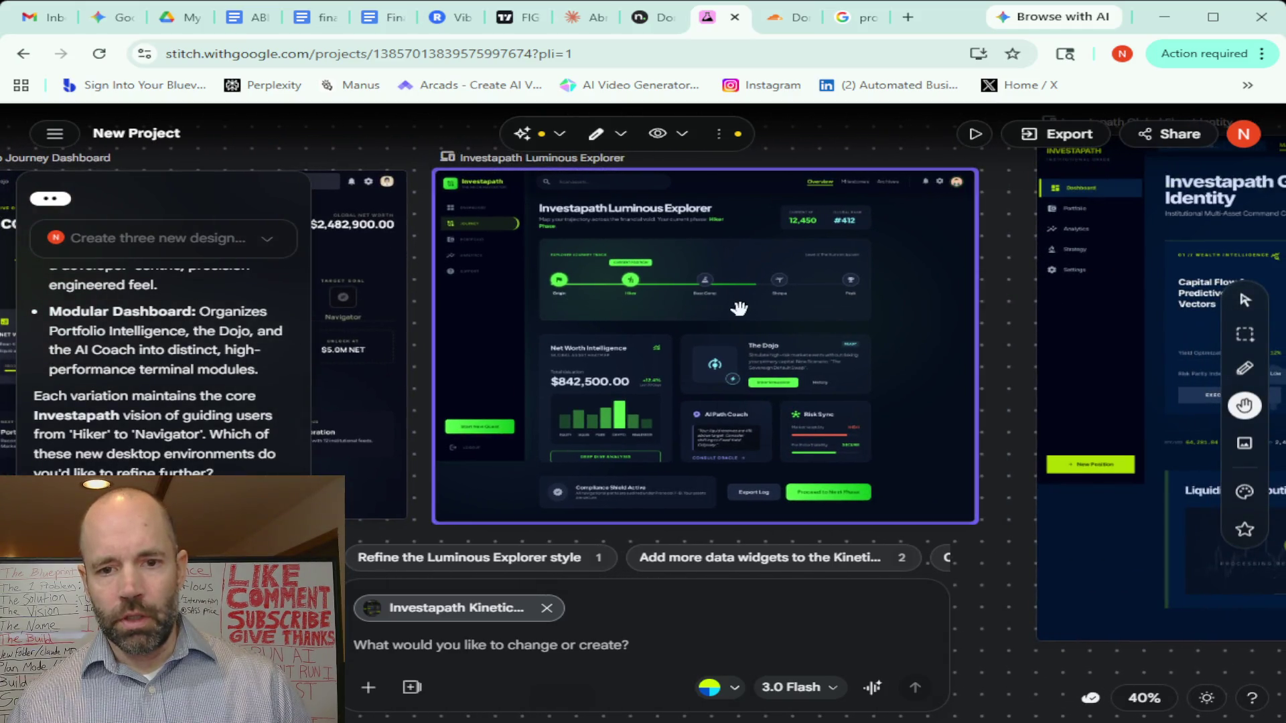
pyautogui.moveTo(1007, 294)
pyautogui.mouseDown()
pyautogui.moveTo(539, 291)
pyautogui.moveTo(607, 266)
pyautogui.moveTo(962, 282)
pyautogui.moveTo(890, 309)
pyautogui.moveTo(910, 295)
pyautogui.mouseUp()
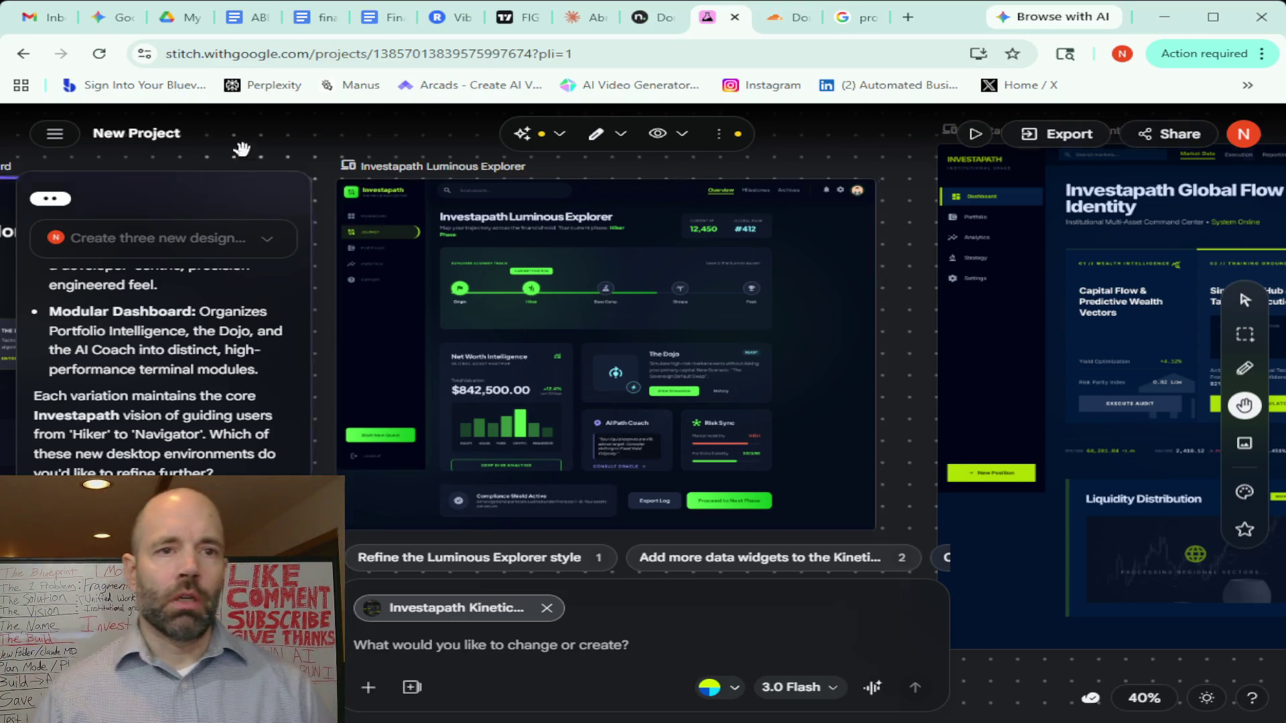
# Switch to the Gemini chat to read the Stitch and Shadcn explanation
pyautogui.click(97, 19)
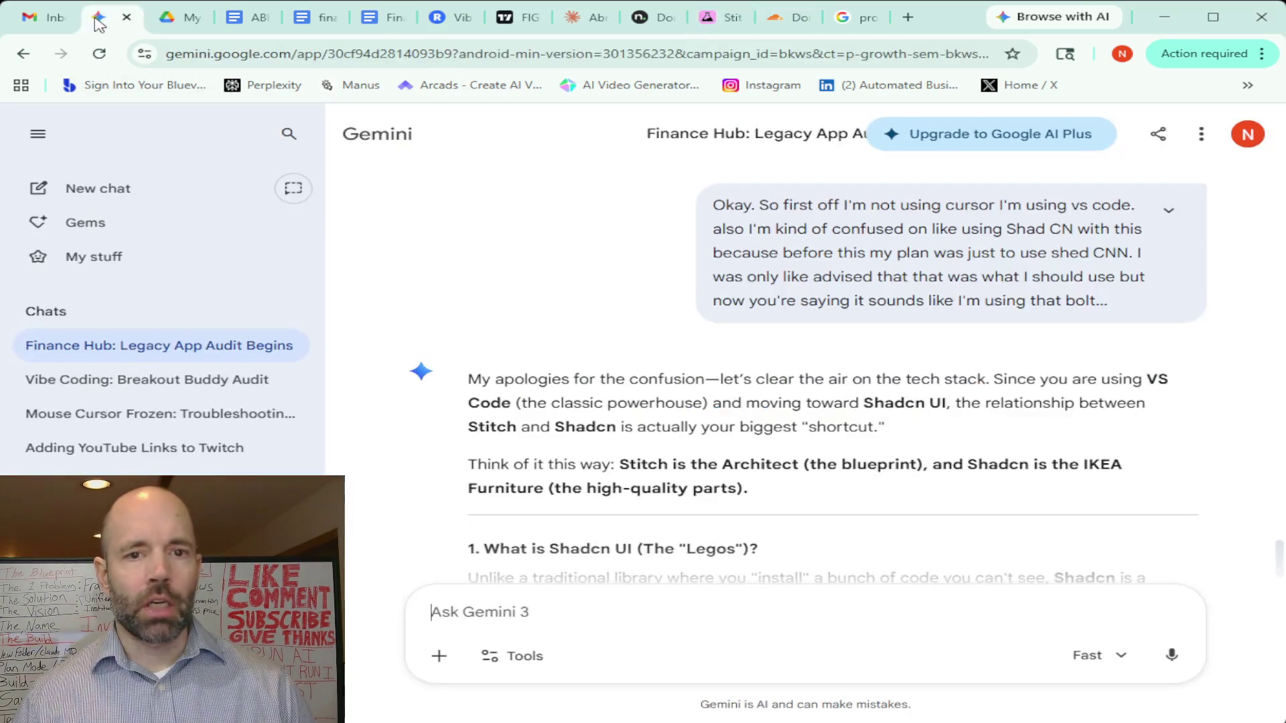
pyautogui.scroll(-3, 588, 416)
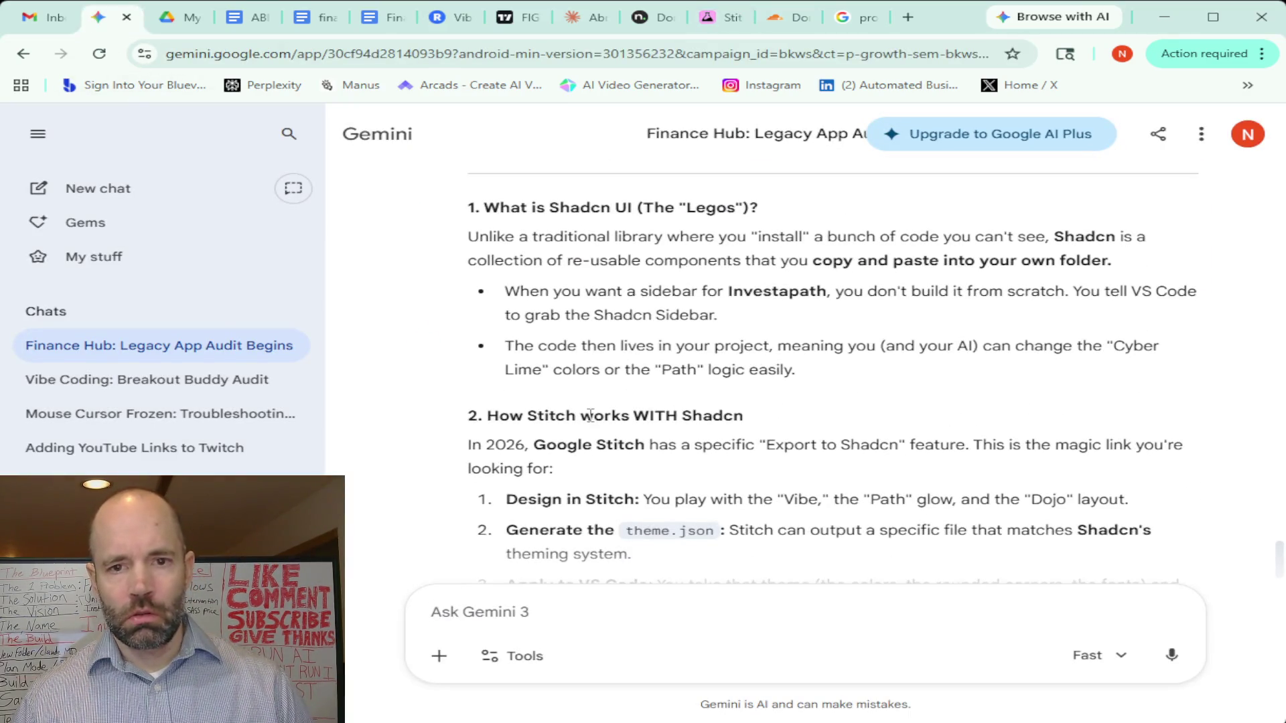
pyautogui.scroll(3, 588, 416)
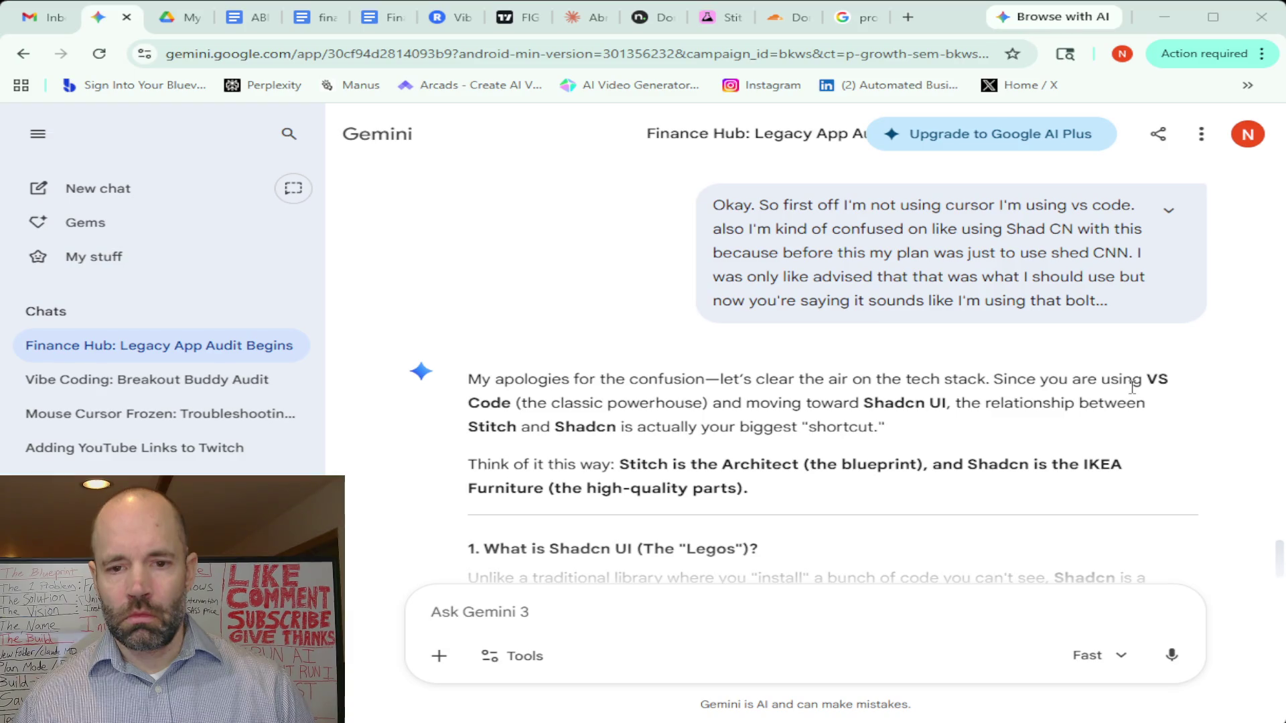
pyautogui.scroll(-2, 1134, 386)
pyautogui.scroll(-1, 1132, 386)
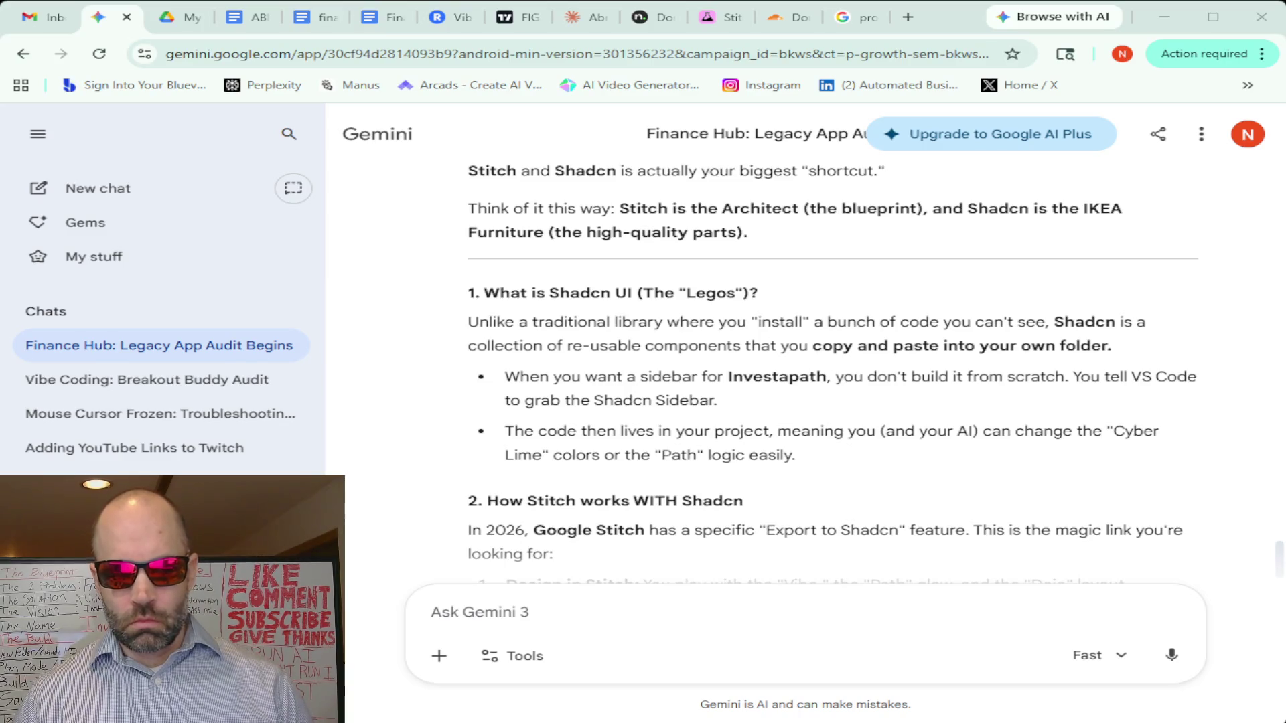
pyautogui.scroll(-1, 870, 339)
pyautogui.scroll(-1, 913, 340)
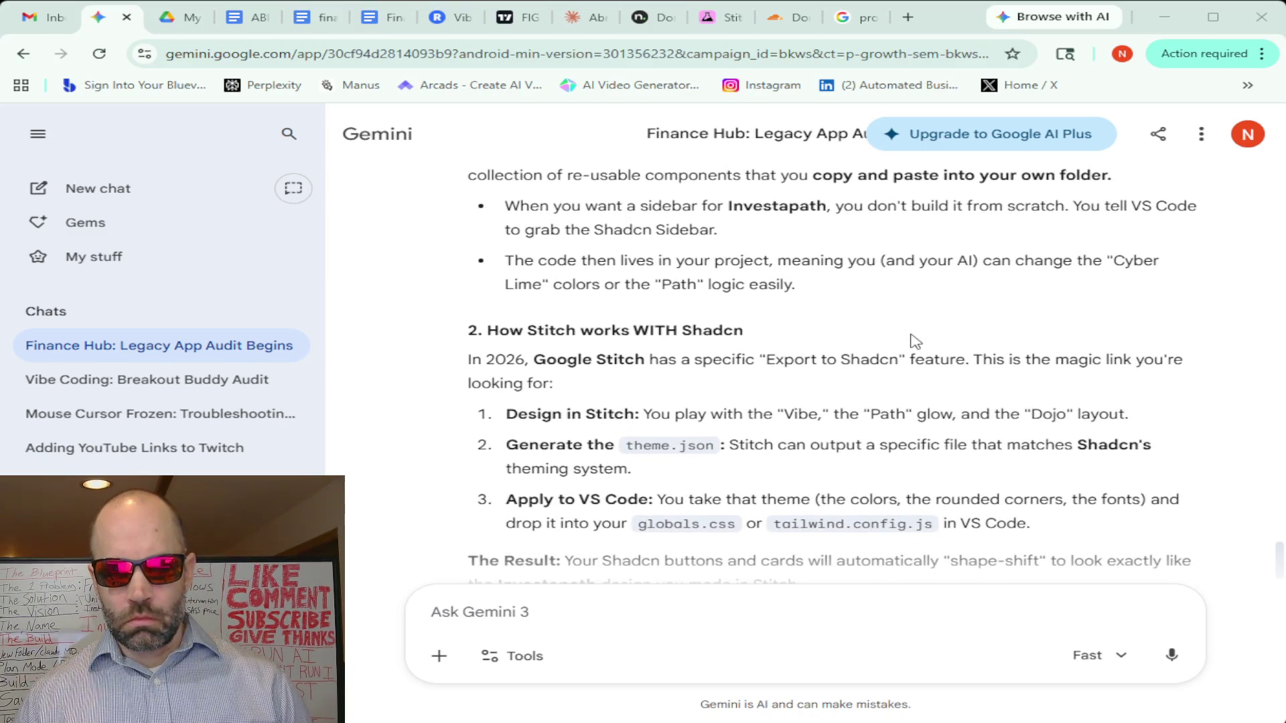
pyautogui.scroll(-1, 912, 340)
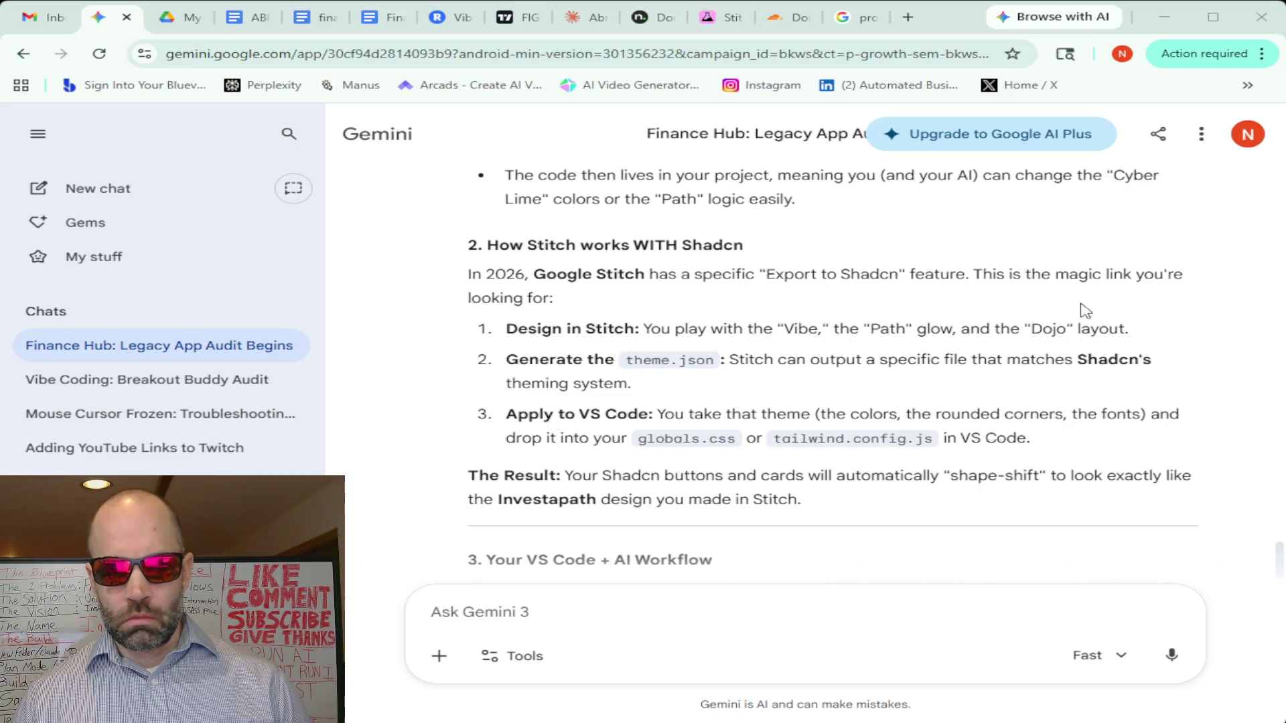
pyautogui.scroll(-1, 1158, 304)
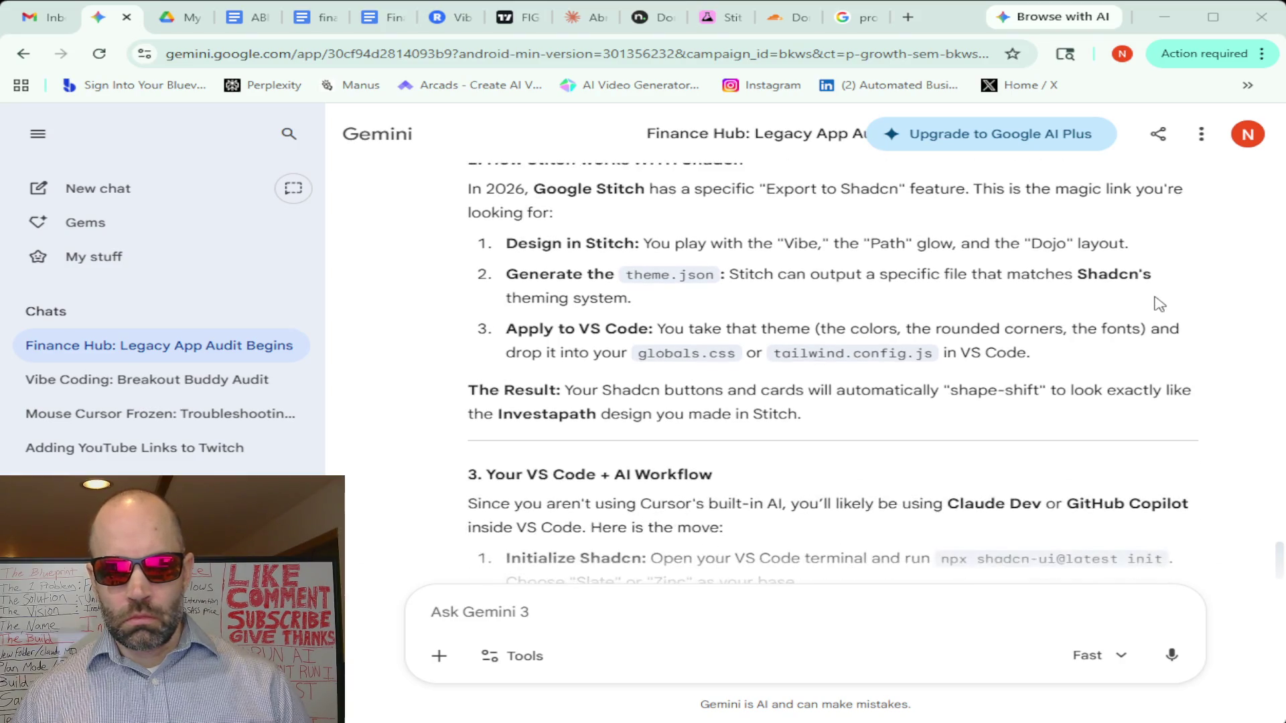
pyautogui.scroll(1, 1158, 303)
pyautogui.scroll(-1, 1158, 304)
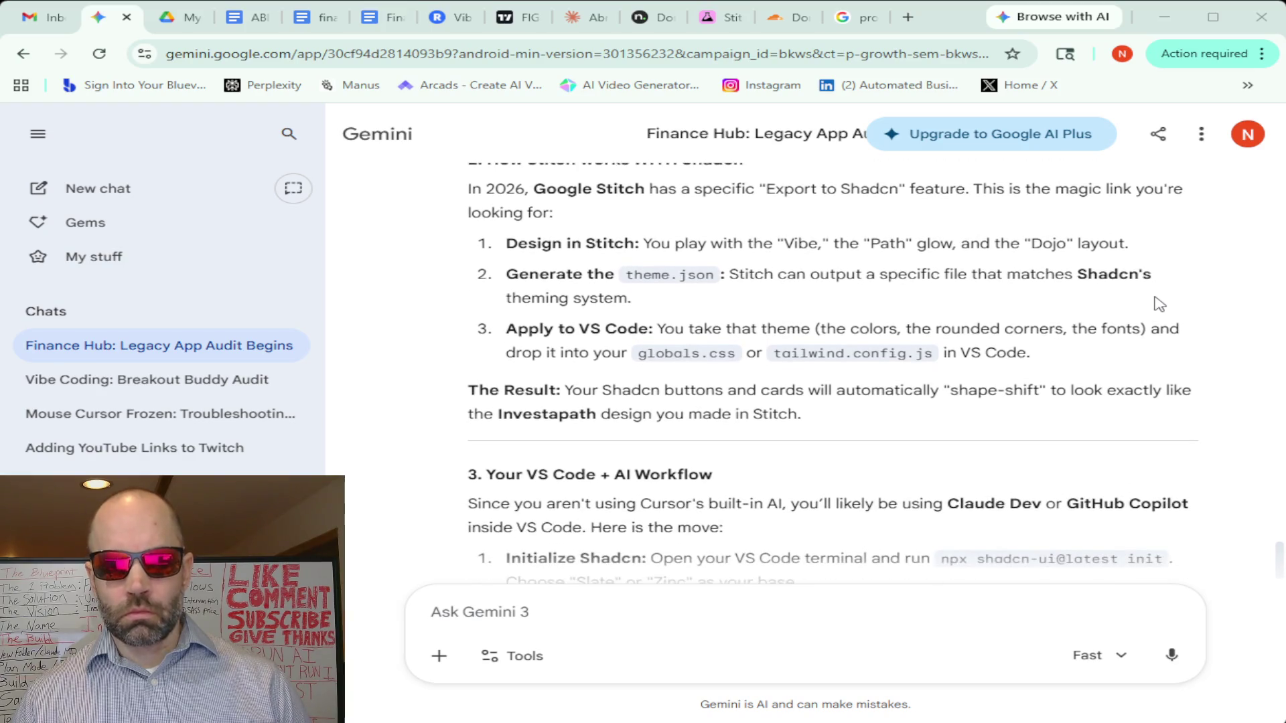
pyautogui.scroll(1, 1158, 304)
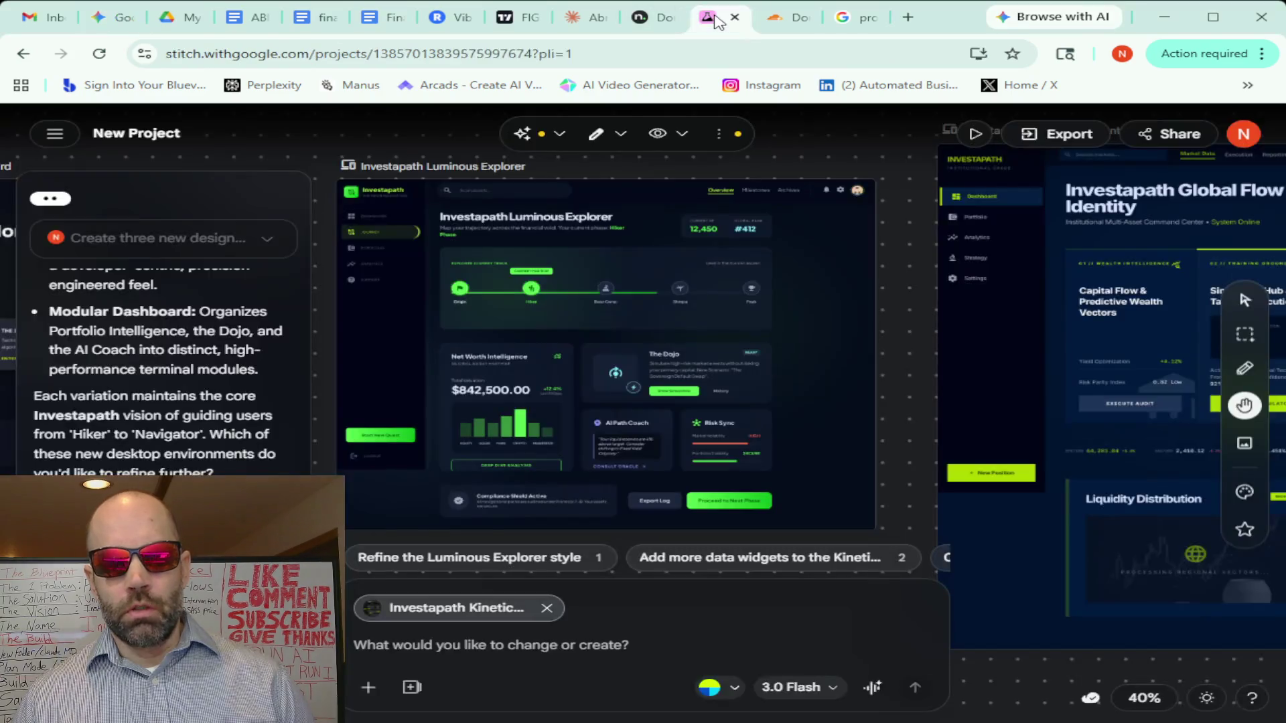
# Return to the Stitch canvas and centre the Luminous Explorer design for the voice chat
pyautogui.click(718, 18)
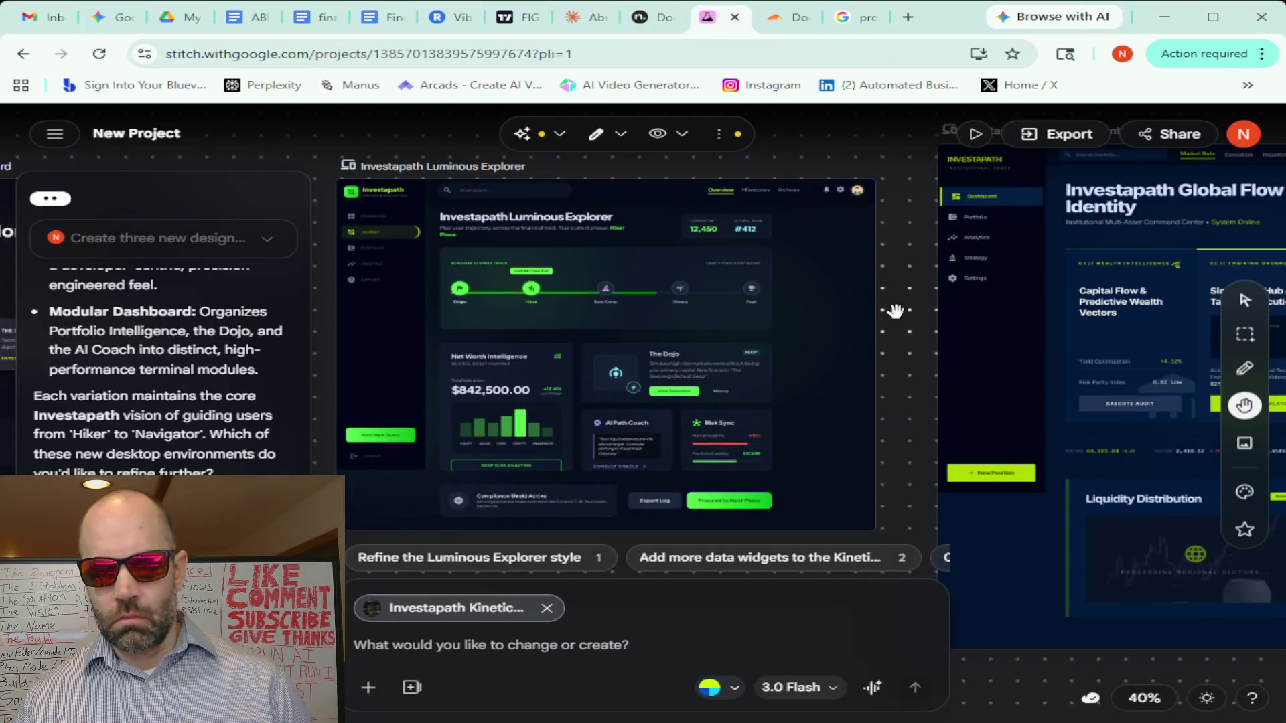
pyautogui.moveTo(893, 308)
pyautogui.mouseDown()
pyautogui.moveTo(543, 432)
pyautogui.moveTo(916, 349)
pyautogui.mouseUp()
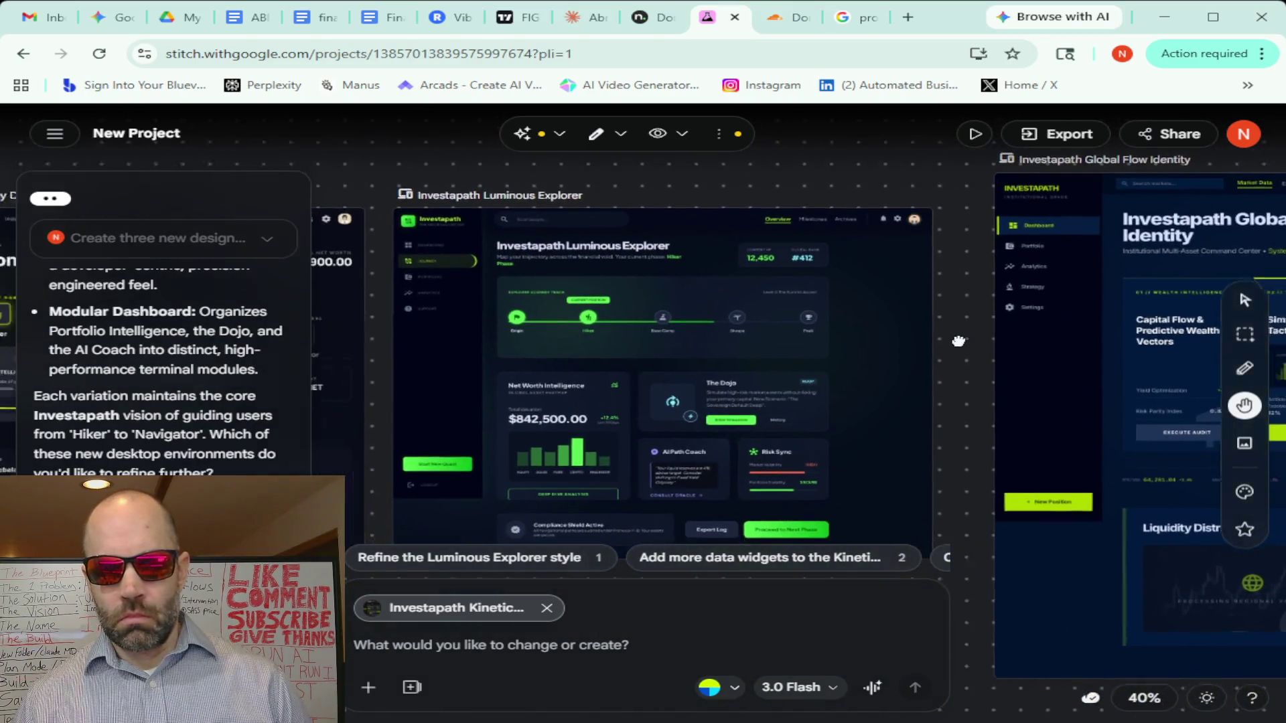
pyautogui.moveTo(916, 349)
pyautogui.mouseDown()
pyautogui.moveTo(757, 364)
pyautogui.moveTo(882, 323)
pyautogui.mouseUp()
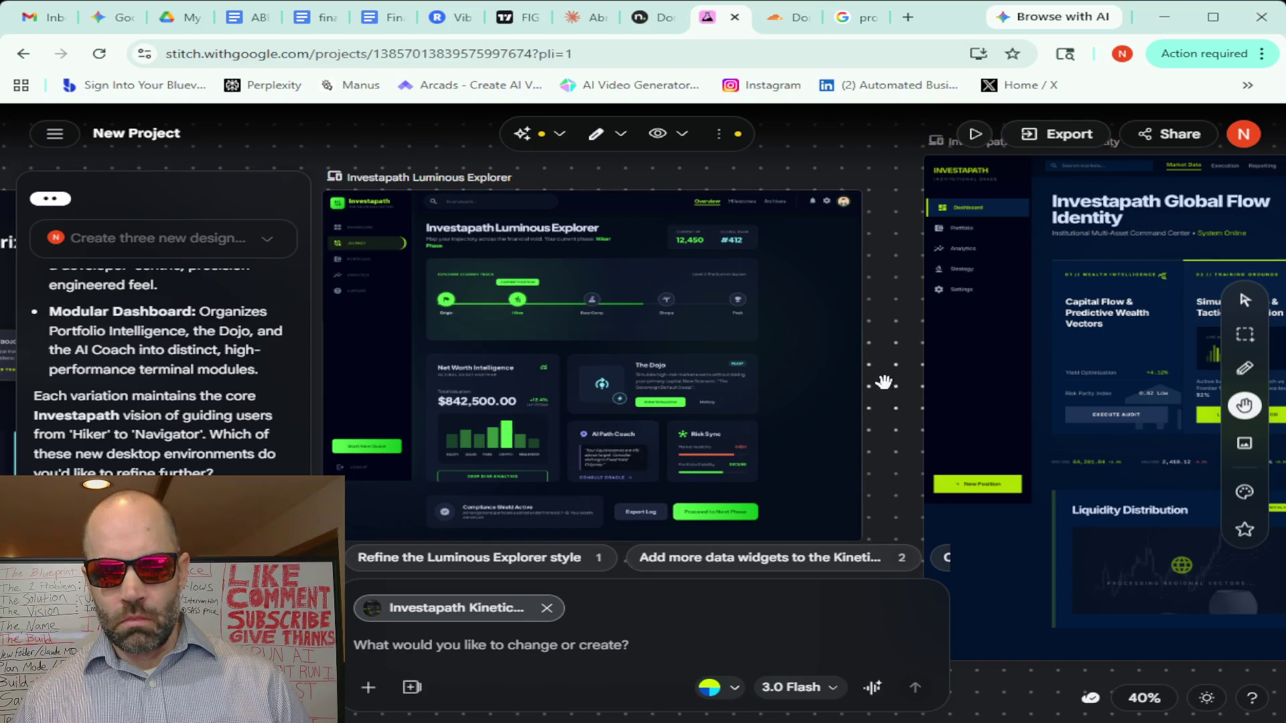
pyautogui.moveTo(882, 382)
pyautogui.mouseDown()
pyautogui.moveTo(919, 371)
pyautogui.moveTo(518, 377)
pyautogui.mouseUp()
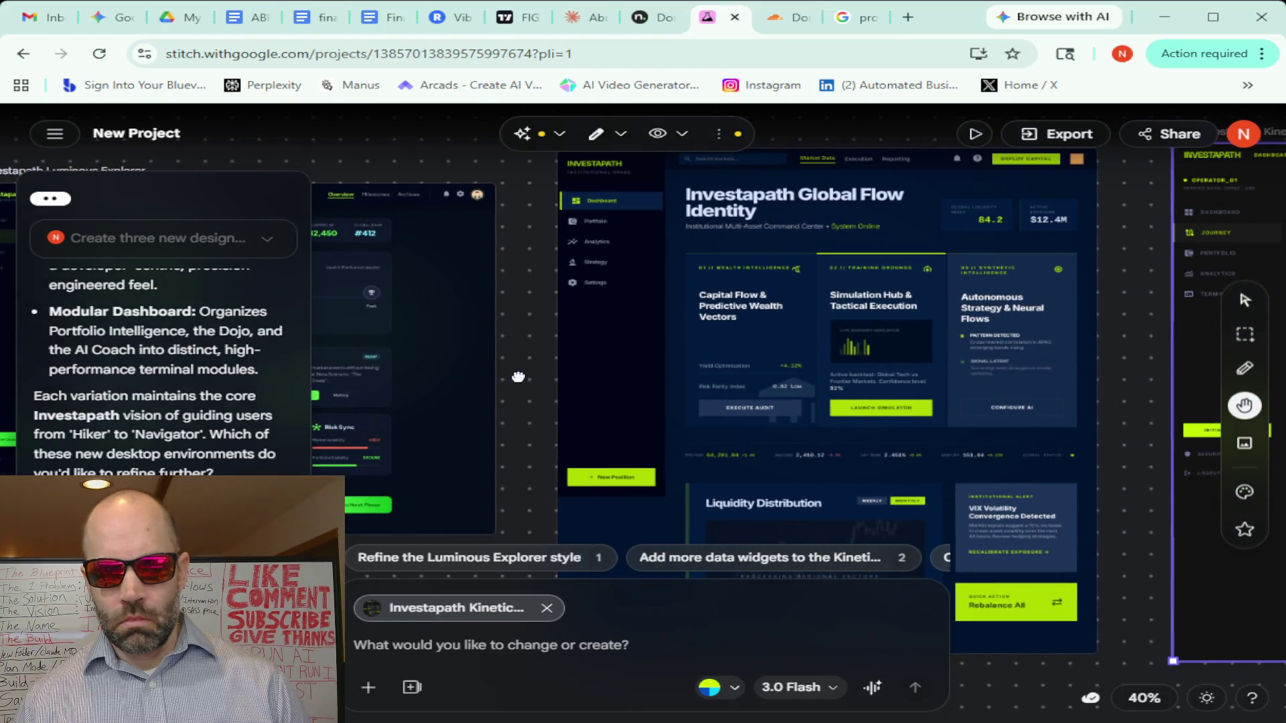
pyautogui.moveTo(518, 376)
pyautogui.mouseDown()
pyautogui.moveTo(944, 383)
pyautogui.moveTo(650, 331)
pyautogui.moveTo(585, 334)
pyautogui.moveTo(870, 343)
pyautogui.moveTo(809, 375)
pyautogui.mouseUp()
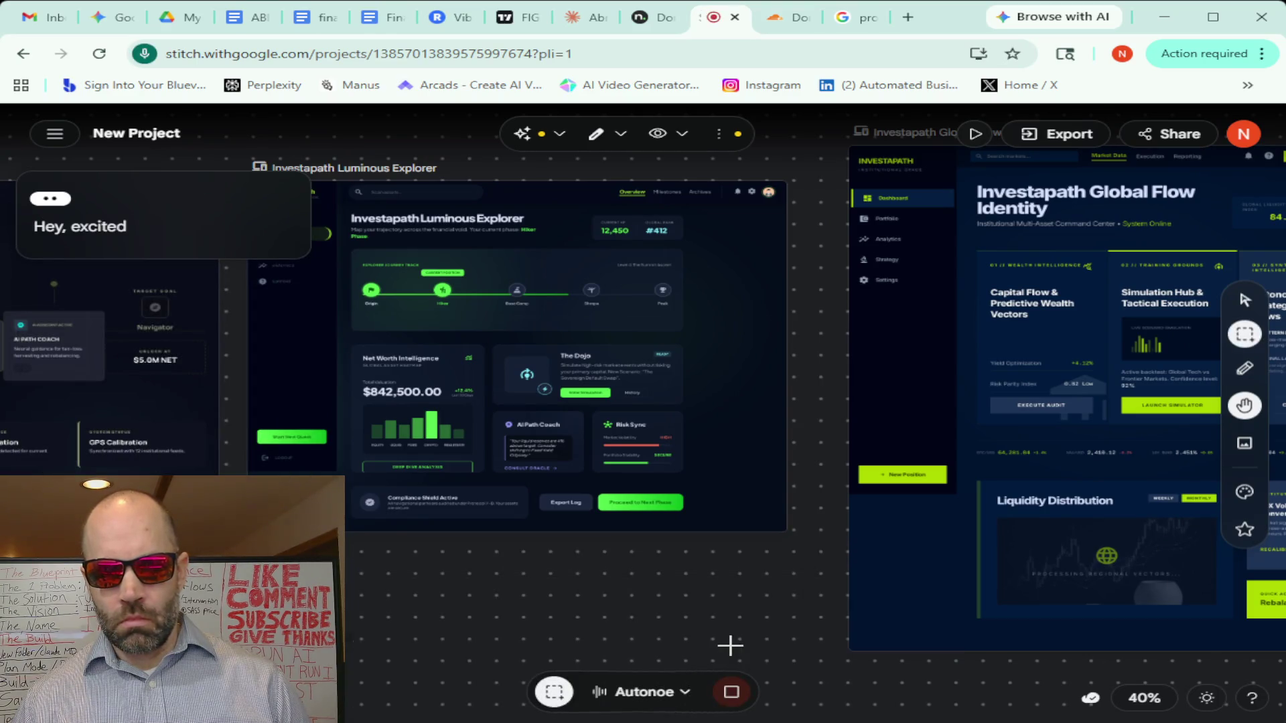
# Select the Global Flow Identity frame while asking the voice assistant for three Luminous Explorer variations
pyautogui.click(1243, 300)
pyautogui.click(1058, 299)
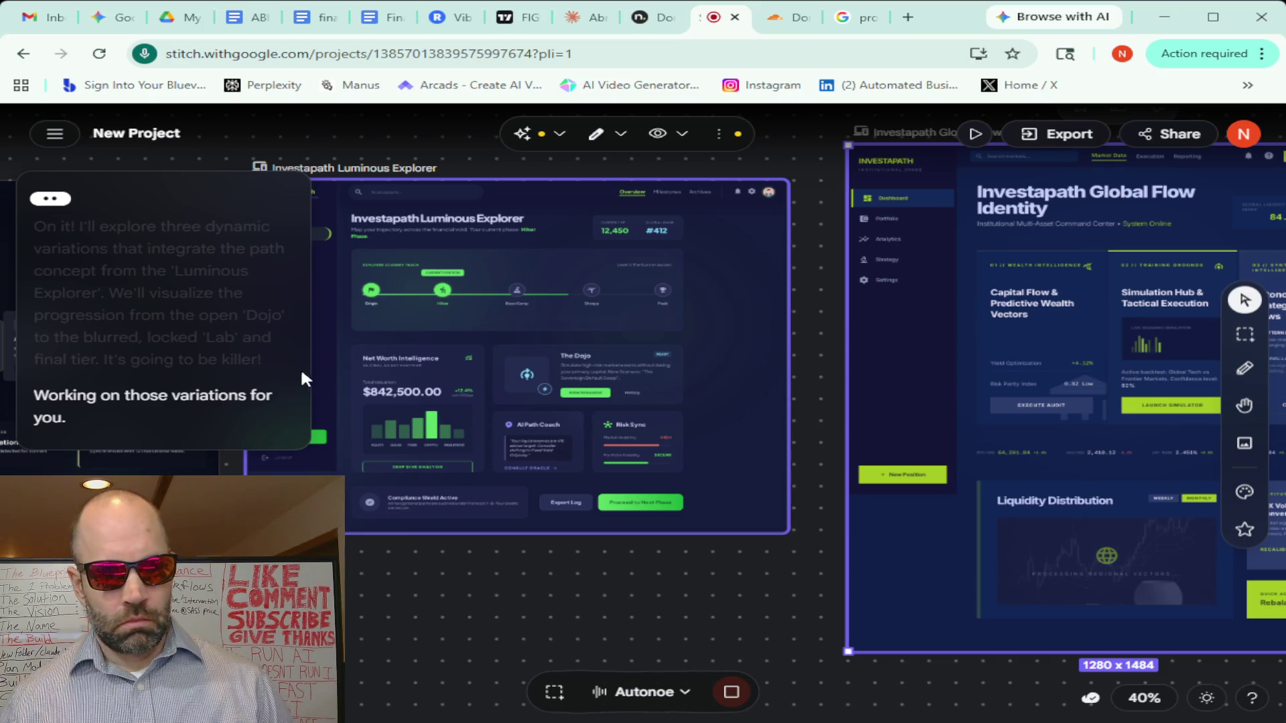
pyautogui.scroll(-3, 816, 353)
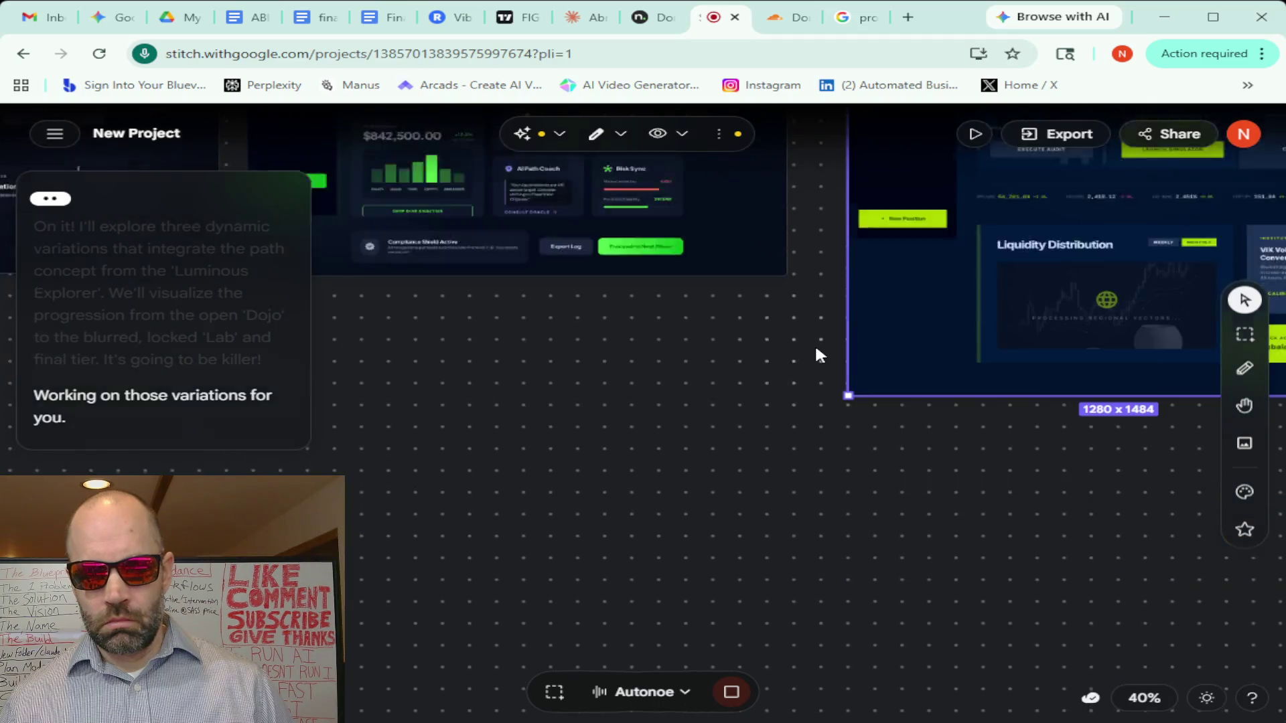
pyautogui.scroll(1, 816, 354)
pyautogui.scroll(2, 815, 354)
pyautogui.scroll(1, 810, 355)
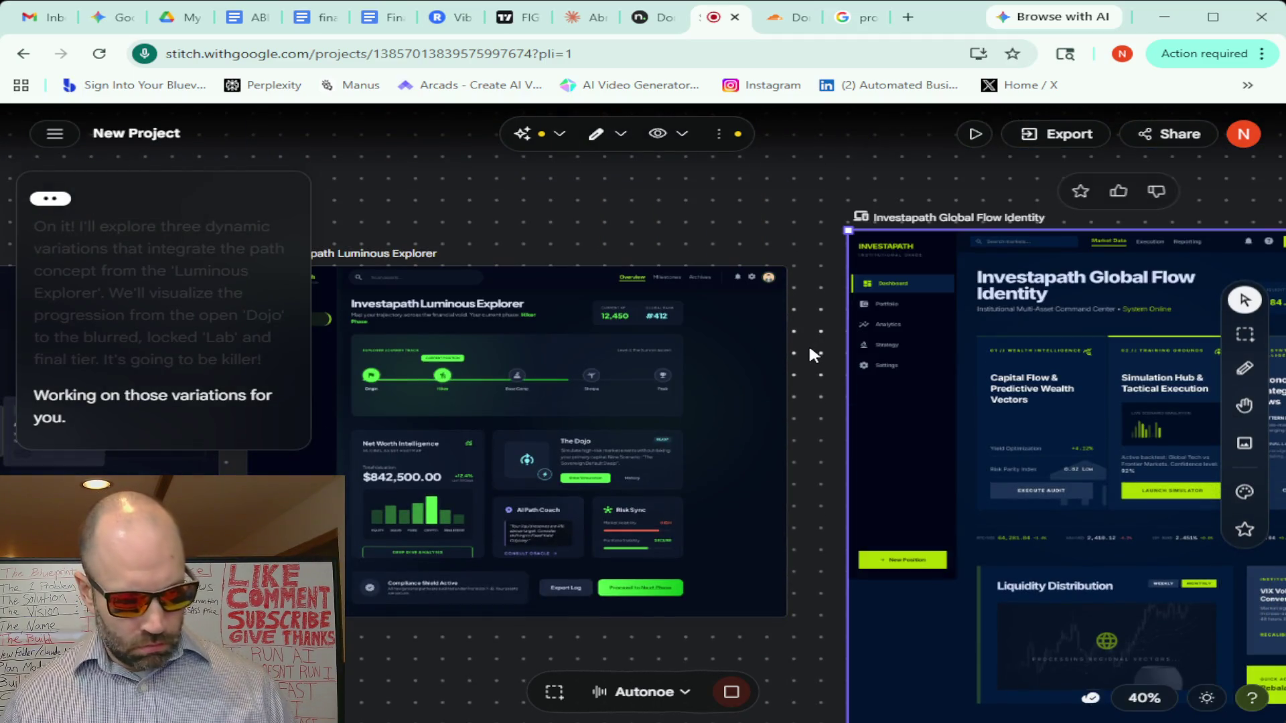
pyautogui.scroll(-3, 809, 347)
pyautogui.scroll(-3, 809, 347)
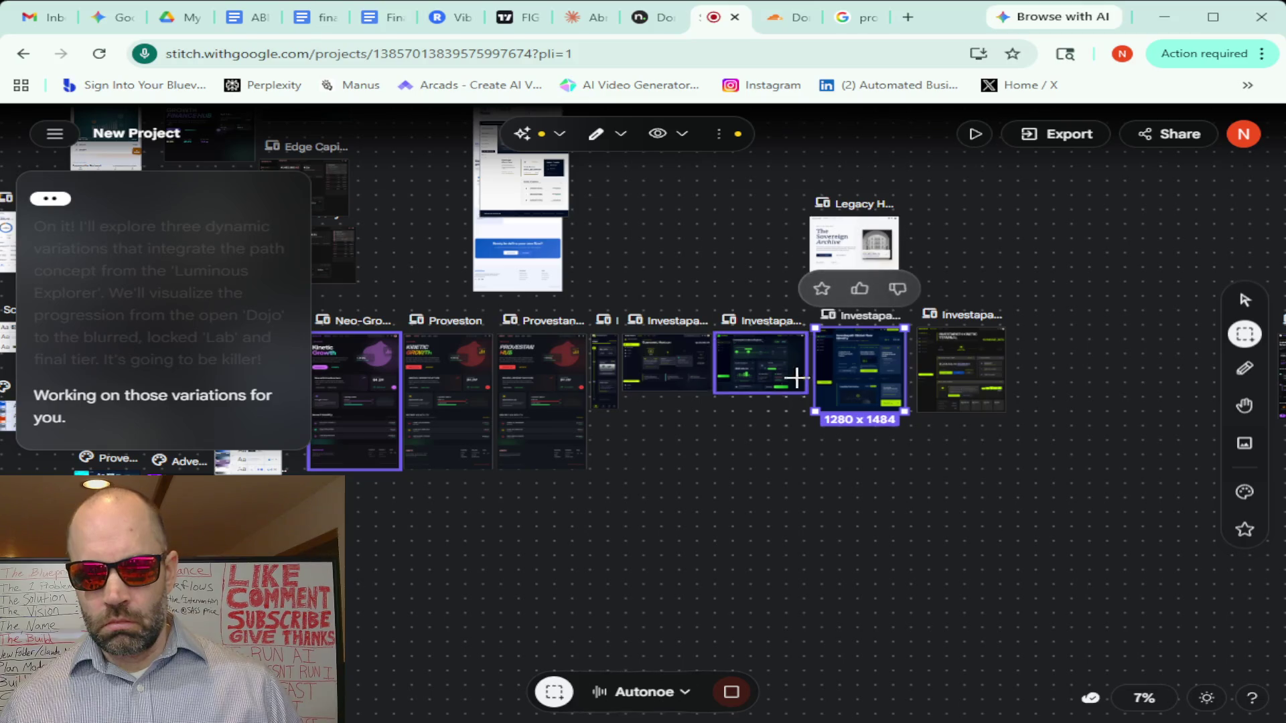
# Clear the frame selection and pan along the Investapath designs before ending the voice session
pyautogui.moveTo(806, 488); pyautogui.dragTo(552, 476)
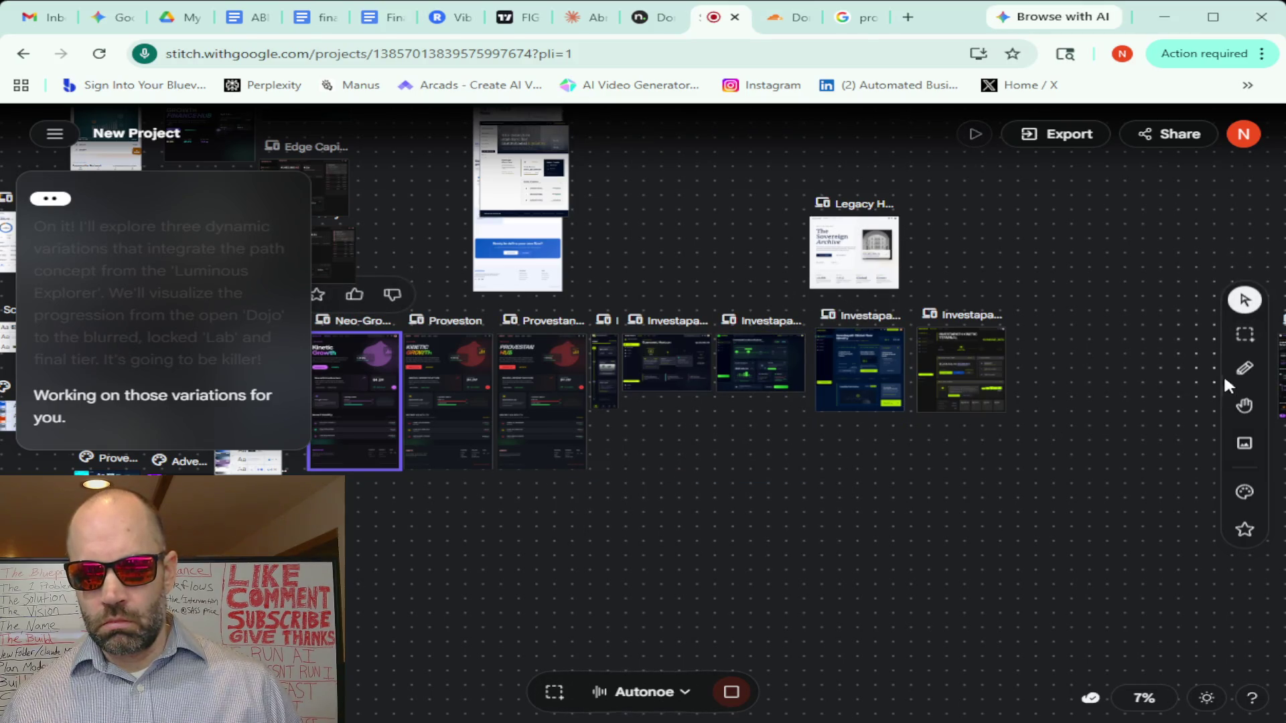
pyautogui.click(1244, 405)
pyautogui.moveTo(855, 488)
pyautogui.mouseDown()
pyautogui.moveTo(413, 446)
pyautogui.moveTo(201, 451)
pyautogui.moveTo(597, 436)
pyautogui.mouseUp()
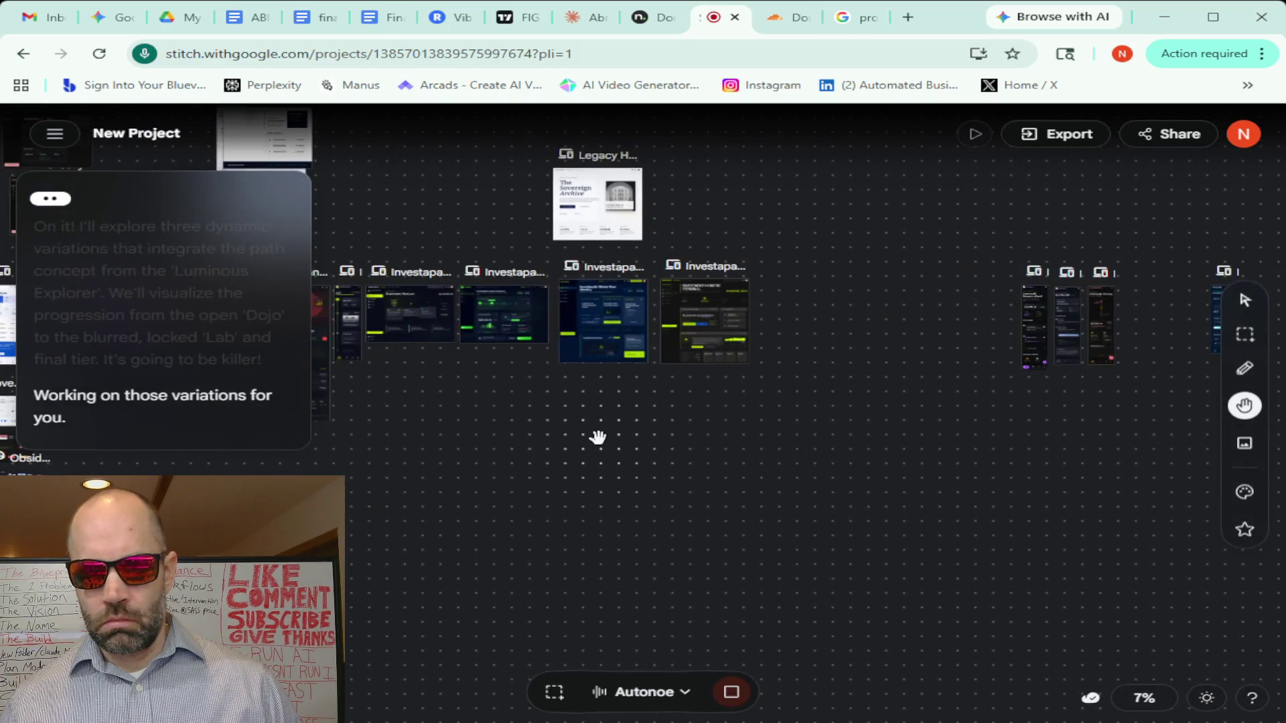
pyautogui.scroll(-2, 596, 436)
pyautogui.moveTo(464, 412)
pyautogui.mouseDown()
pyautogui.moveTo(1010, 434)
pyautogui.moveTo(934, 505)
pyautogui.moveTo(705, 505)
pyautogui.moveTo(602, 519)
pyautogui.moveTo(501, 495)
pyautogui.mouseUp()
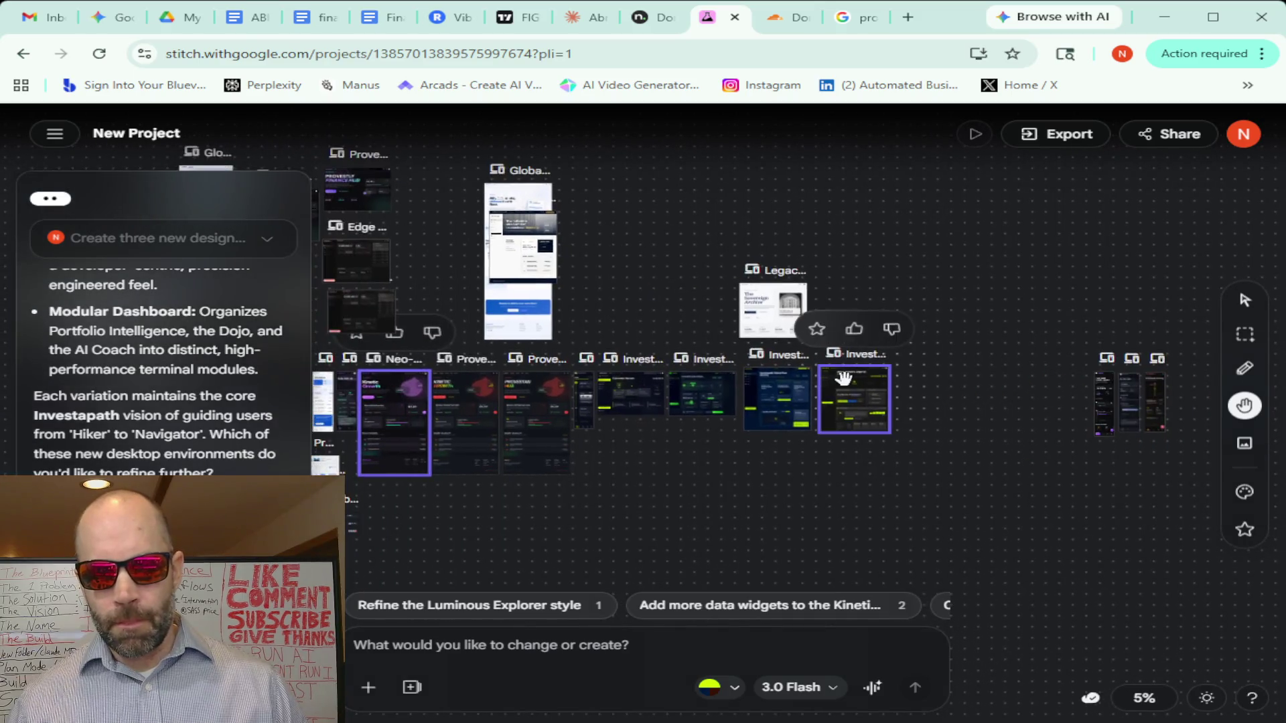
pyautogui.scroll(2, 834, 362)
pyautogui.scroll(3, 829, 371)
pyautogui.scroll(3, 826, 376)
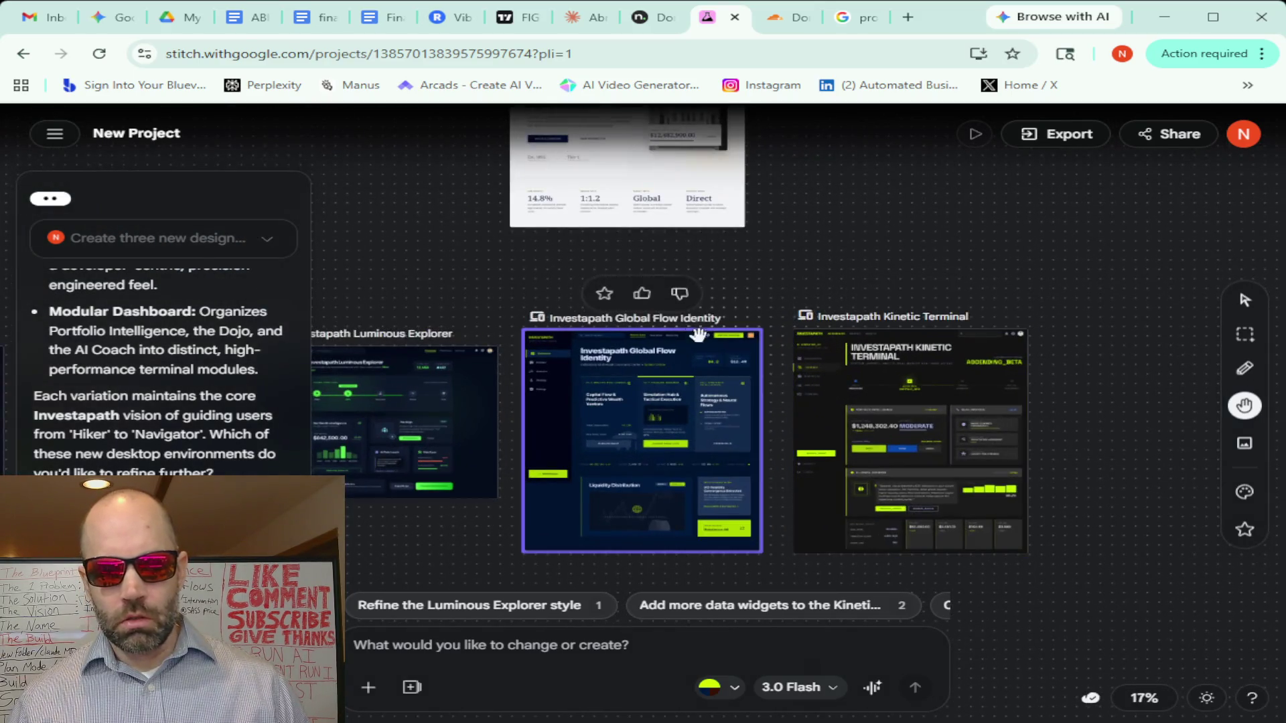
pyautogui.hscroll(-5, 523, 292)
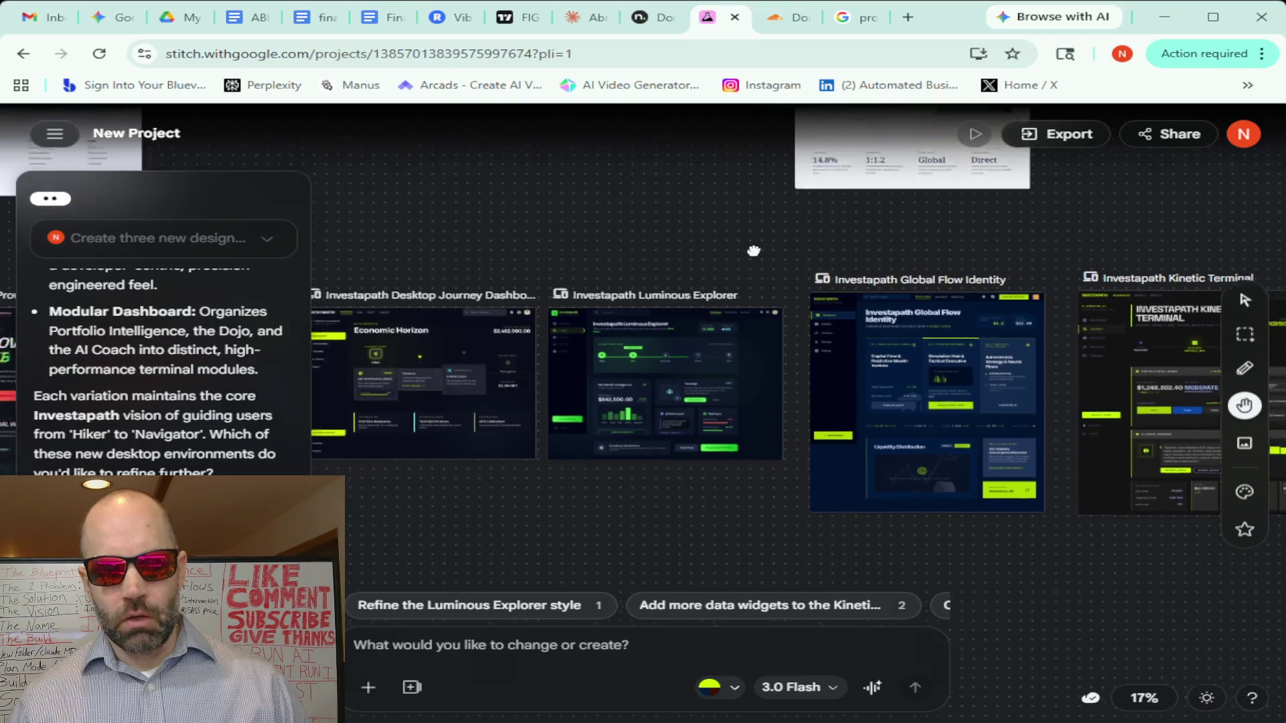
# Select Luminous Explorer and pan between it, the Journey Dashboard and Global Flow Identity
pyautogui.moveTo(753, 250); pyautogui.dragTo(706, 236)
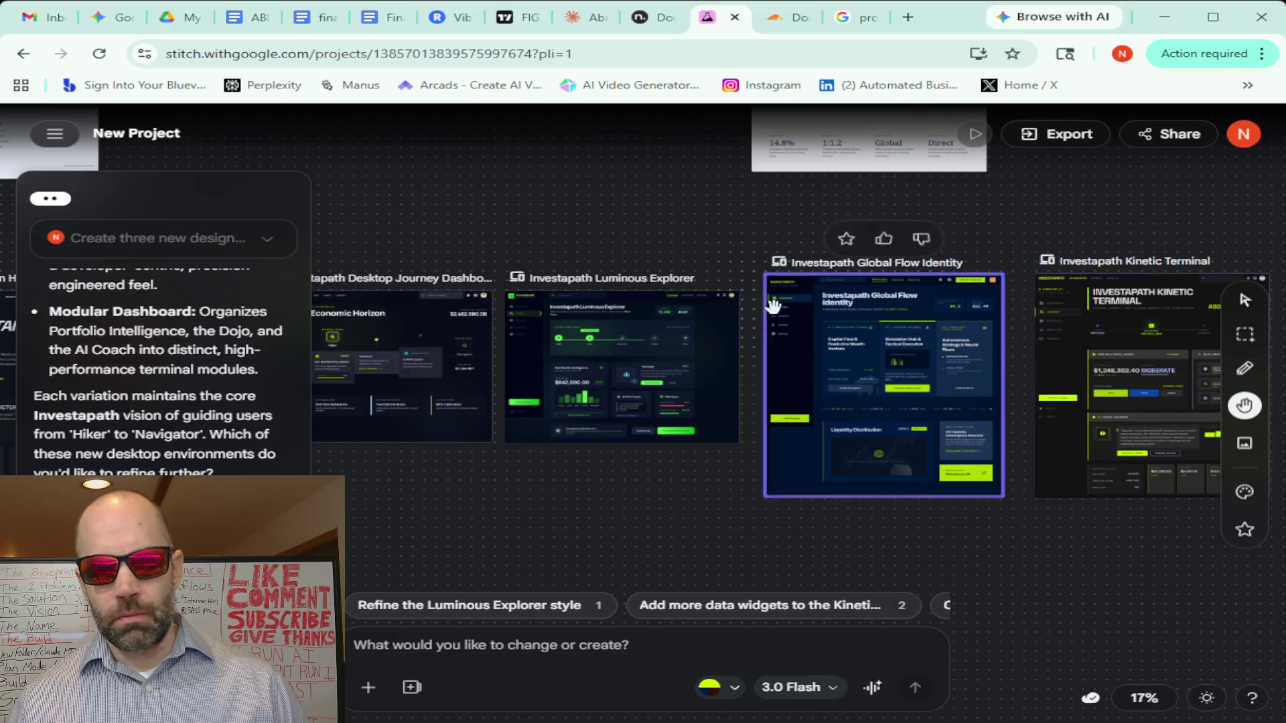
pyautogui.hscroll(-1, 555, 216)
pyautogui.hscroll(-4, 654, 216)
pyautogui.hscroll(2, 724, 215)
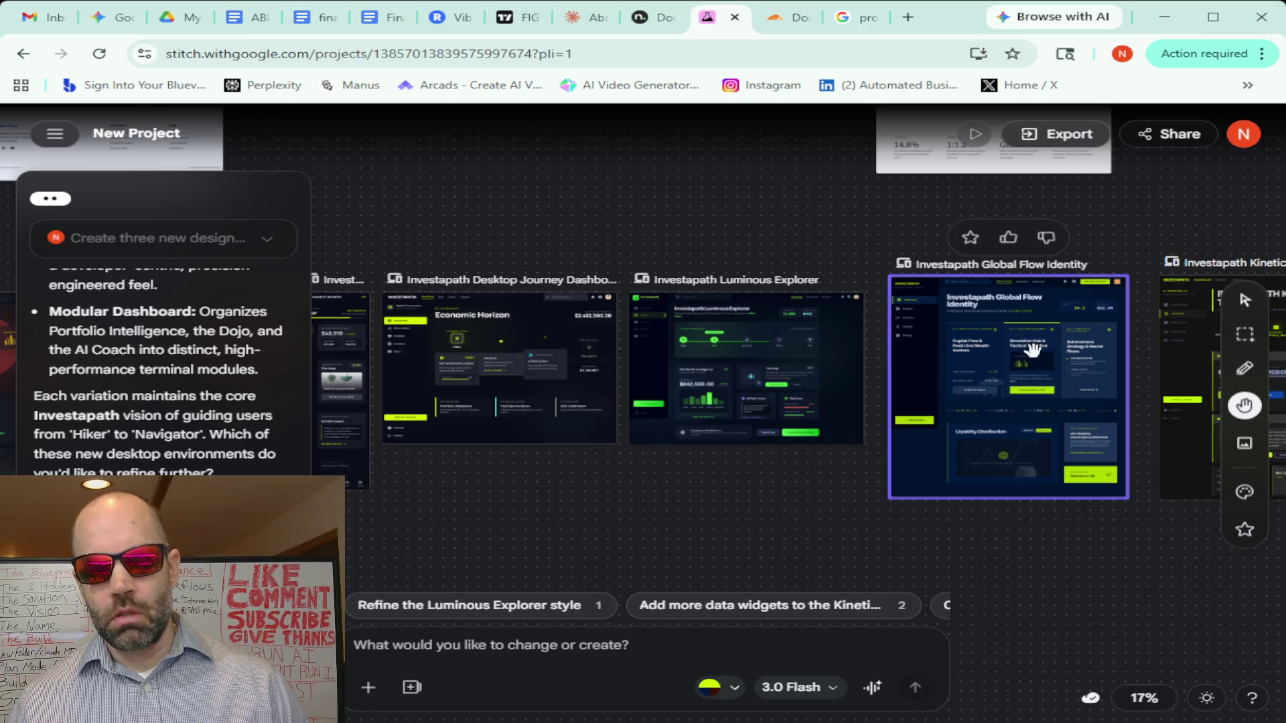
pyautogui.scroll(5, 1031, 359)
pyautogui.scroll(3, 1031, 359)
pyautogui.scroll(2, 1031, 359)
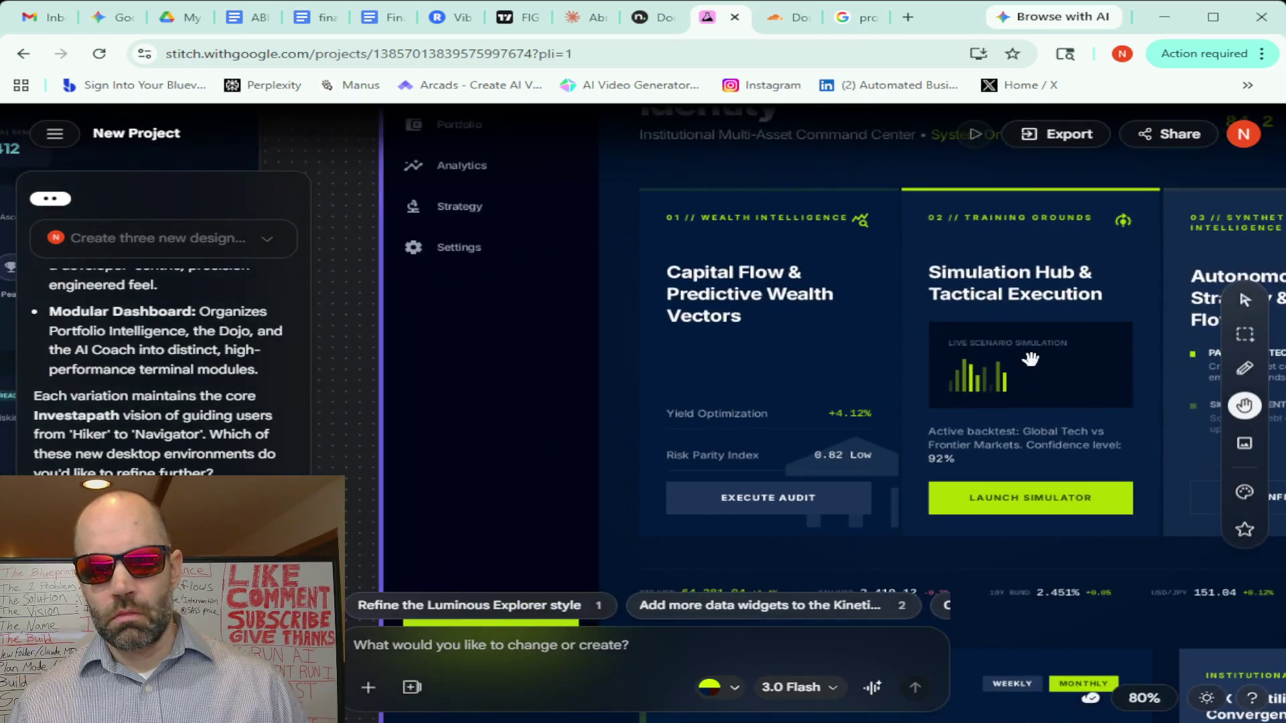
pyautogui.scroll(-1, 1032, 359)
pyautogui.scroll(-3, 1031, 358)
pyautogui.scroll(-1, 1031, 359)
pyautogui.scroll(-2, 1032, 359)
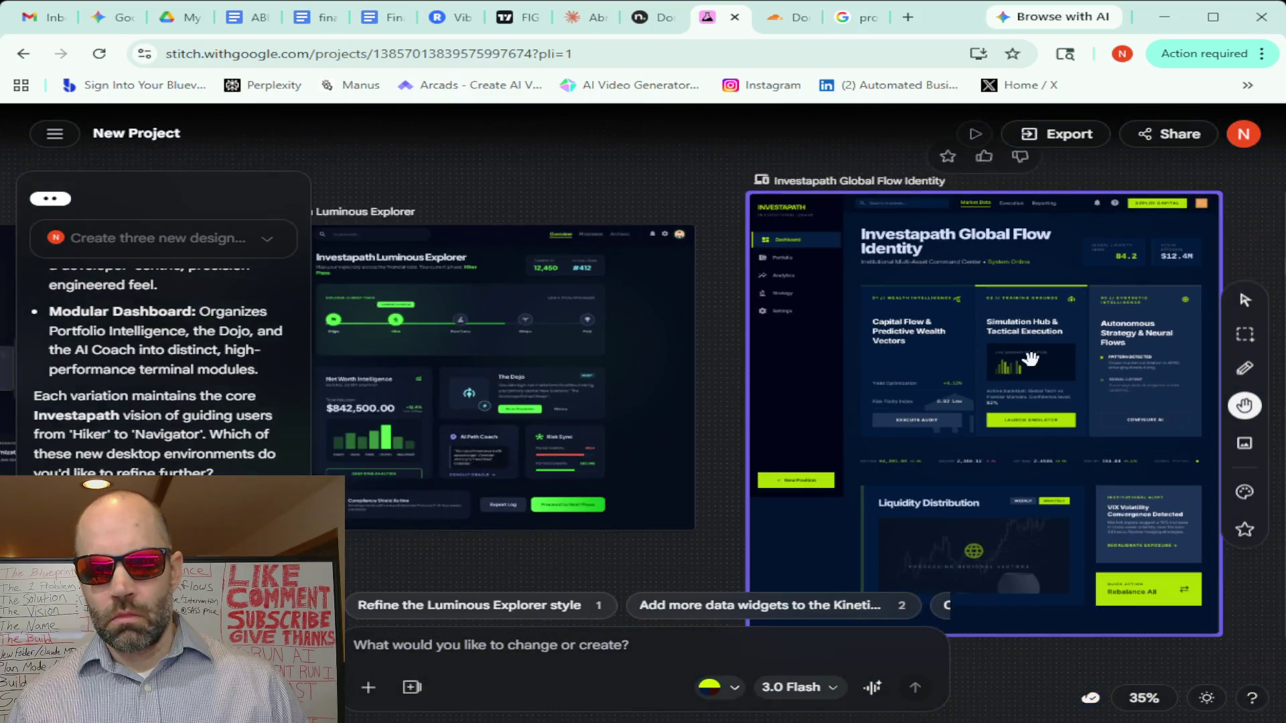
pyautogui.moveTo(713, 190); pyautogui.dragTo(550, 211)
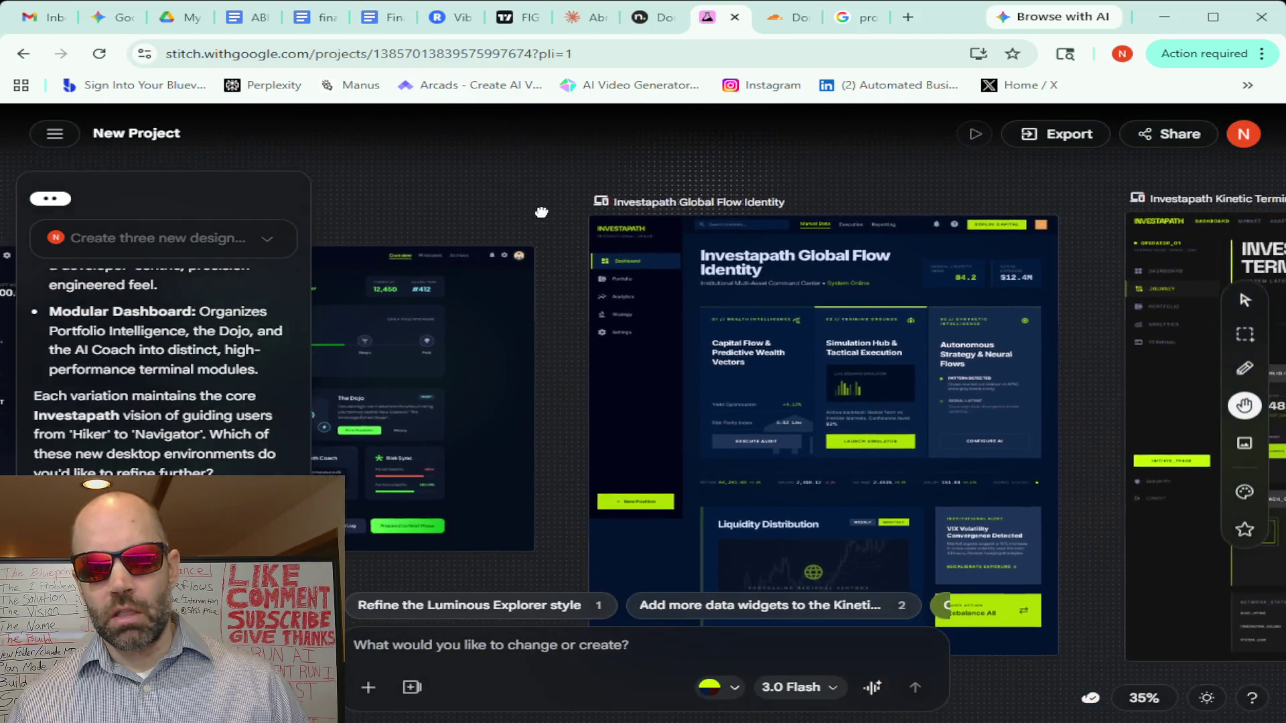
pyautogui.moveTo(1062, 351); pyautogui.dragTo(1269, 266)
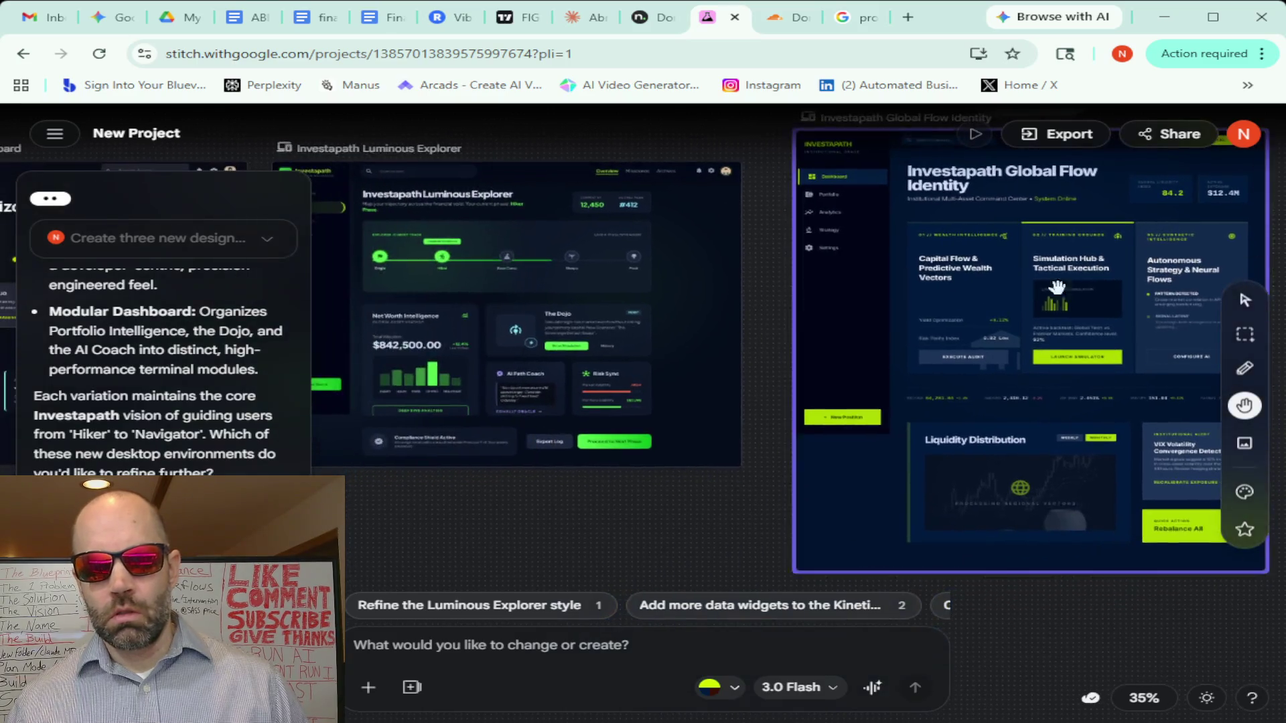
pyautogui.click(454, 257)
pyautogui.scroll(1, 462, 266)
pyautogui.scroll(3, 468, 278)
pyautogui.scroll(1, 468, 278)
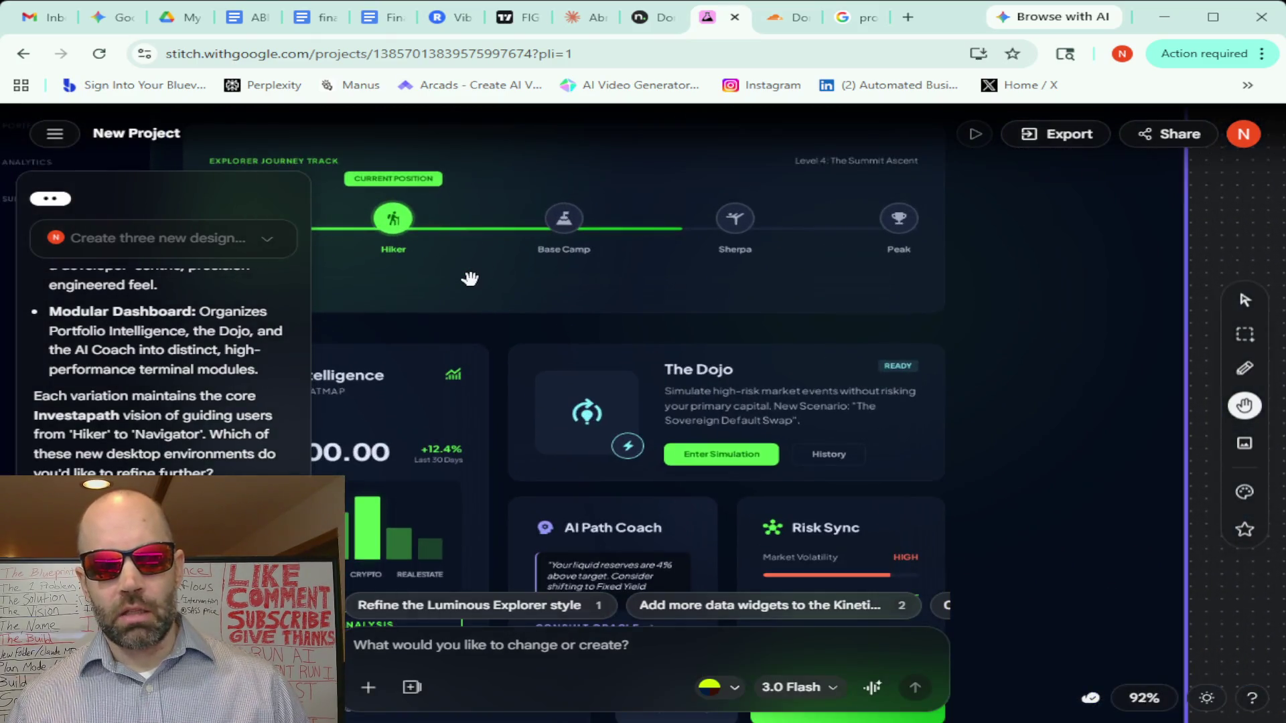
pyautogui.scroll(-2, 468, 278)
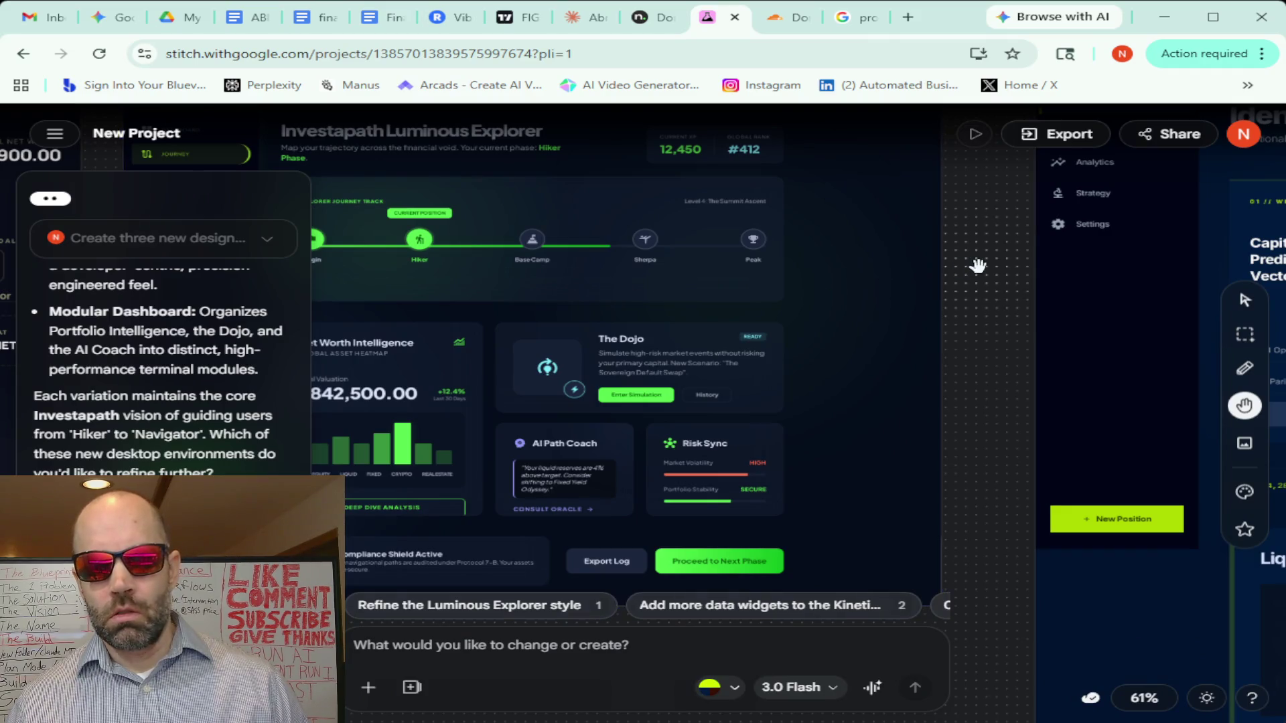
pyautogui.hscroll(-3, 972, 270)
pyautogui.hscroll(-1, 1105, 281)
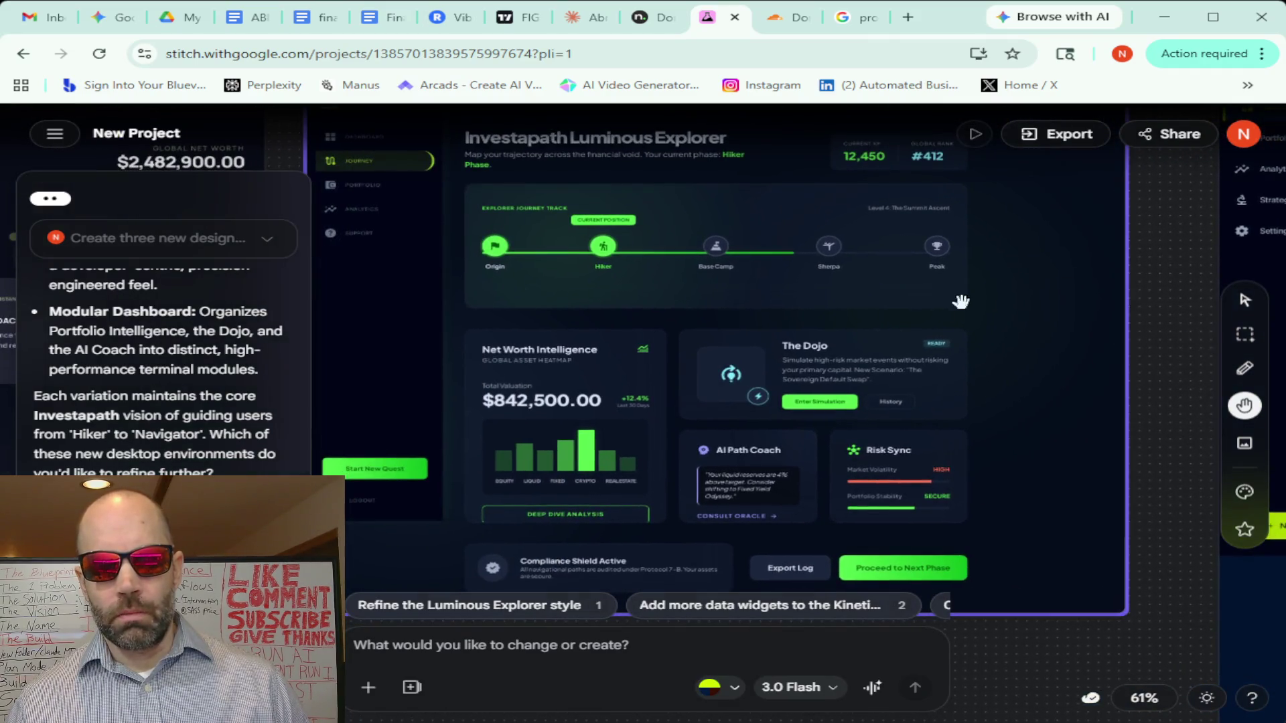
pyautogui.scroll(-2, 659, 351)
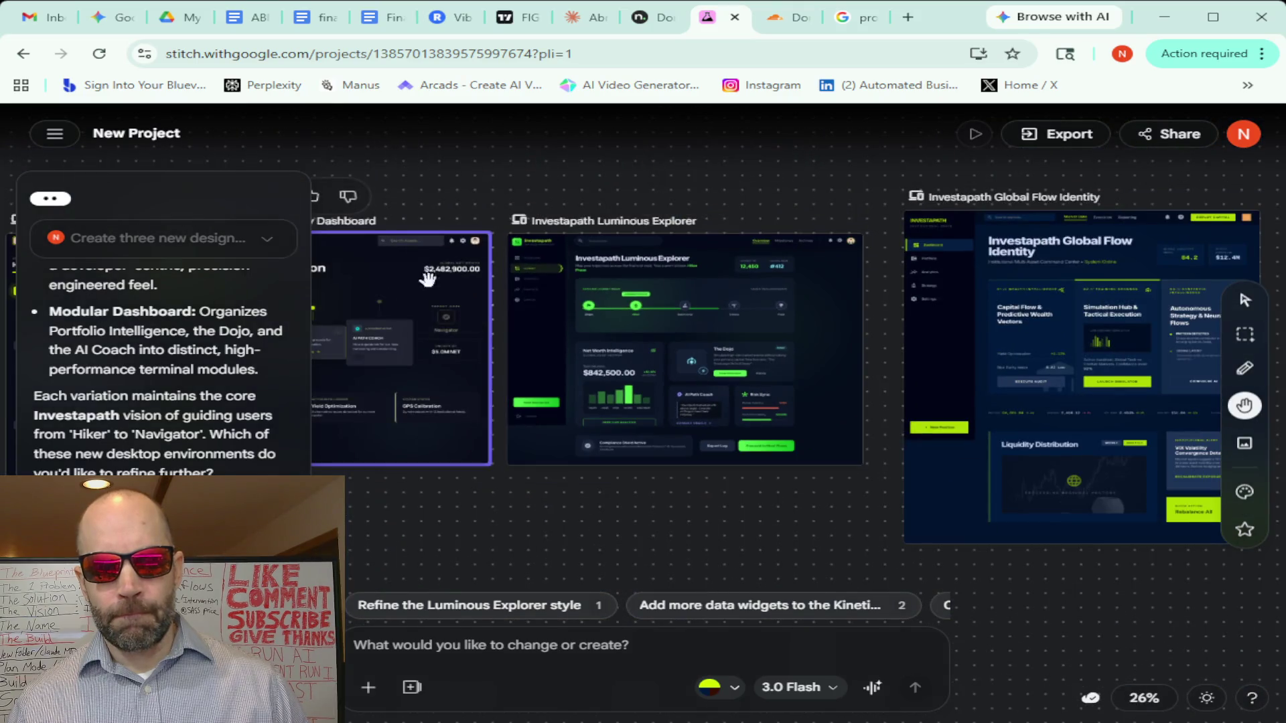
pyautogui.moveTo(430, 192); pyautogui.dragTo(941, 190)
pyautogui.scroll(2, 855, 373)
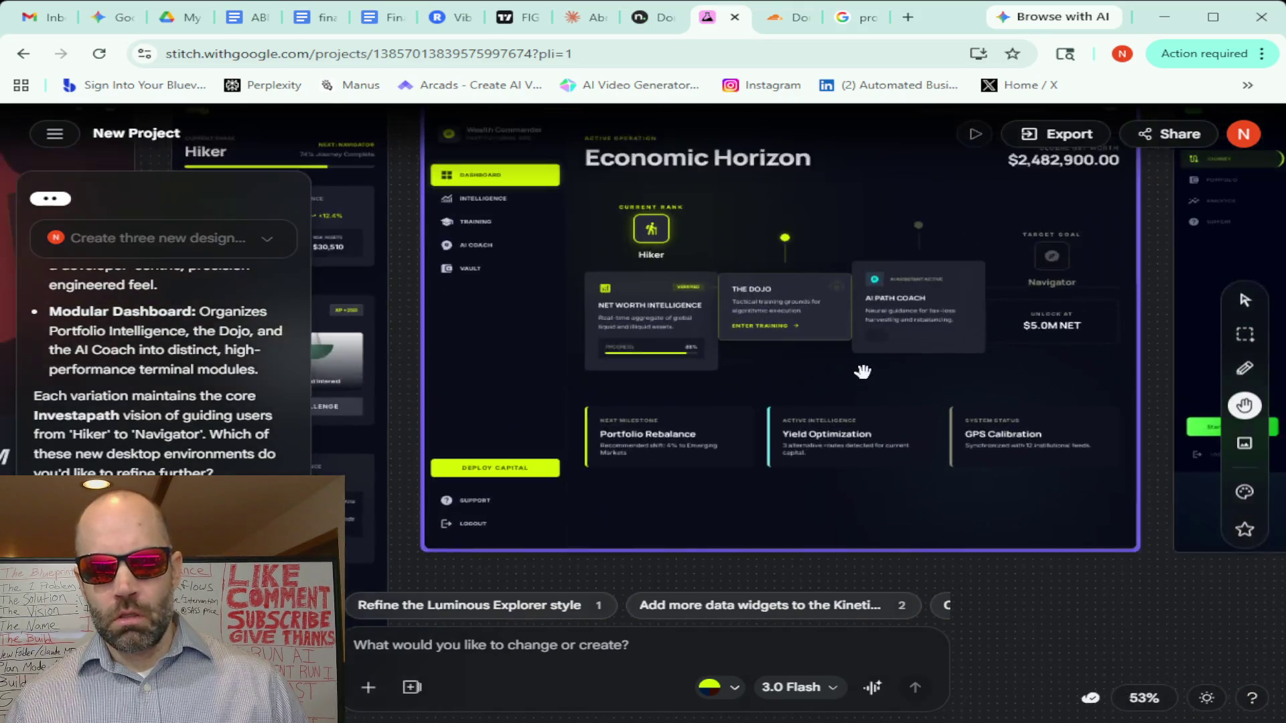
pyautogui.scroll(2, 862, 372)
pyautogui.scroll(2, 1241, 294)
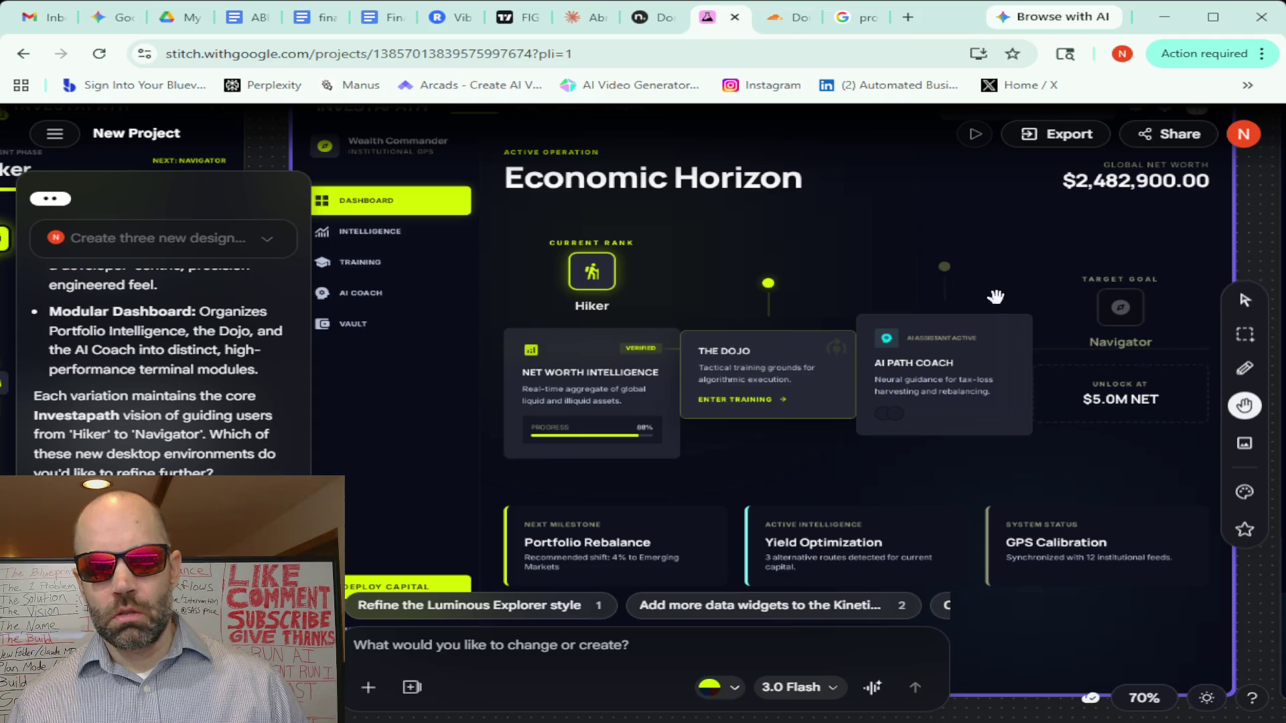
pyautogui.scroll(-2, 944, 265)
pyautogui.scroll(-2, 938, 264)
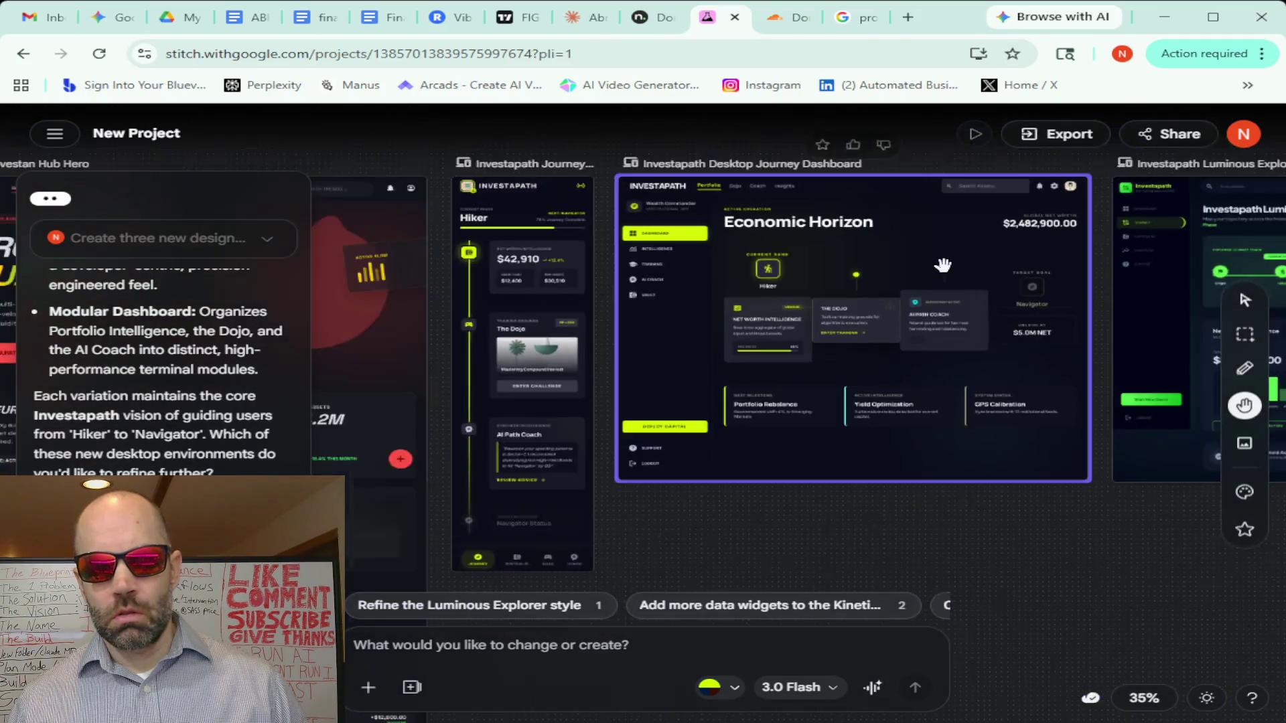
pyautogui.moveTo(1107, 519); pyautogui.dragTo(636, 513)
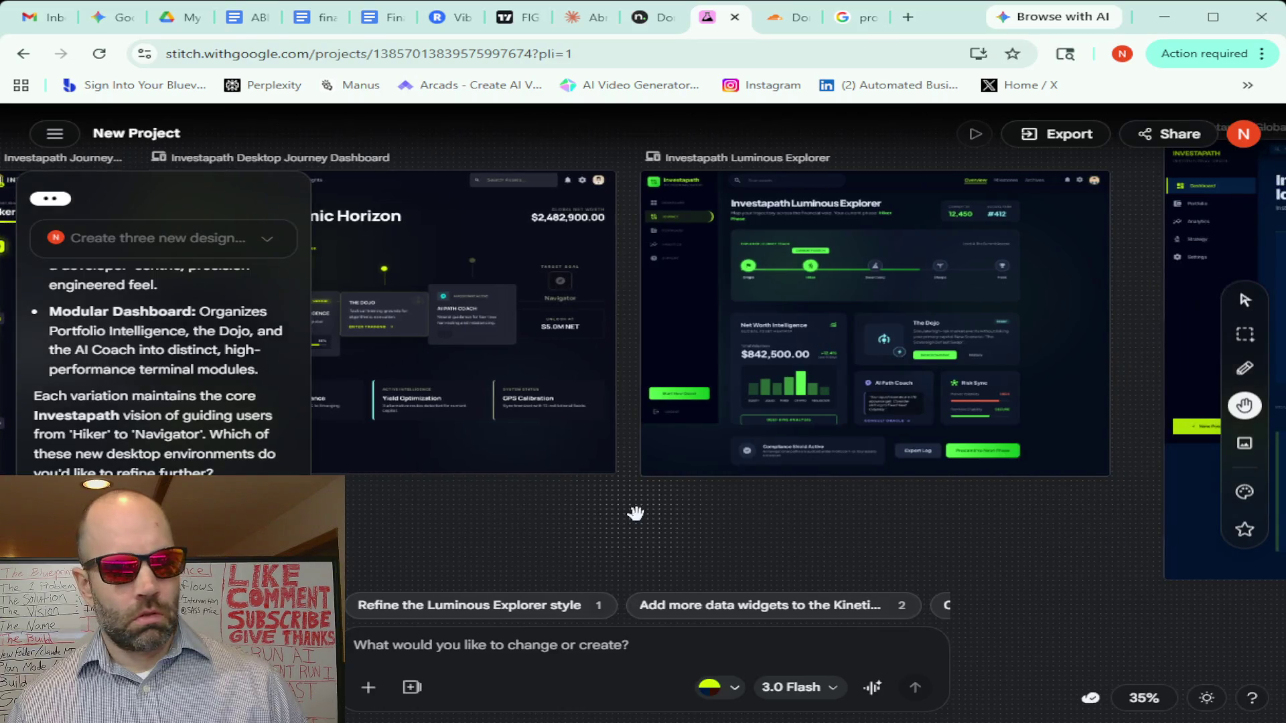
pyautogui.moveTo(897, 506); pyautogui.dragTo(650, 515)
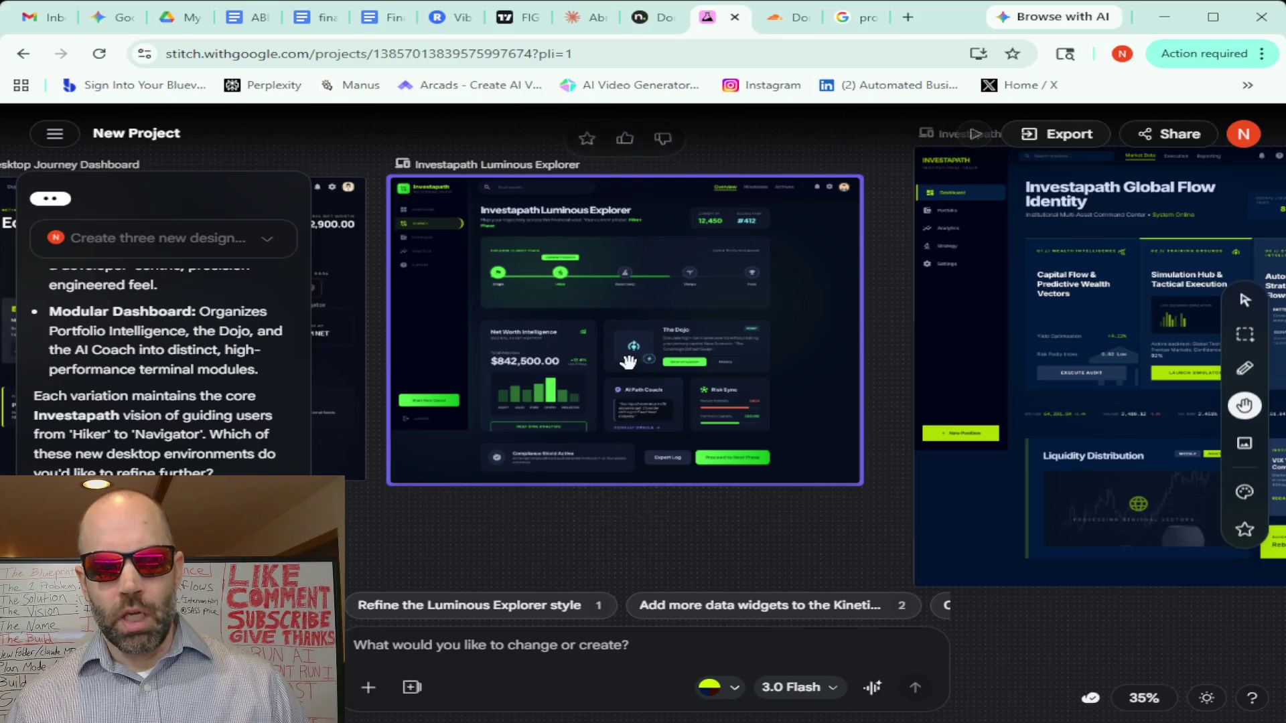
pyautogui.scroll(2, 628, 361)
pyautogui.scroll(-1, 627, 361)
pyautogui.scroll(-2, 627, 363)
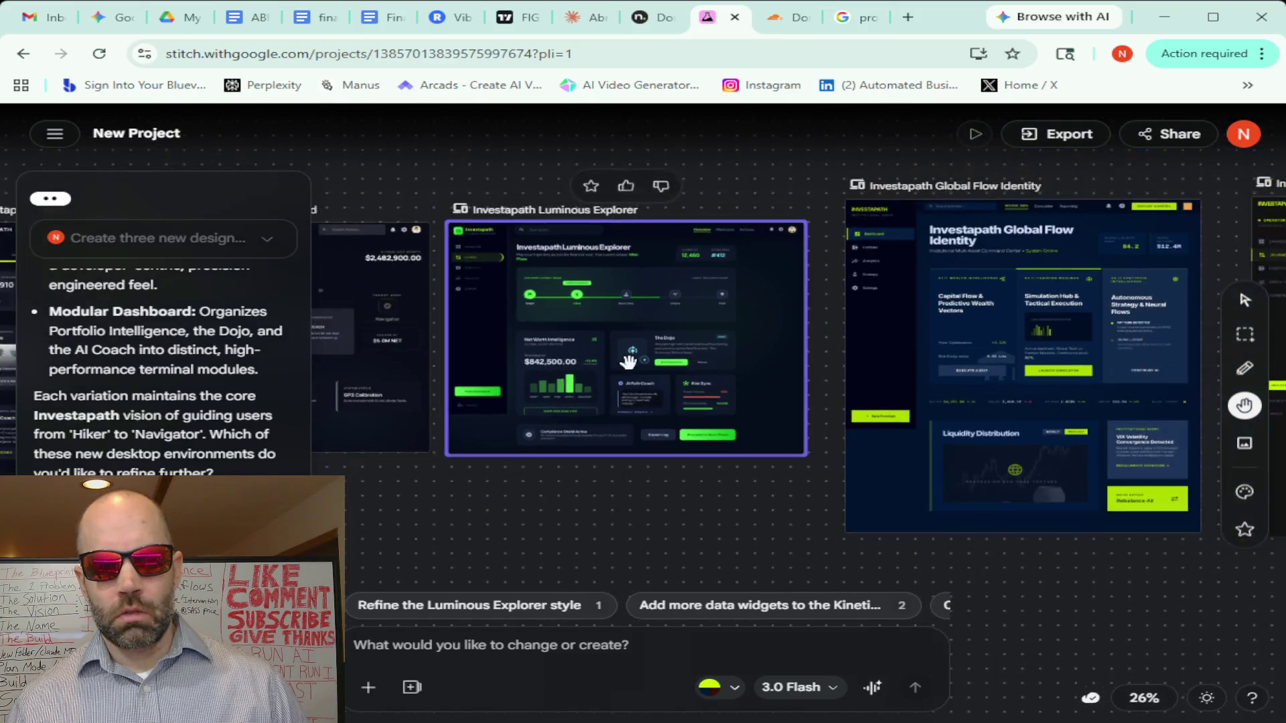
pyautogui.scroll(-1, 628, 361)
pyautogui.scroll(-1, 628, 361)
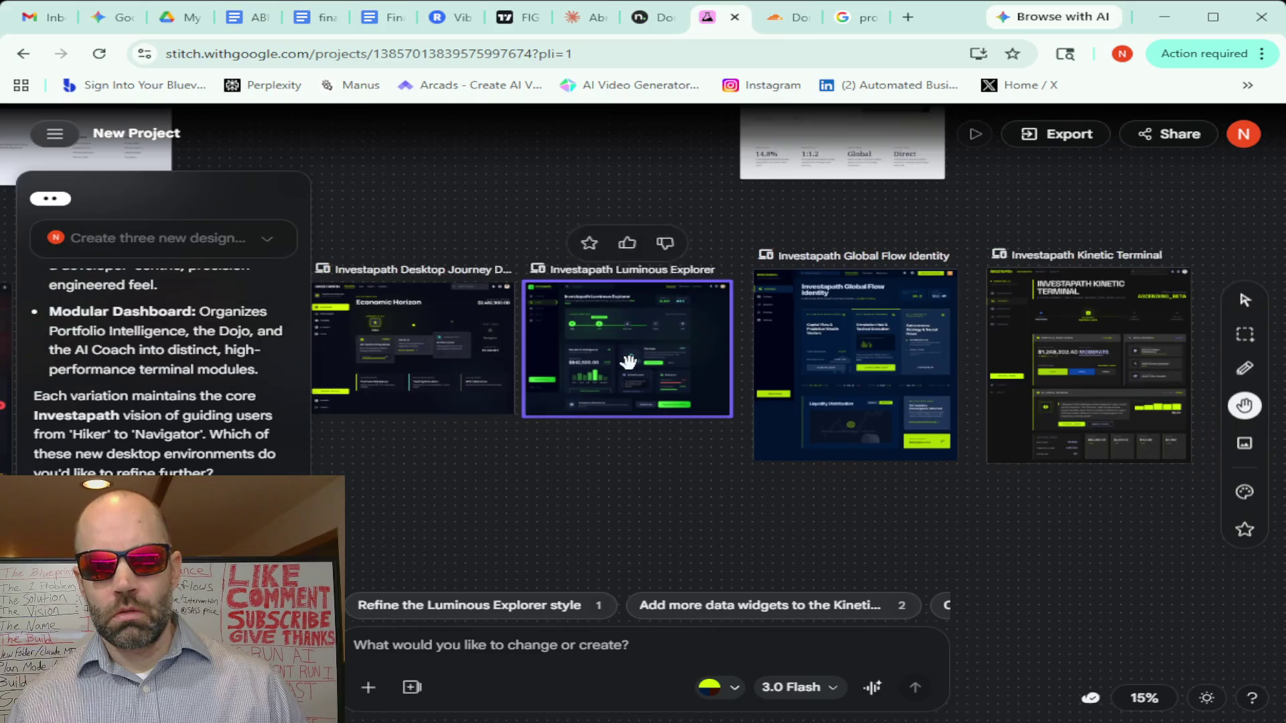
pyautogui.scroll(2, 628, 361)
pyautogui.scroll(2, 628, 362)
pyautogui.scroll(1, 628, 362)
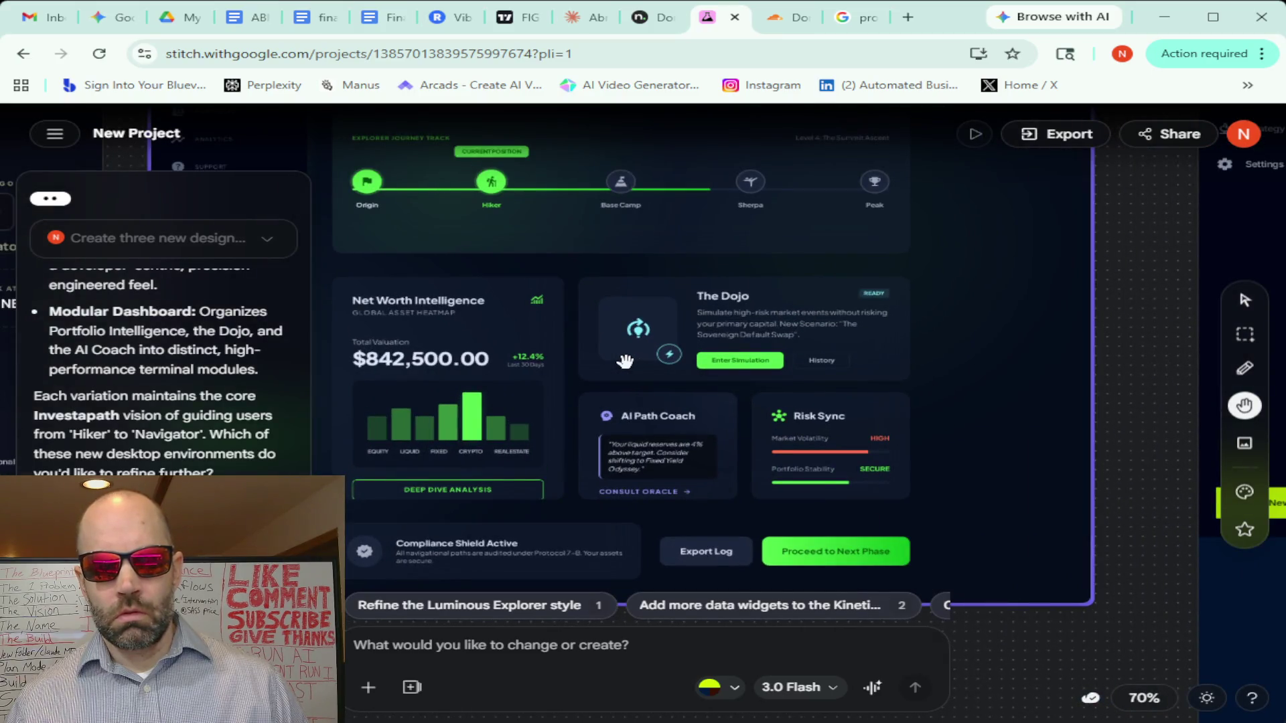
# Inspect the Luminous Explorer header and Global Flow Identity's Autonomous Strategy card up close
pyautogui.moveTo(597, 286); pyautogui.dragTo(759, 352)
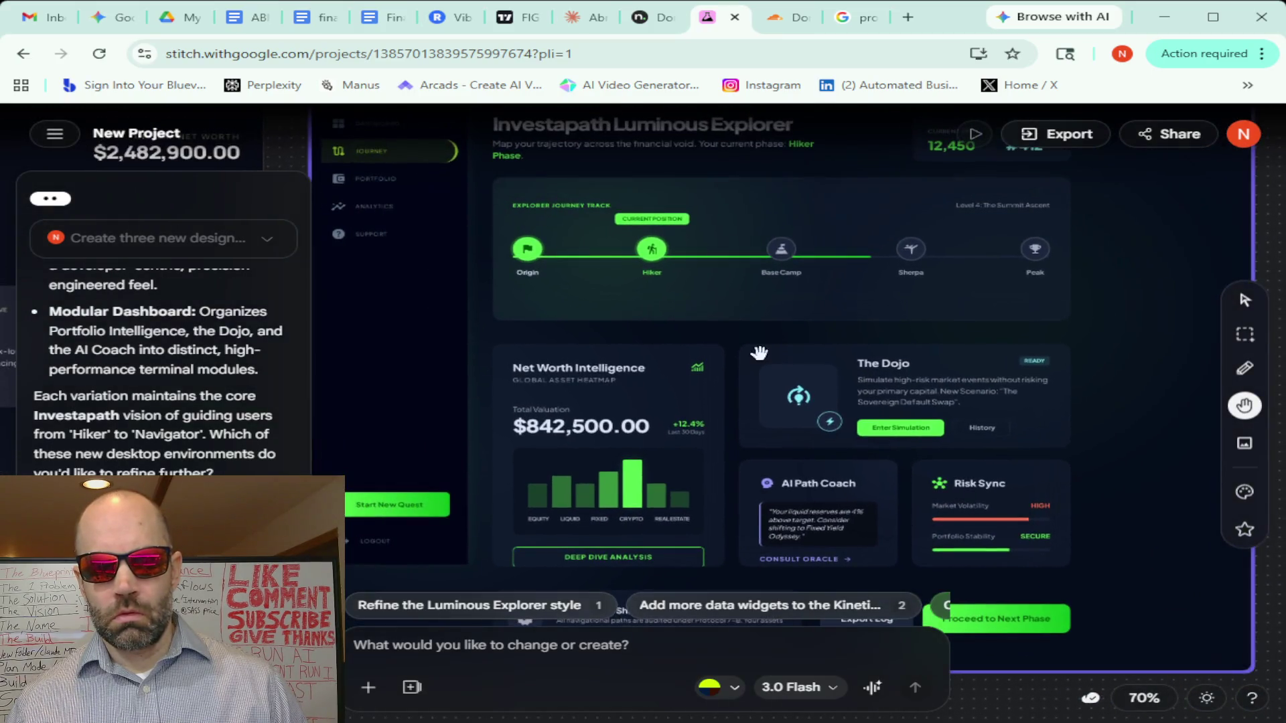
pyautogui.moveTo(737, 258)
pyautogui.mouseDown()
pyautogui.moveTo(652, 376)
pyautogui.moveTo(792, 274)
pyautogui.mouseUp()
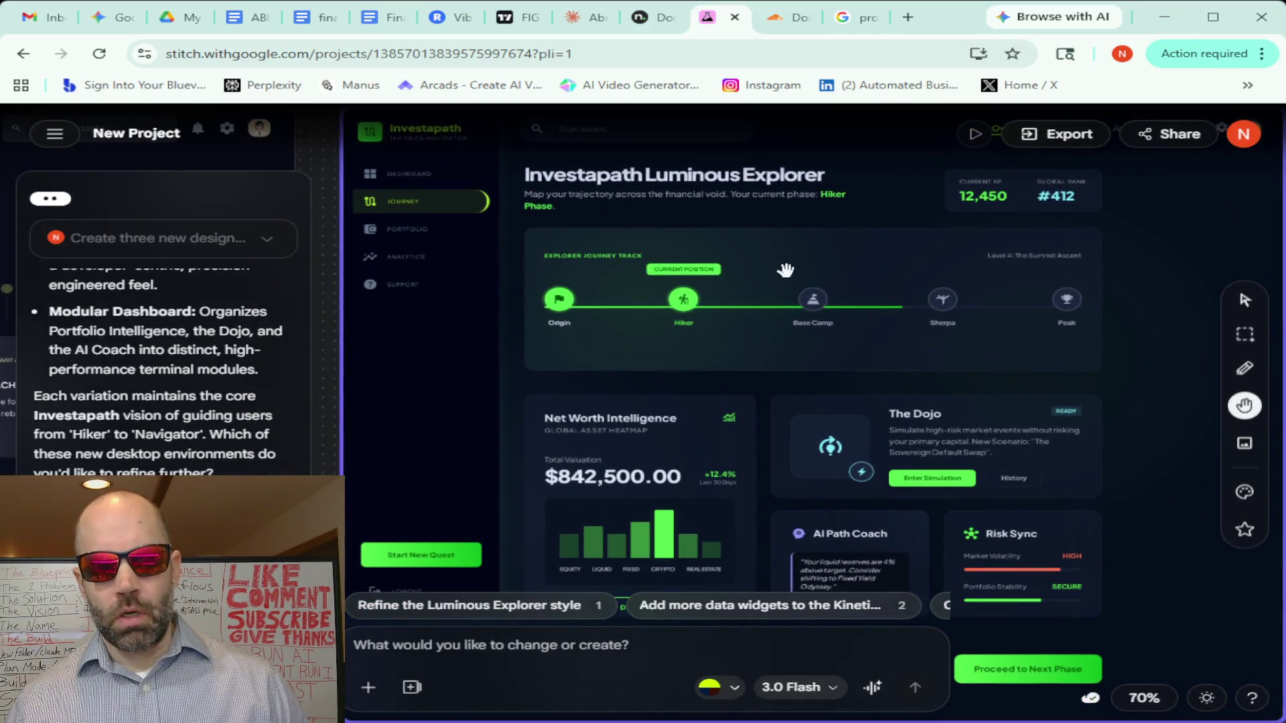
pyautogui.hscroll(5, 1042, 252)
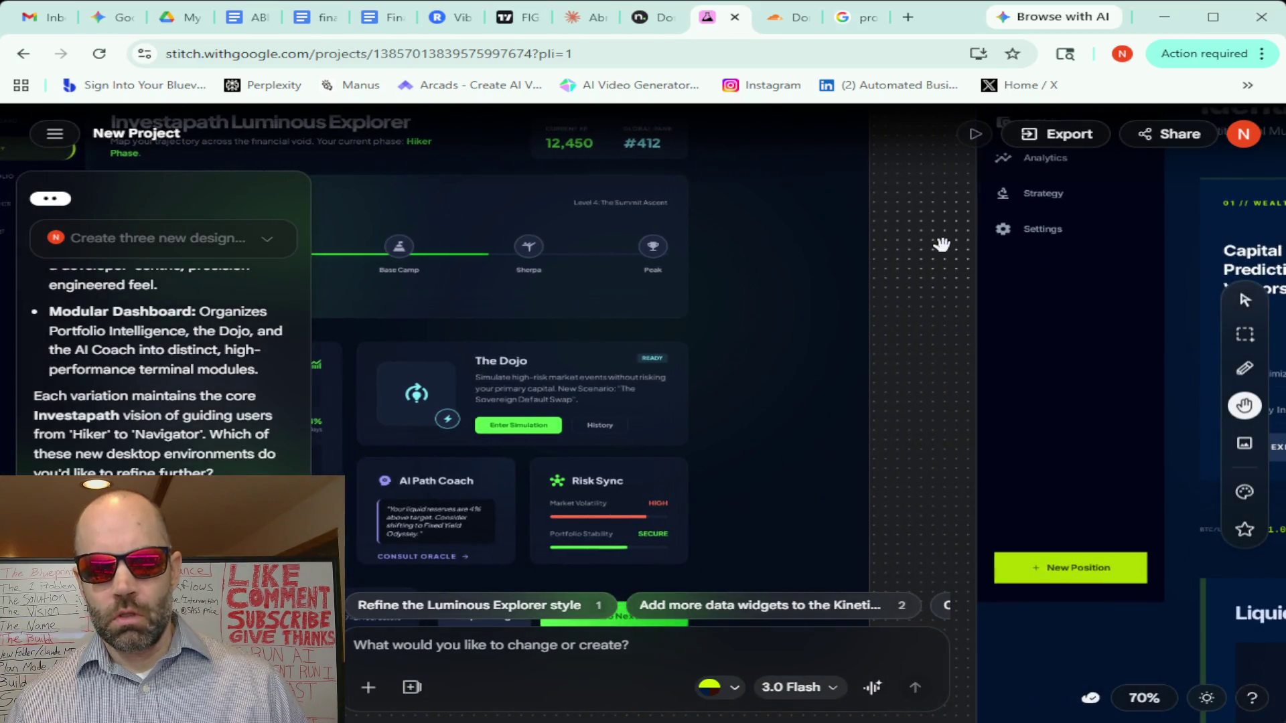
pyautogui.moveTo(1041, 252); pyautogui.dragTo(584, 269)
pyautogui.moveTo(1096, 369)
pyautogui.mouseDown()
pyautogui.moveTo(512, 327)
pyautogui.moveTo(609, 310)
pyautogui.mouseUp()
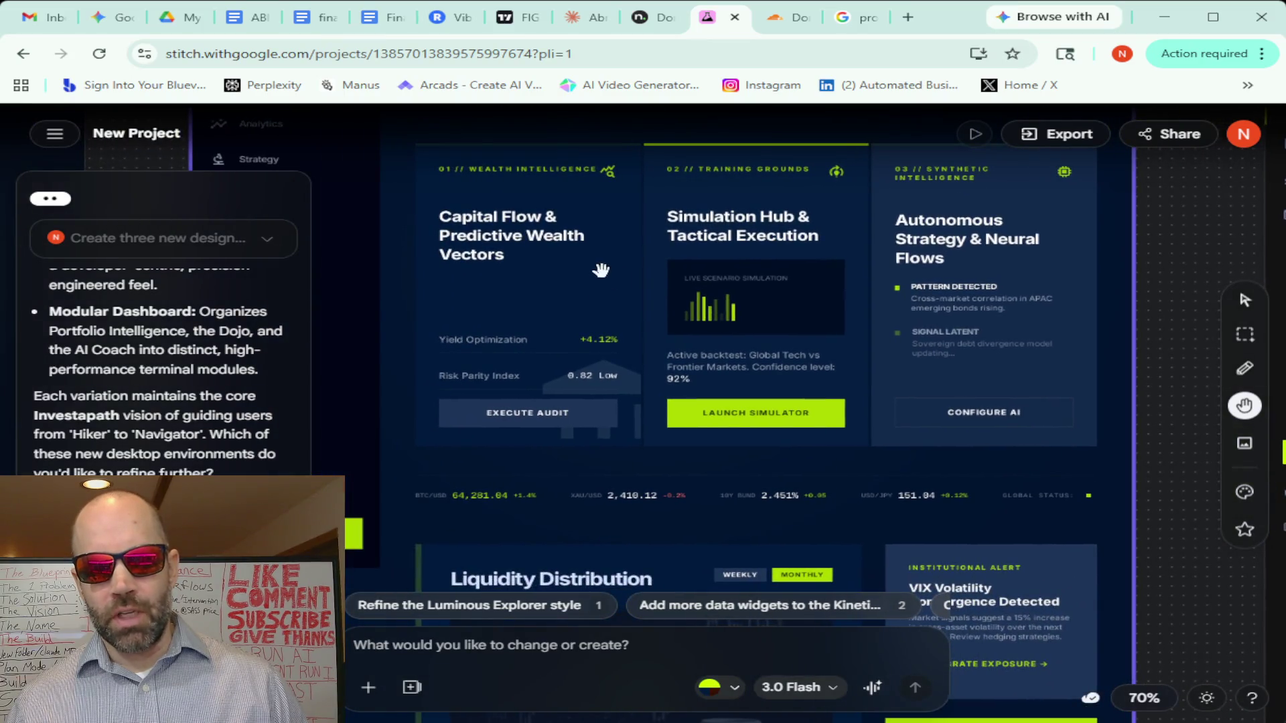
pyautogui.scroll(-3, 663, 302)
pyautogui.scroll(-1, 663, 302)
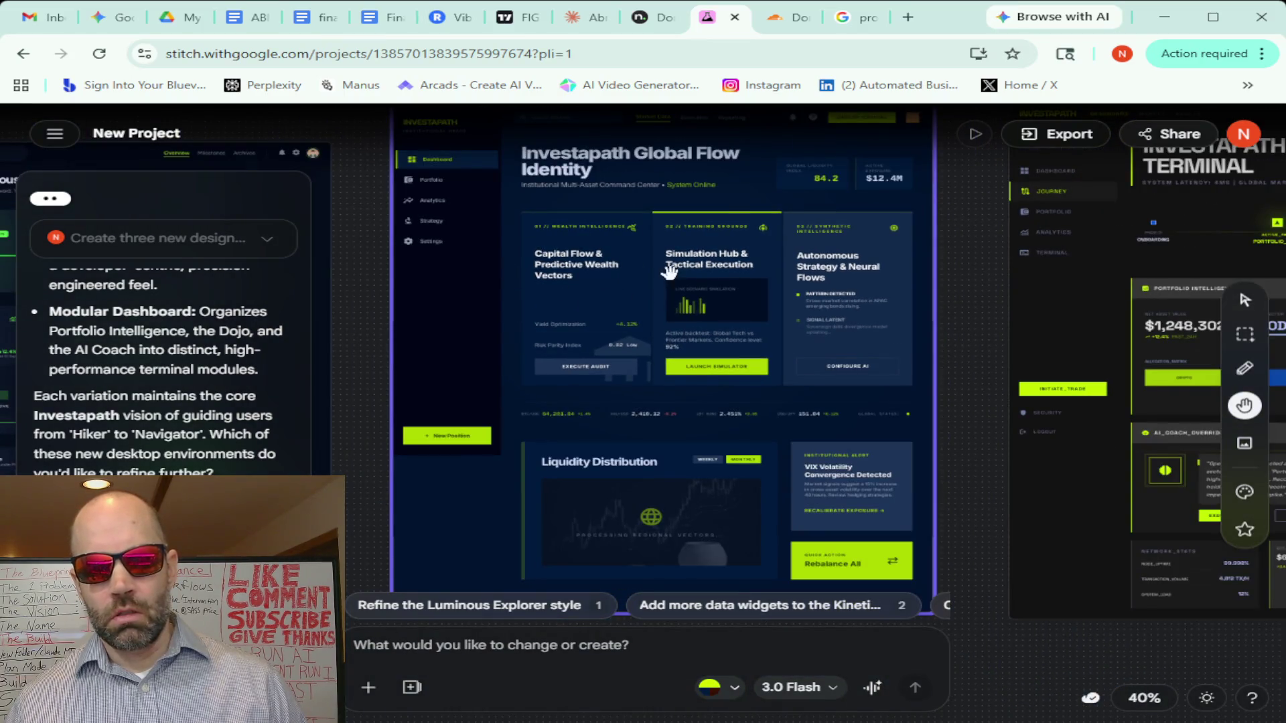
pyautogui.moveTo(365, 242)
pyautogui.mouseDown()
pyautogui.moveTo(500, 240)
pyautogui.moveTo(955, 322)
pyautogui.mouseUp()
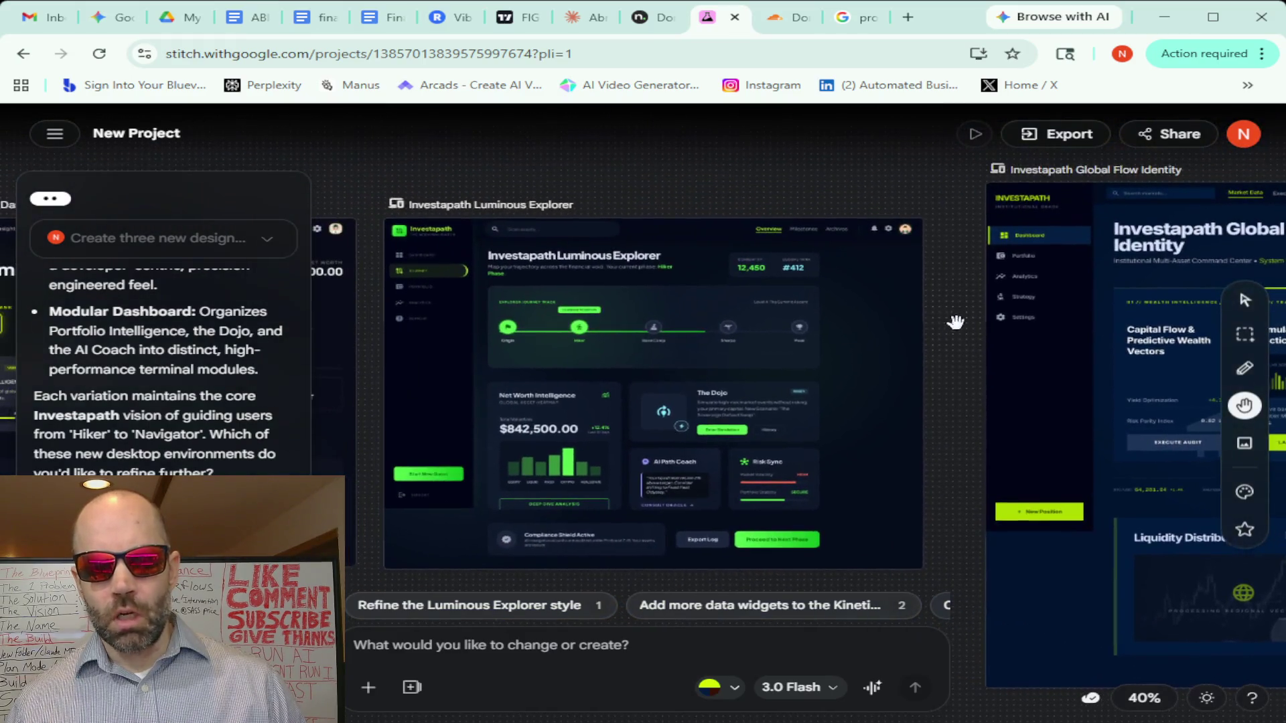
pyautogui.scroll(2, 632, 367)
pyautogui.scroll(-1, 632, 367)
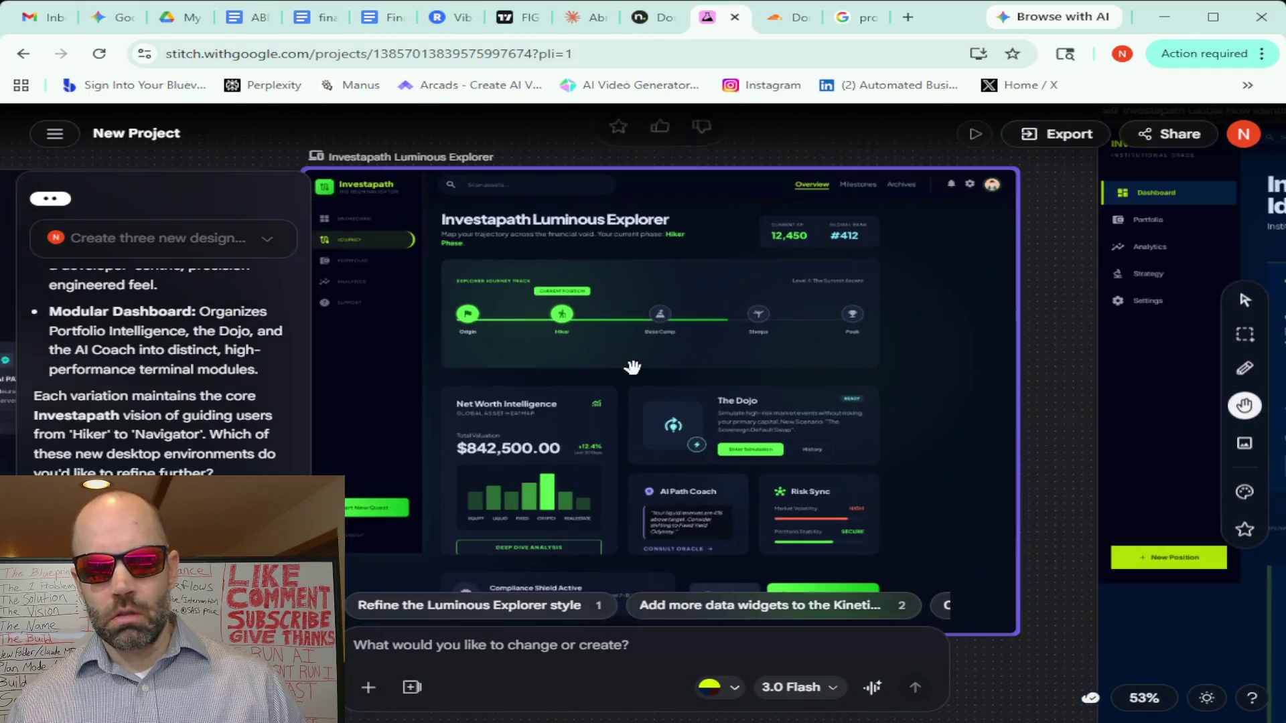
pyautogui.scroll(1, 632, 366)
pyautogui.scroll(-1, 632, 366)
pyautogui.scroll(1, 631, 367)
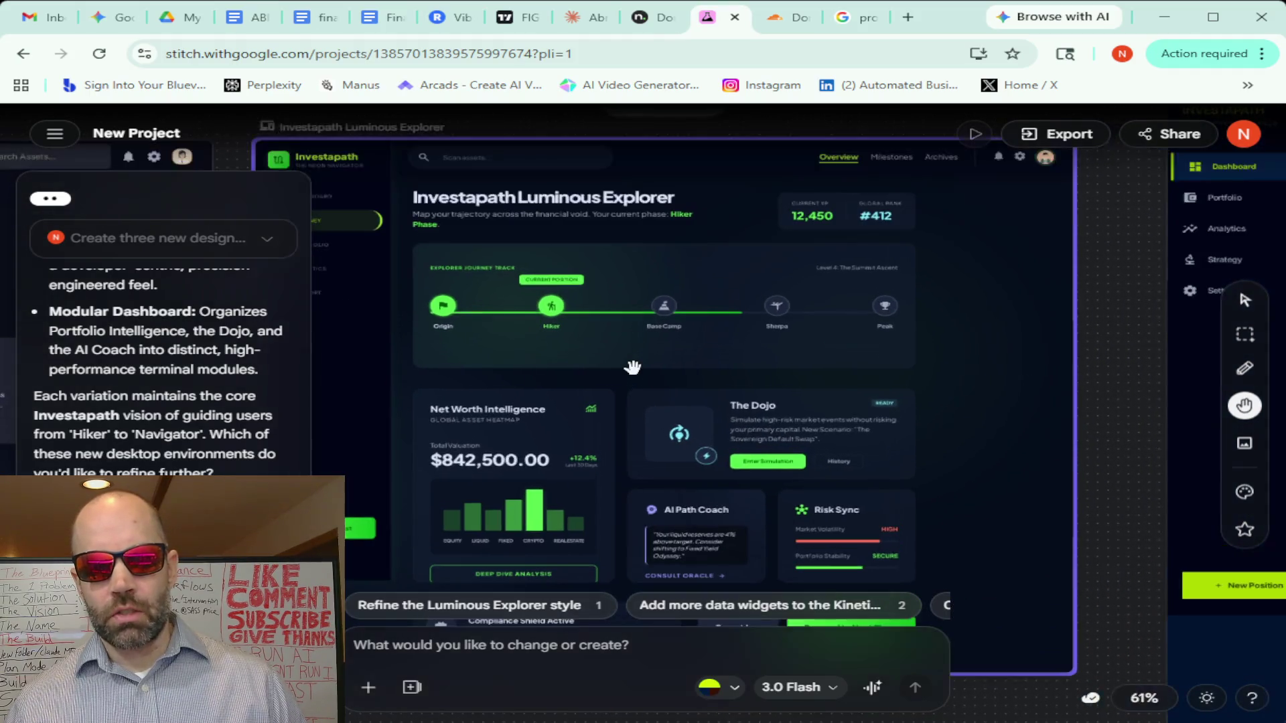
pyautogui.scroll(1, 632, 367)
pyautogui.scroll(2, 632, 366)
pyautogui.scroll(-3, 631, 366)
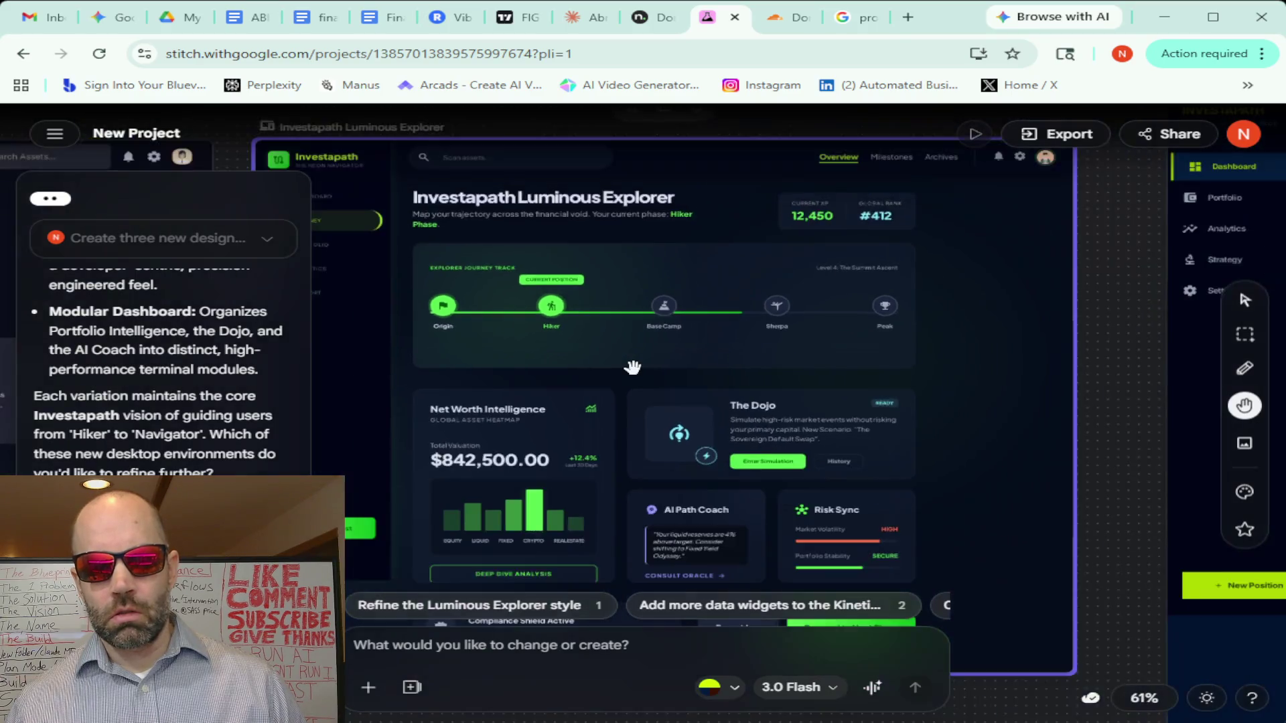
pyautogui.scroll(-3, 632, 367)
pyautogui.scroll(1, 631, 367)
pyautogui.scroll(2, 632, 367)
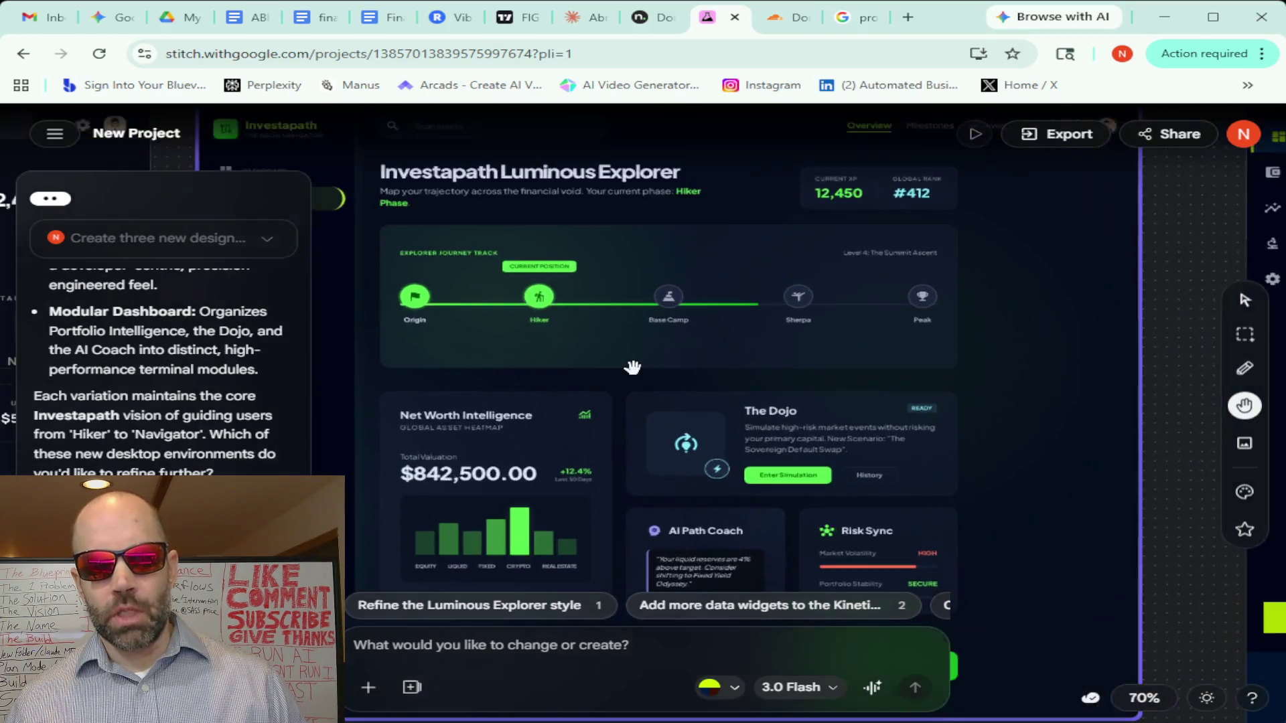
pyautogui.scroll(1, 632, 367)
pyautogui.scroll(-2, 632, 367)
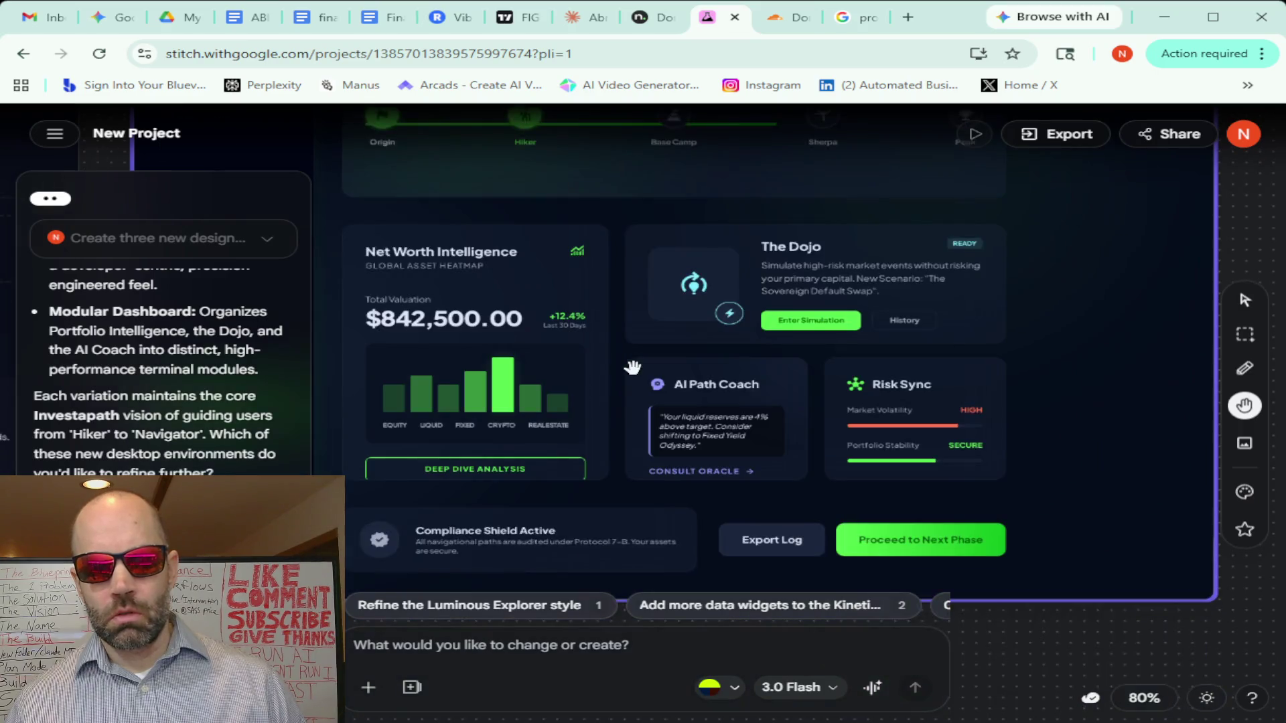
pyautogui.scroll(-3, 632, 367)
pyautogui.scroll(-2, 643, 402)
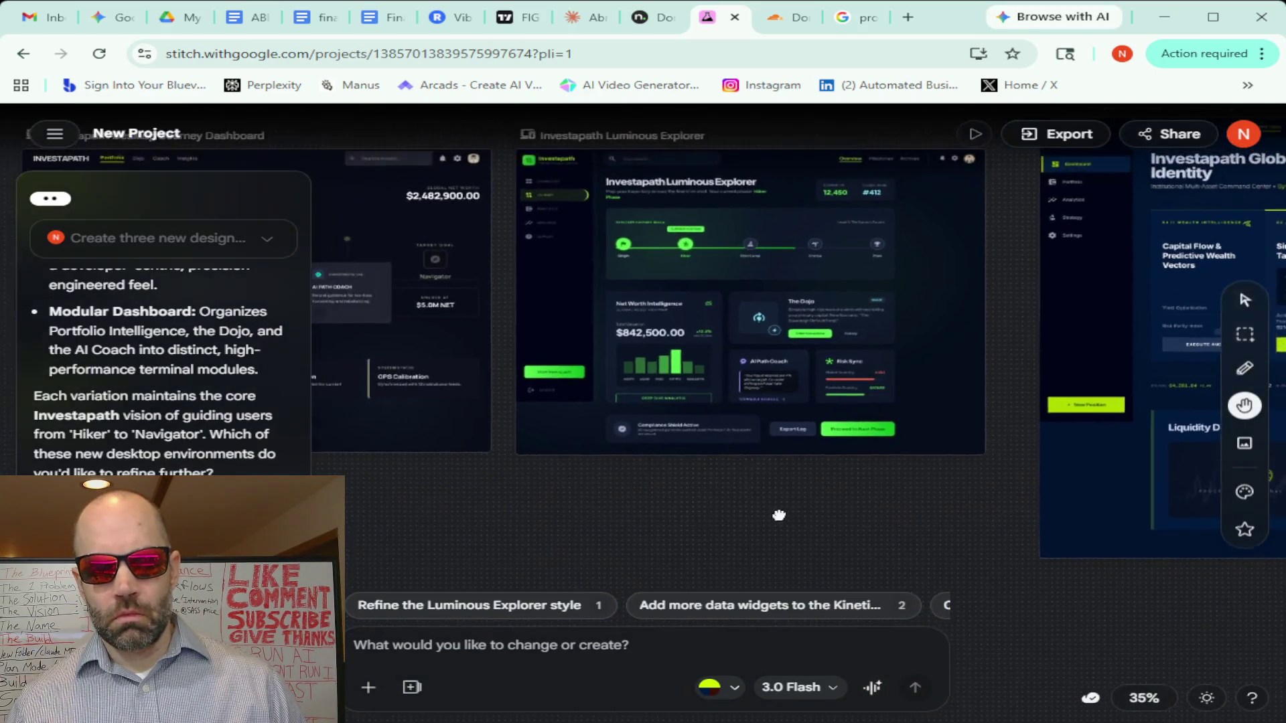
pyautogui.scroll(2, 778, 513)
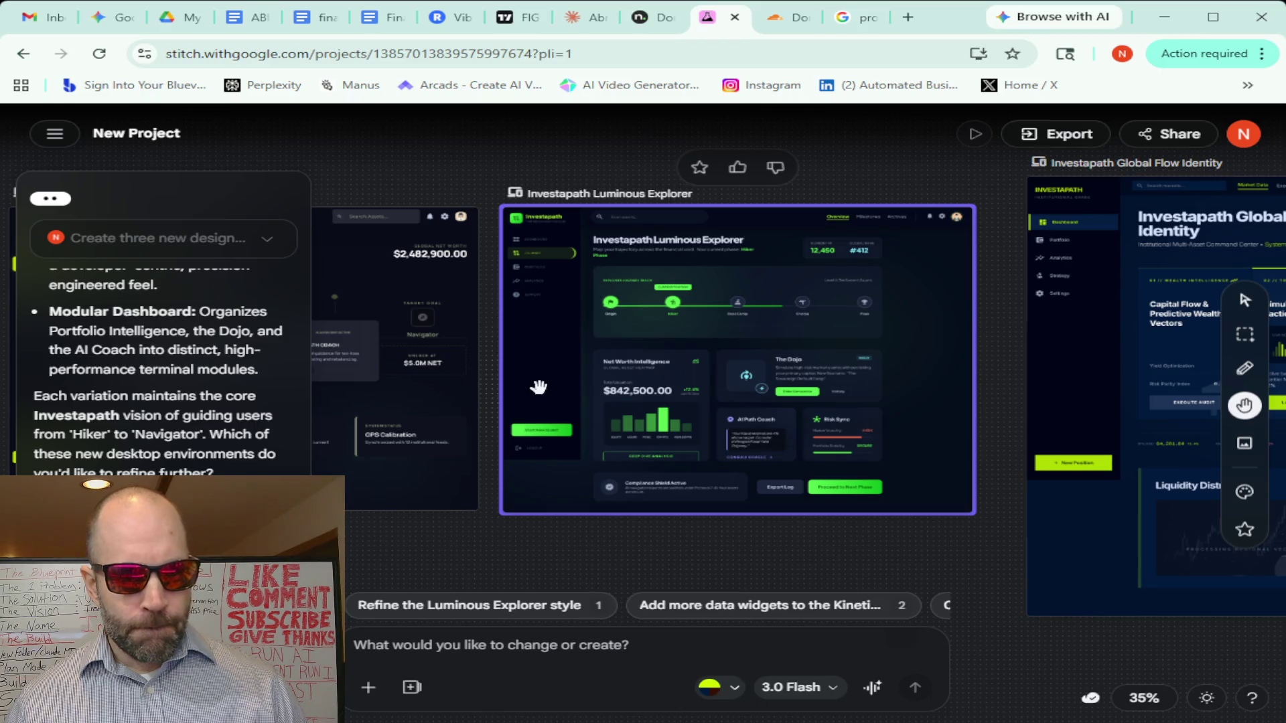
pyautogui.scroll(-5, 1013, 346)
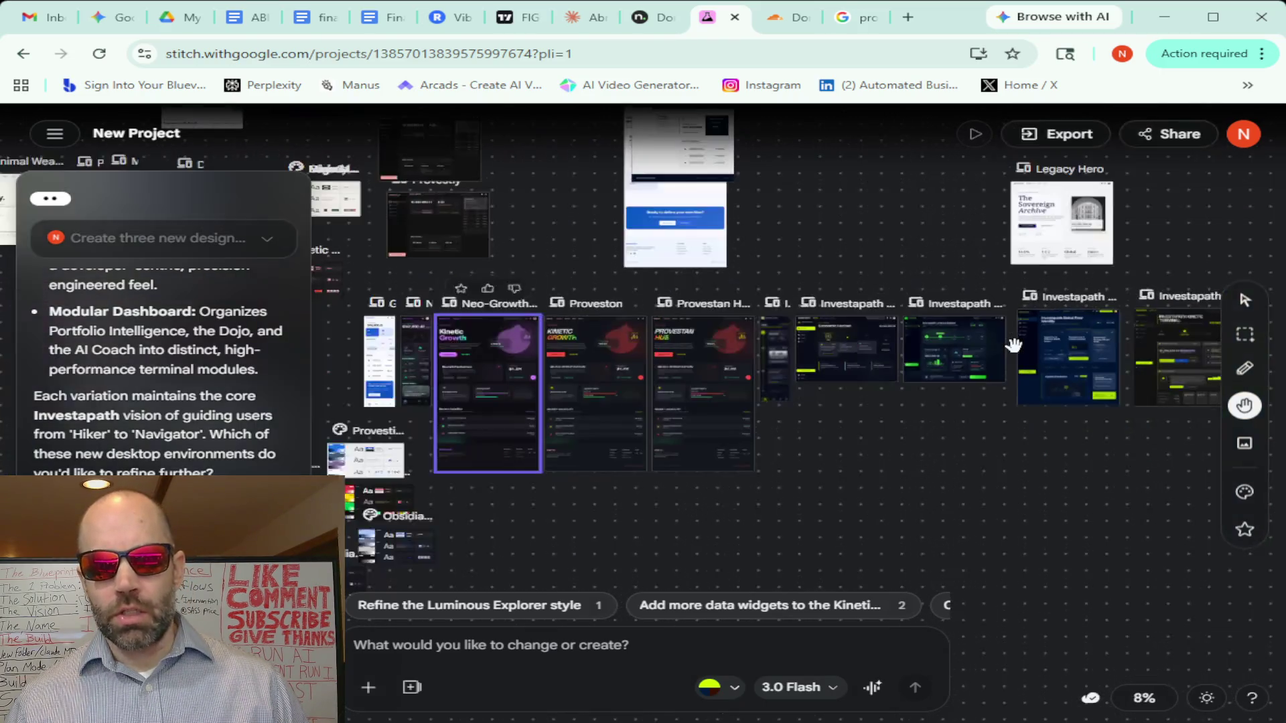
pyautogui.scroll(-2, 1013, 346)
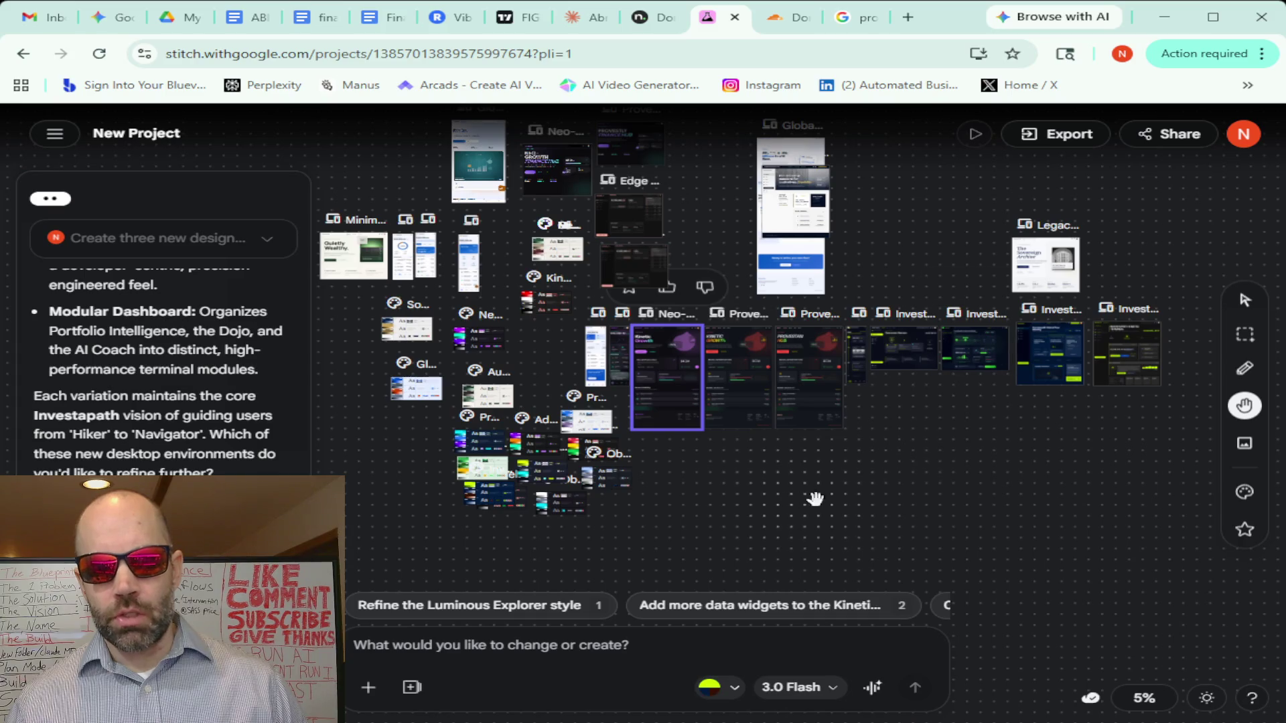
# Pan across the phone-sized and Global Flow Hero frames back to the Investapath desktop row
pyautogui.moveTo(815, 498); pyautogui.dragTo(545, 488)
pyautogui.moveTo(884, 458); pyautogui.dragTo(586, 460)
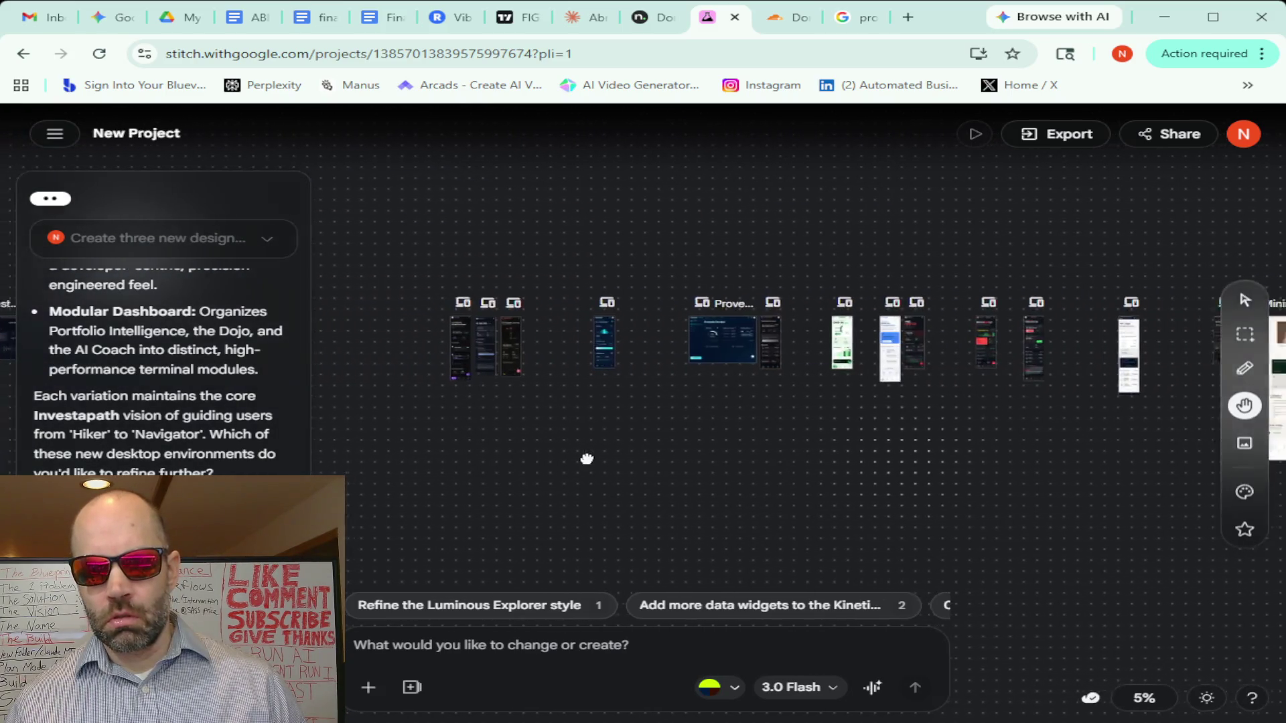
pyautogui.moveTo(927, 453); pyautogui.dragTo(570, 459)
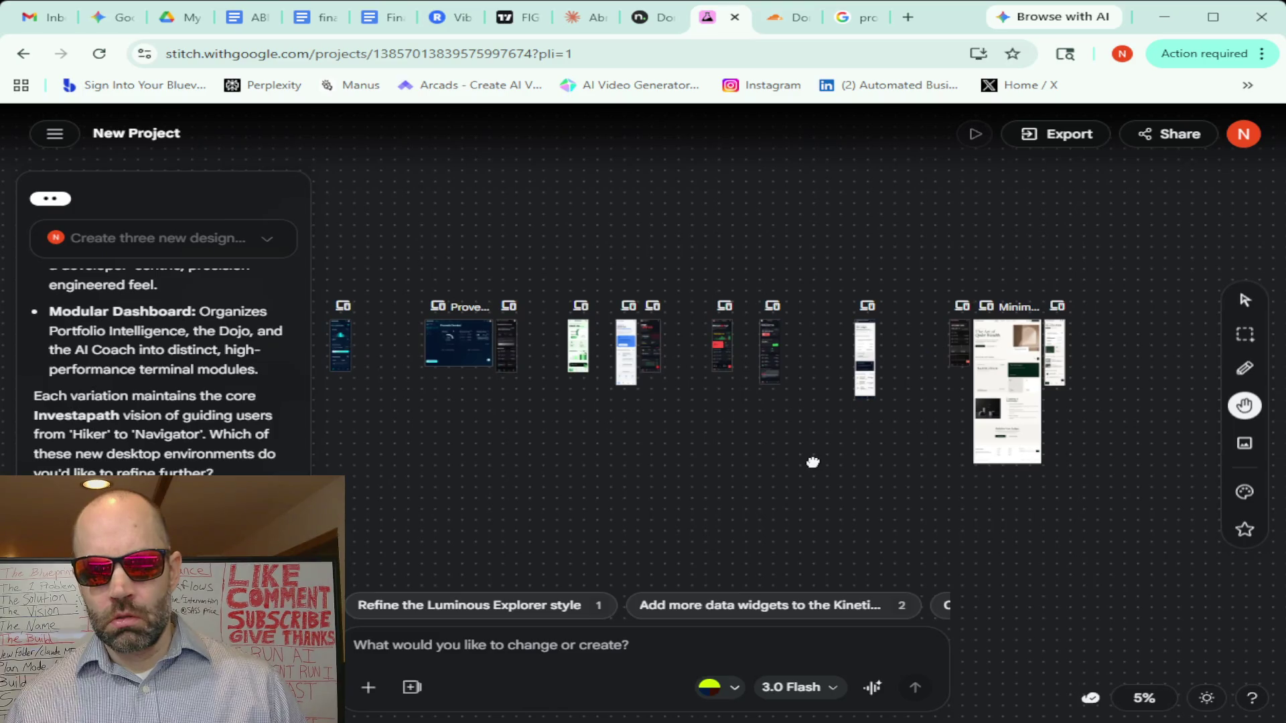
pyautogui.scroll(1, 811, 366)
pyautogui.scroll(3, 810, 365)
pyautogui.scroll(1, 810, 366)
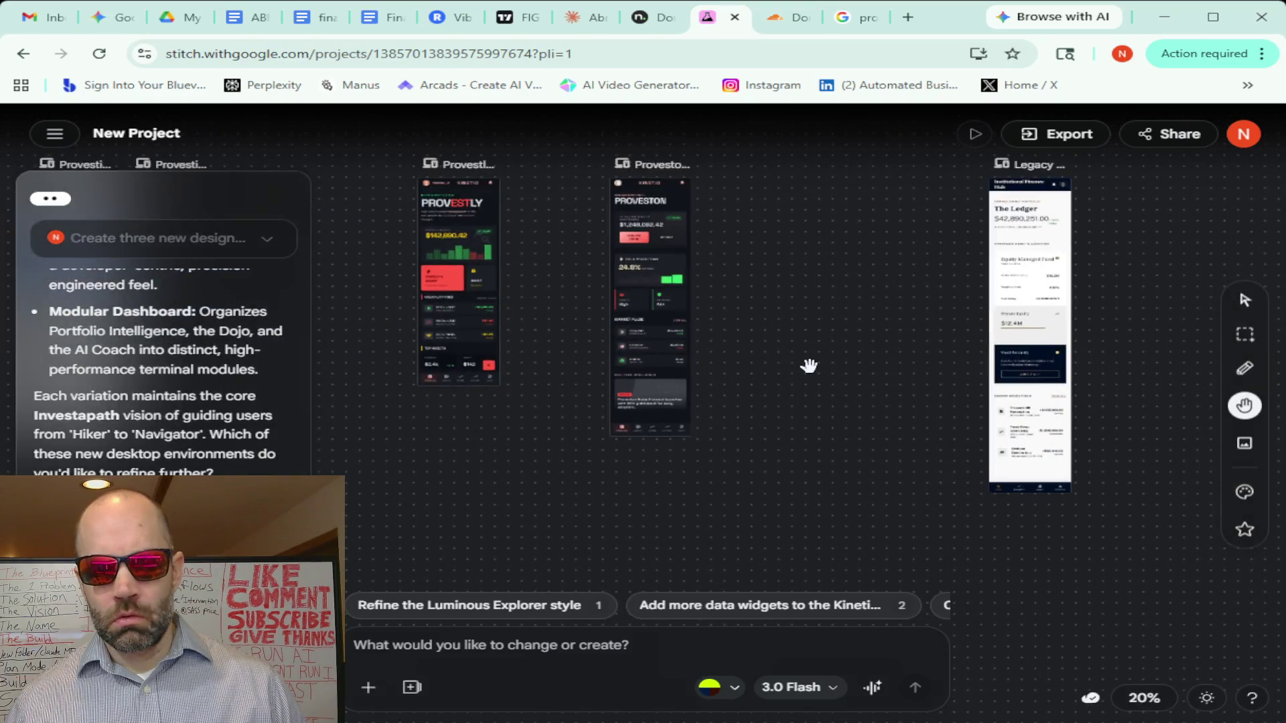
pyautogui.scroll(-2, 809, 367)
pyautogui.moveTo(1043, 307); pyautogui.dragTo(938, 353)
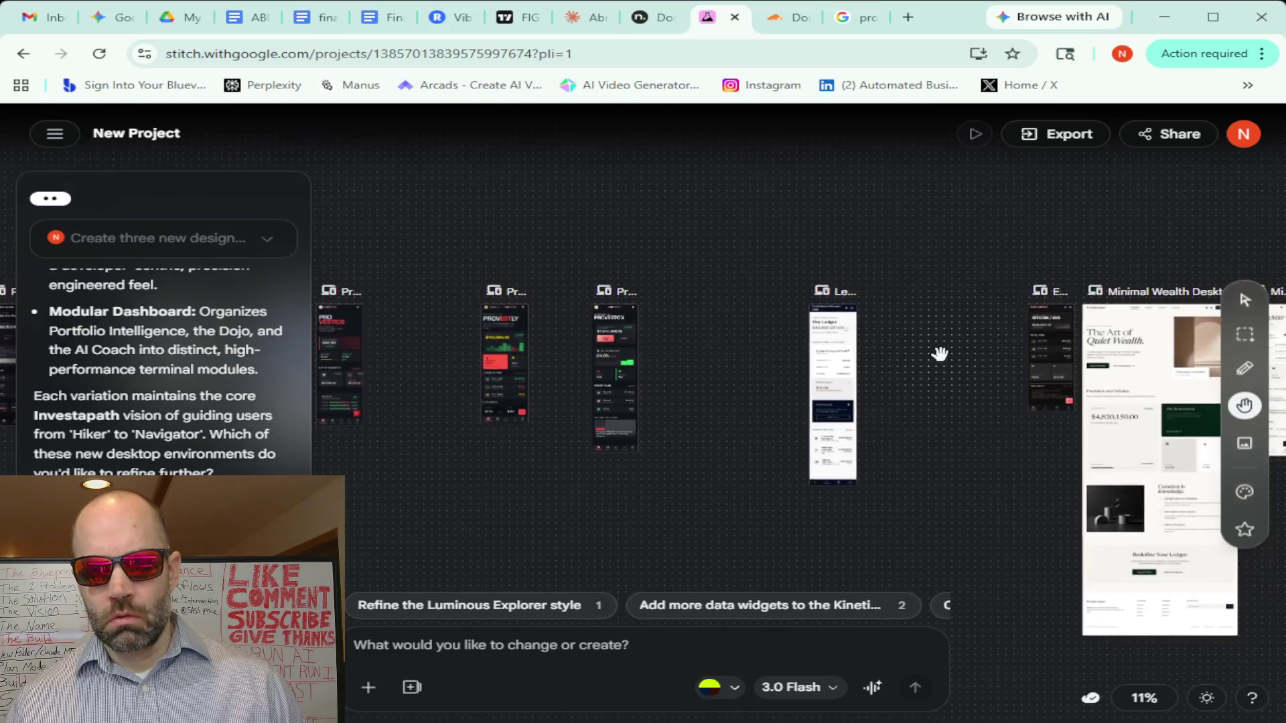
pyautogui.scroll(2, 939, 353)
pyautogui.scroll(1, 939, 353)
pyautogui.scroll(-2, 939, 354)
pyautogui.scroll(-3, 938, 354)
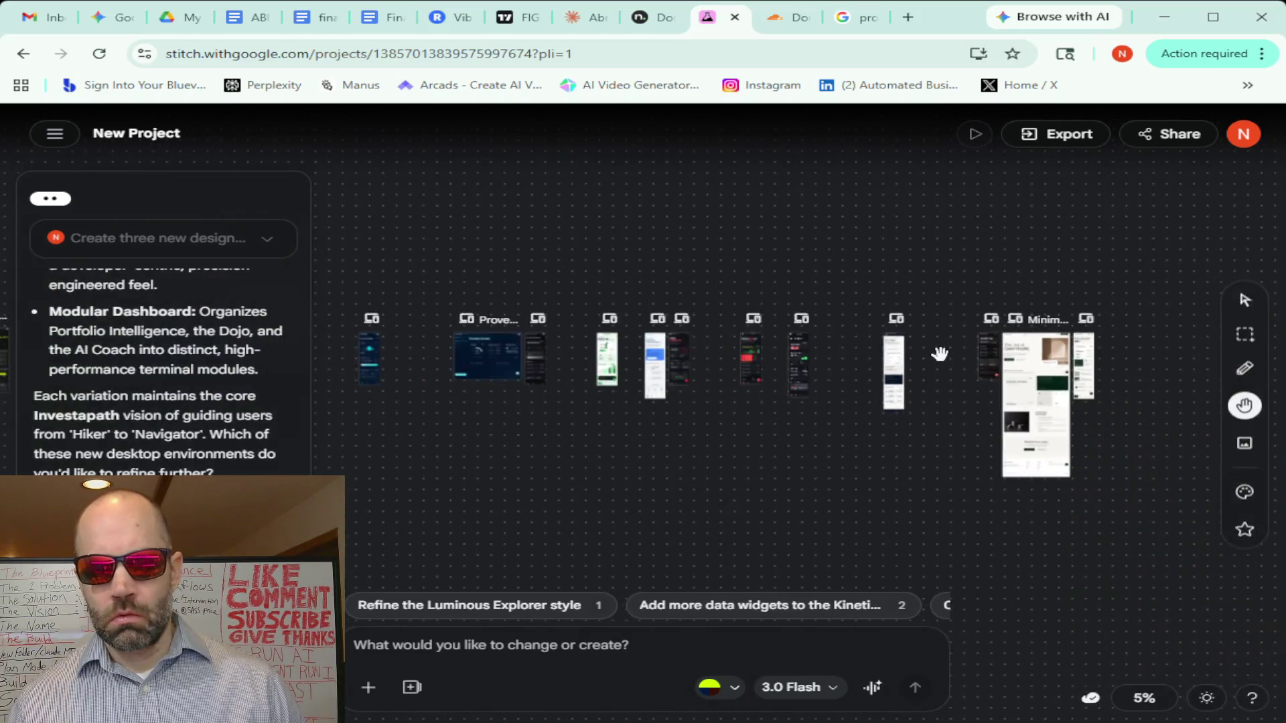
pyautogui.moveTo(468, 469); pyautogui.dragTo(786, 498)
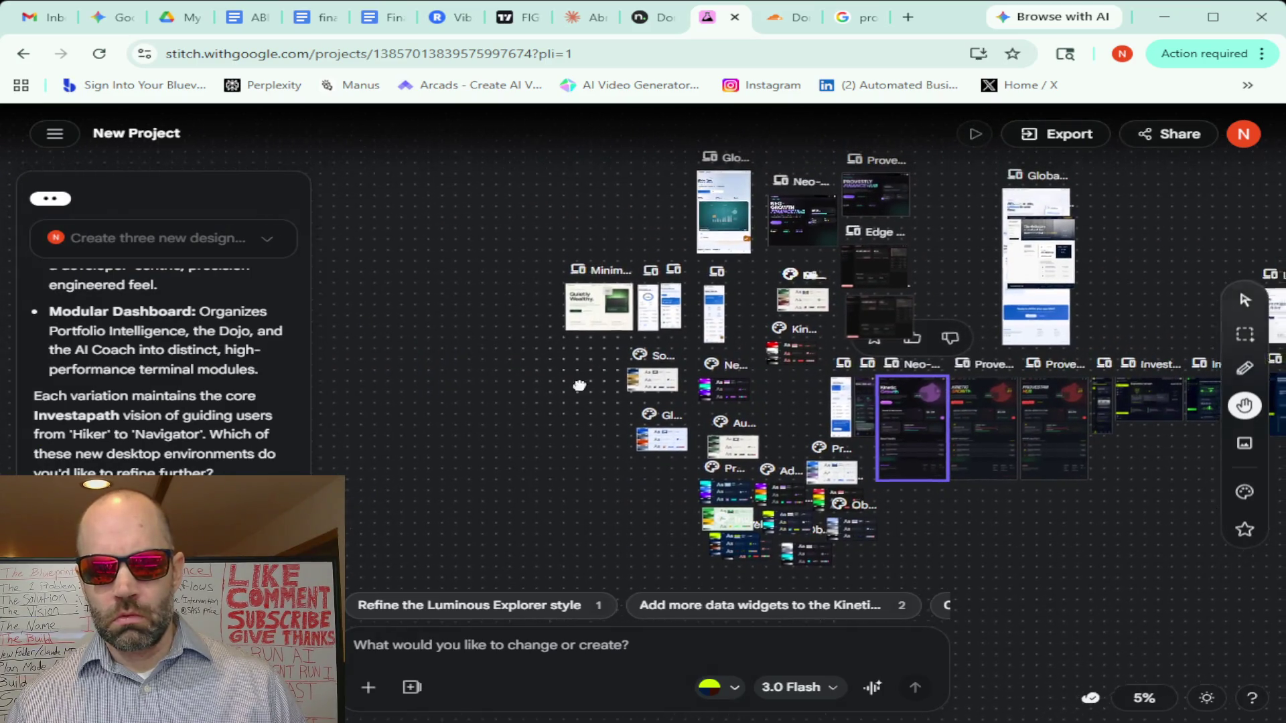
pyautogui.scroll(1, 528, 284)
pyautogui.scroll(1, 548, 298)
pyautogui.scroll(1, 551, 301)
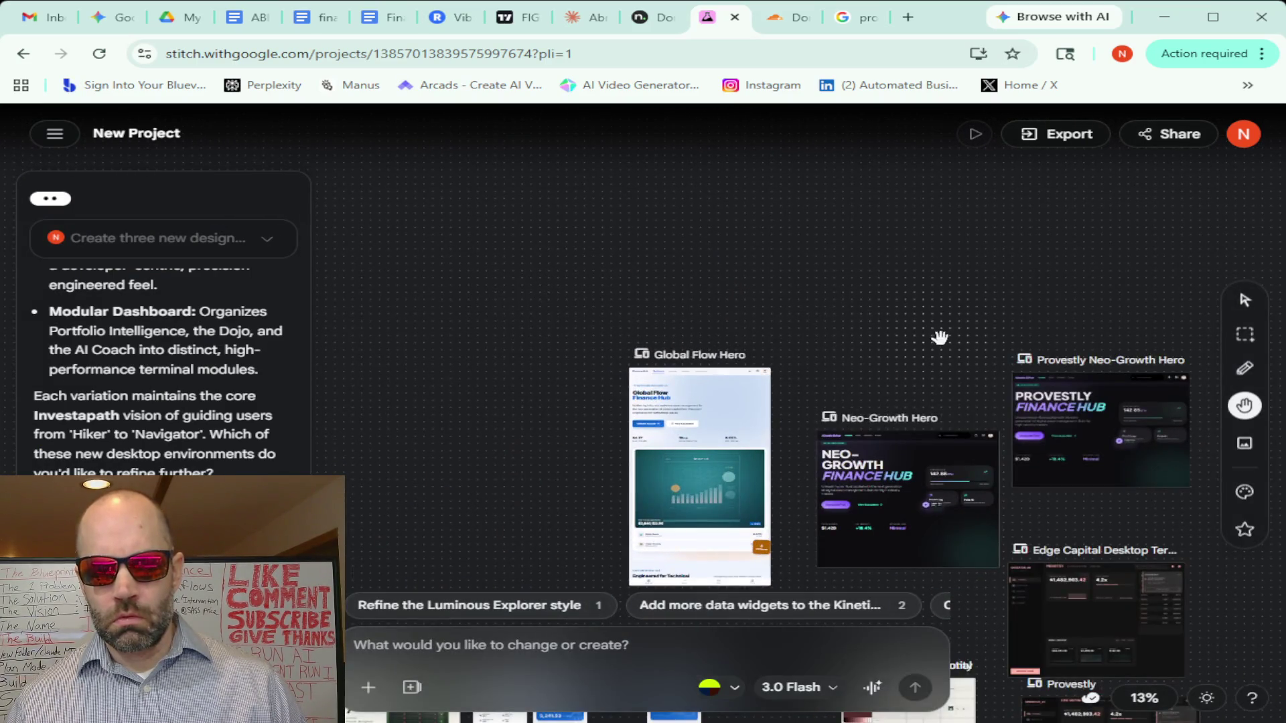
pyautogui.moveTo(939, 336); pyautogui.dragTo(381, 207)
pyautogui.moveTo(707, 430); pyautogui.dragTo(663, 199)
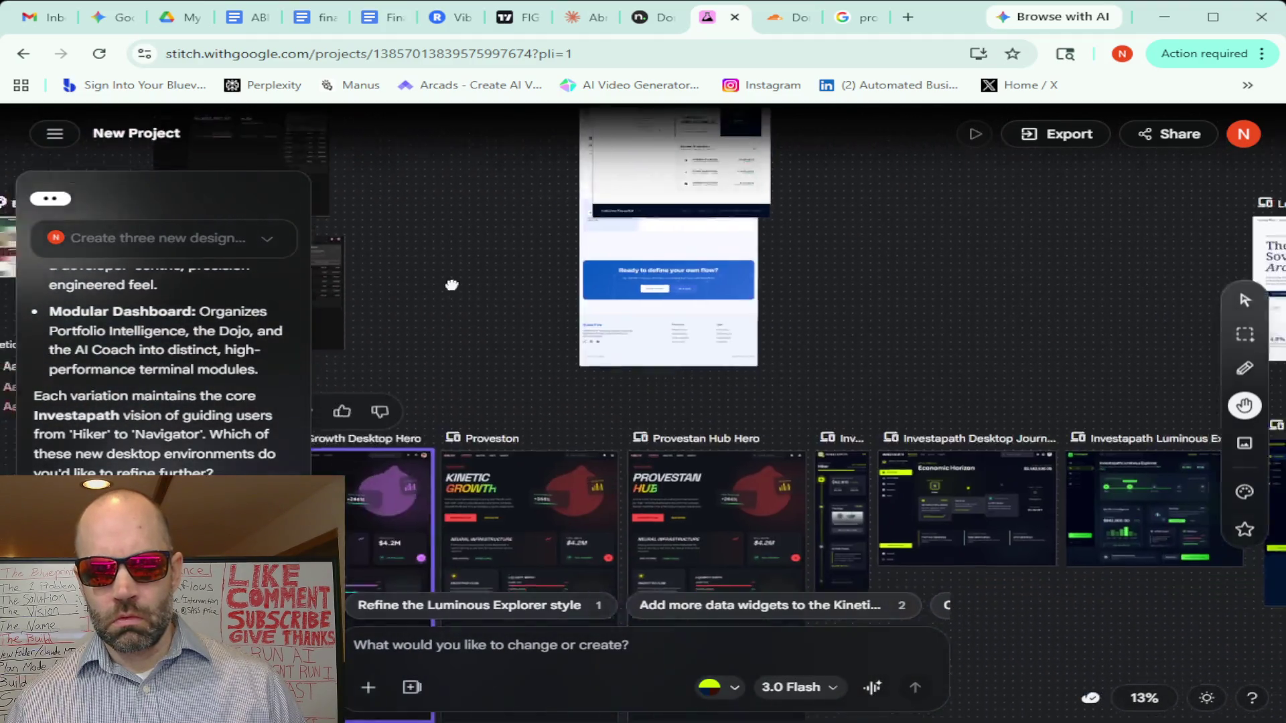
pyautogui.moveTo(722, 391)
pyautogui.mouseDown()
pyautogui.moveTo(345, 181)
pyautogui.moveTo(459, 215)
pyautogui.mouseUp()
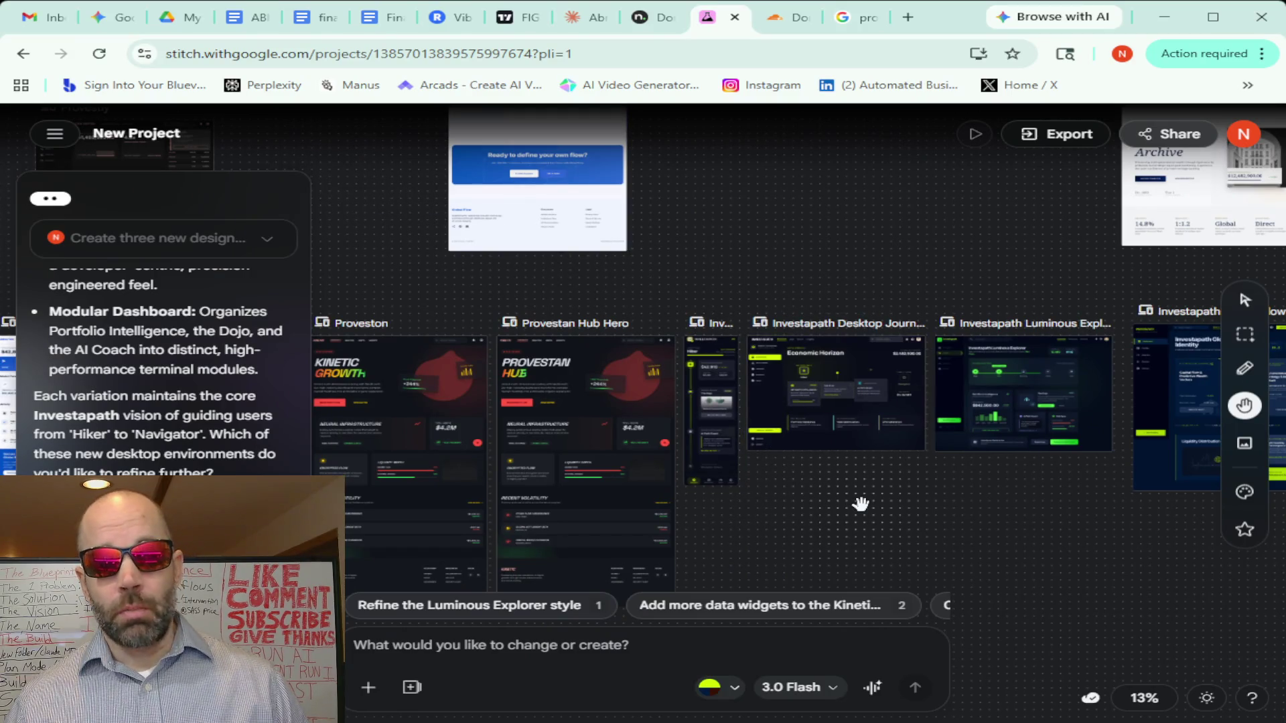
pyautogui.scroll(3, 856, 503)
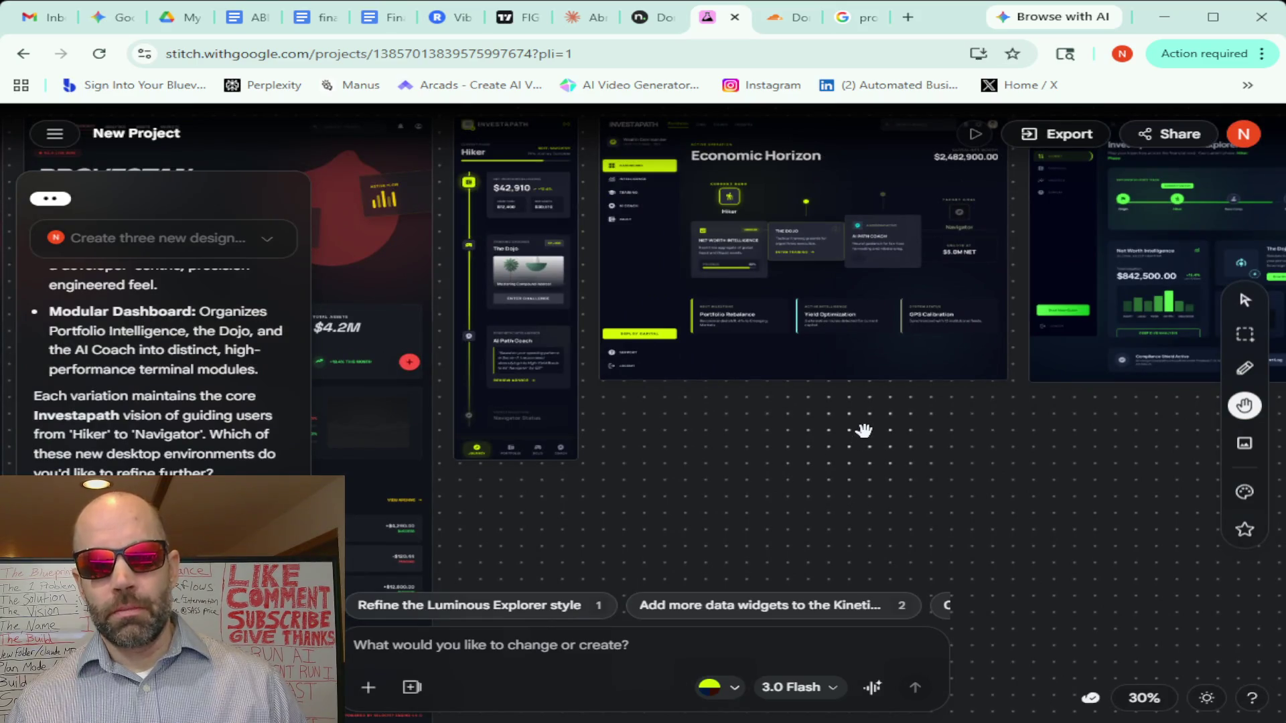
pyautogui.scroll(-1, 863, 430)
pyautogui.scroll(-1, 866, 431)
pyautogui.hscroll(2, 866, 431)
pyautogui.hscroll(3, 845, 446)
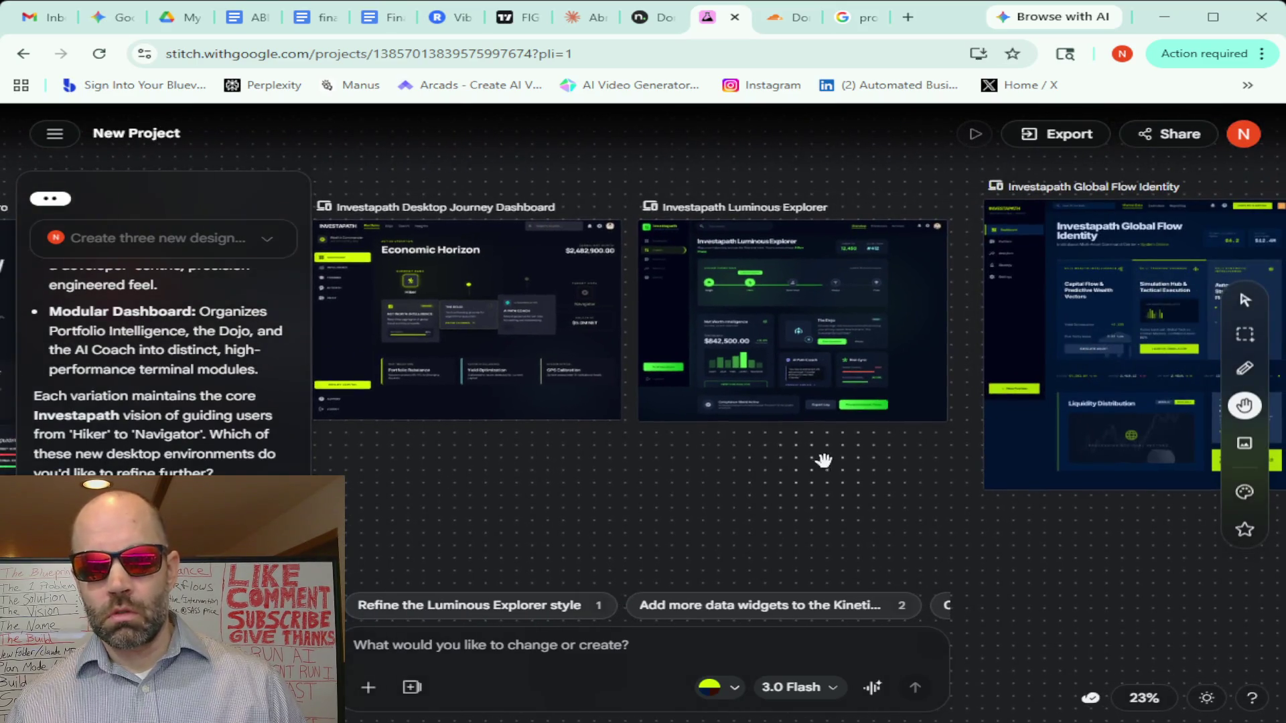
pyautogui.scroll(1, 822, 461)
pyautogui.scroll(-2, 824, 460)
pyautogui.scroll(-1, 826, 461)
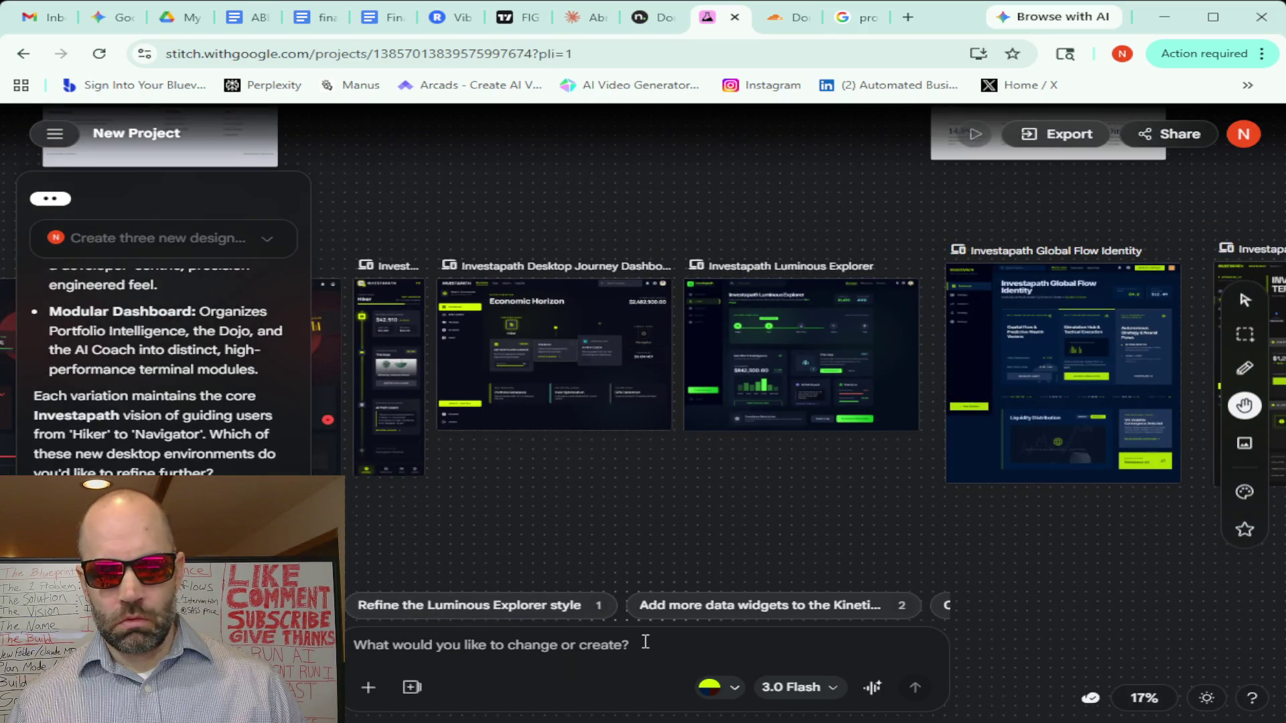
# Run a live voice chat selecting the Luminous Explorer screen, leaving it attached to the prompt
pyautogui.click(869, 689)
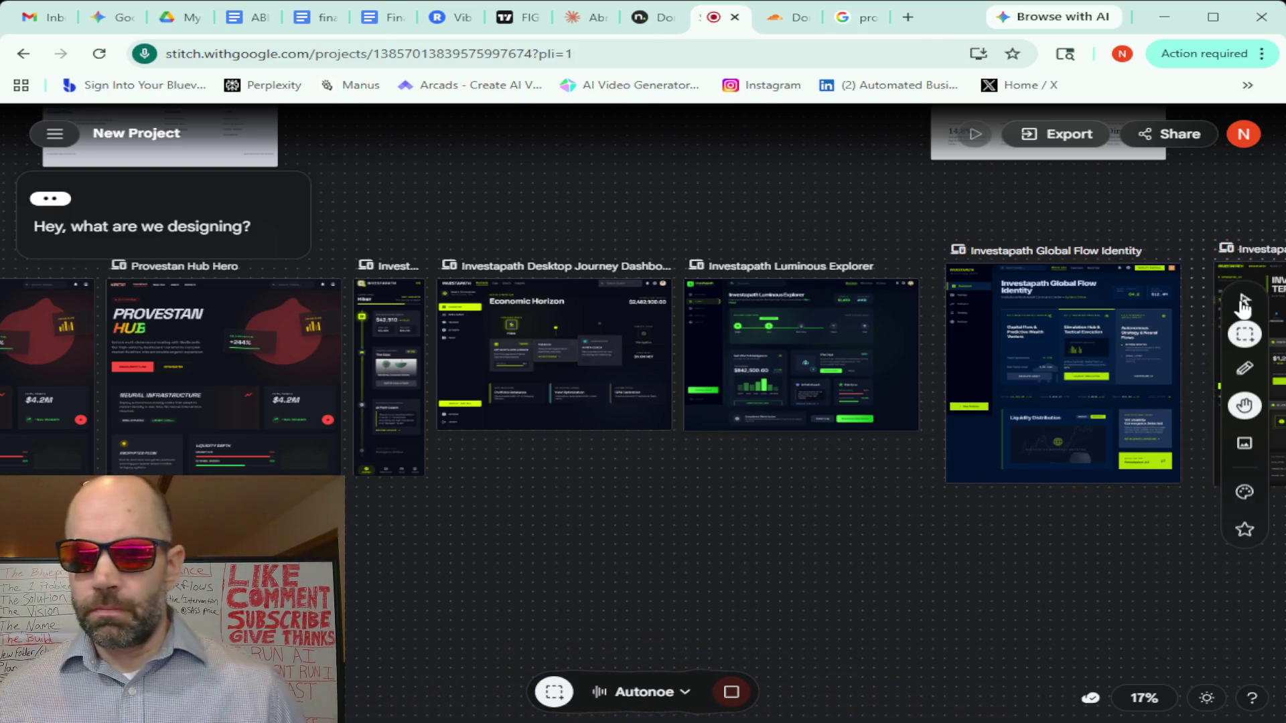
pyautogui.click(1243, 301)
pyautogui.click(727, 325)
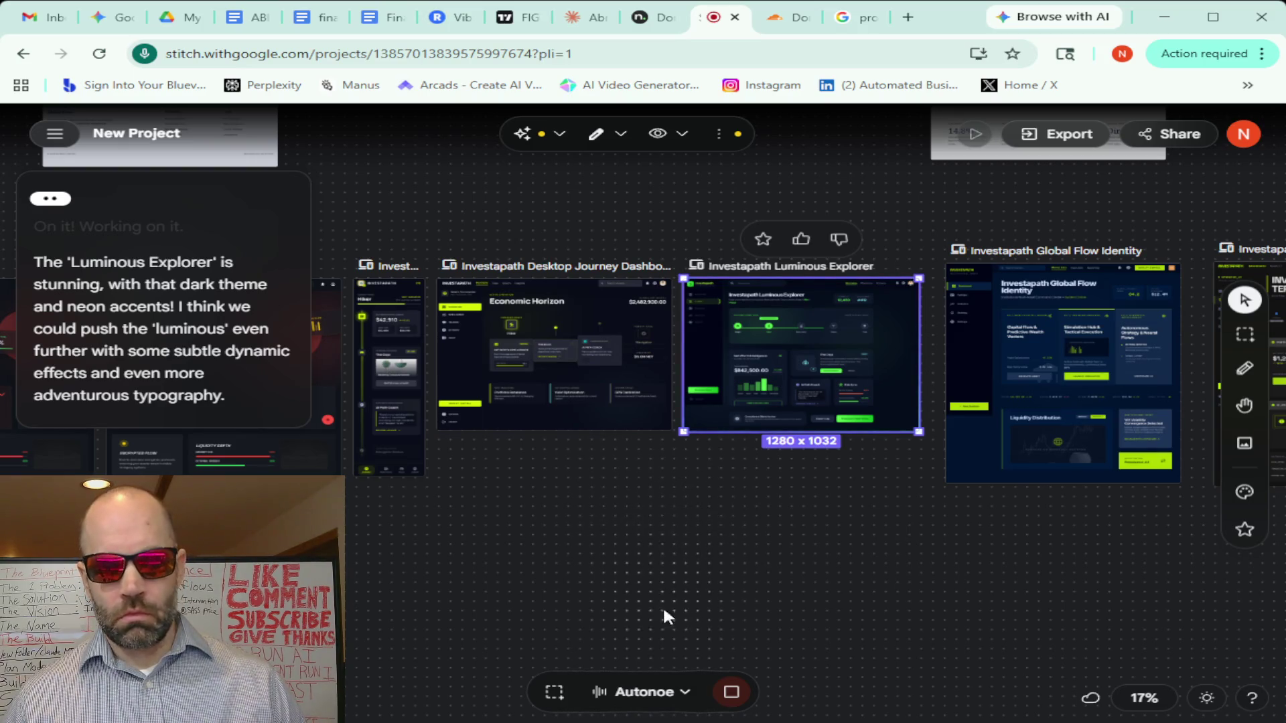
pyautogui.click(730, 693)
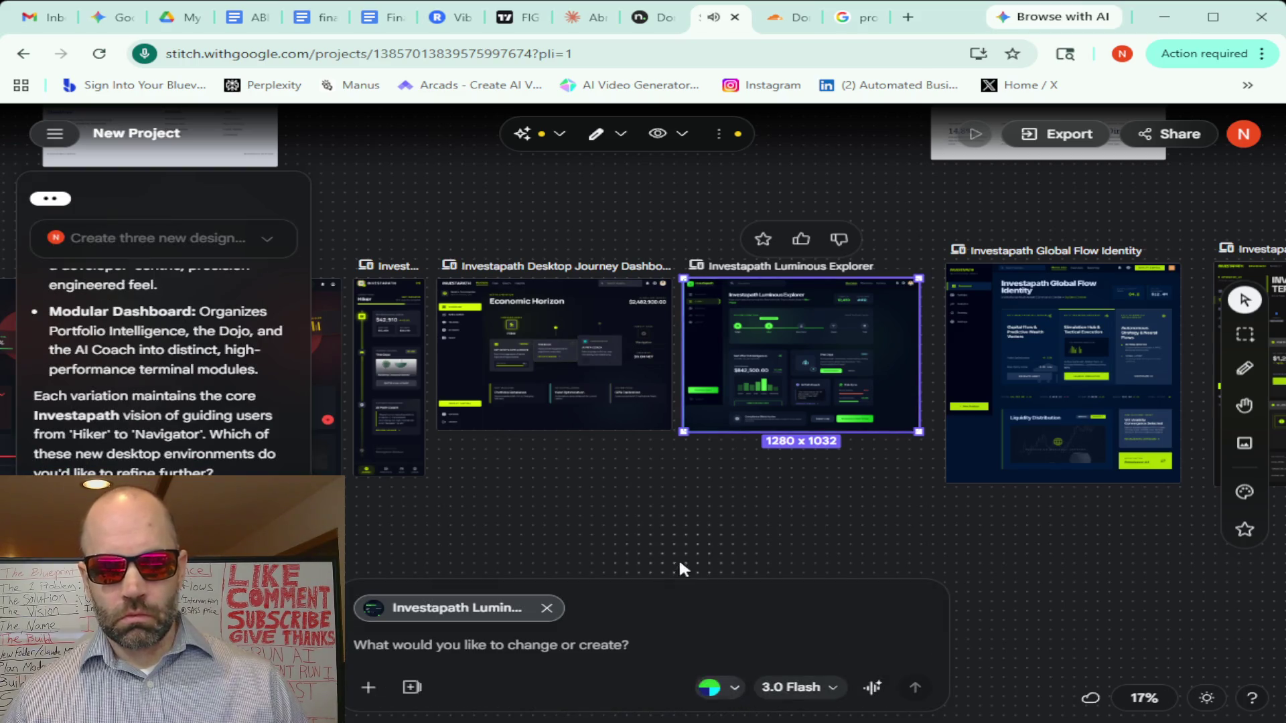
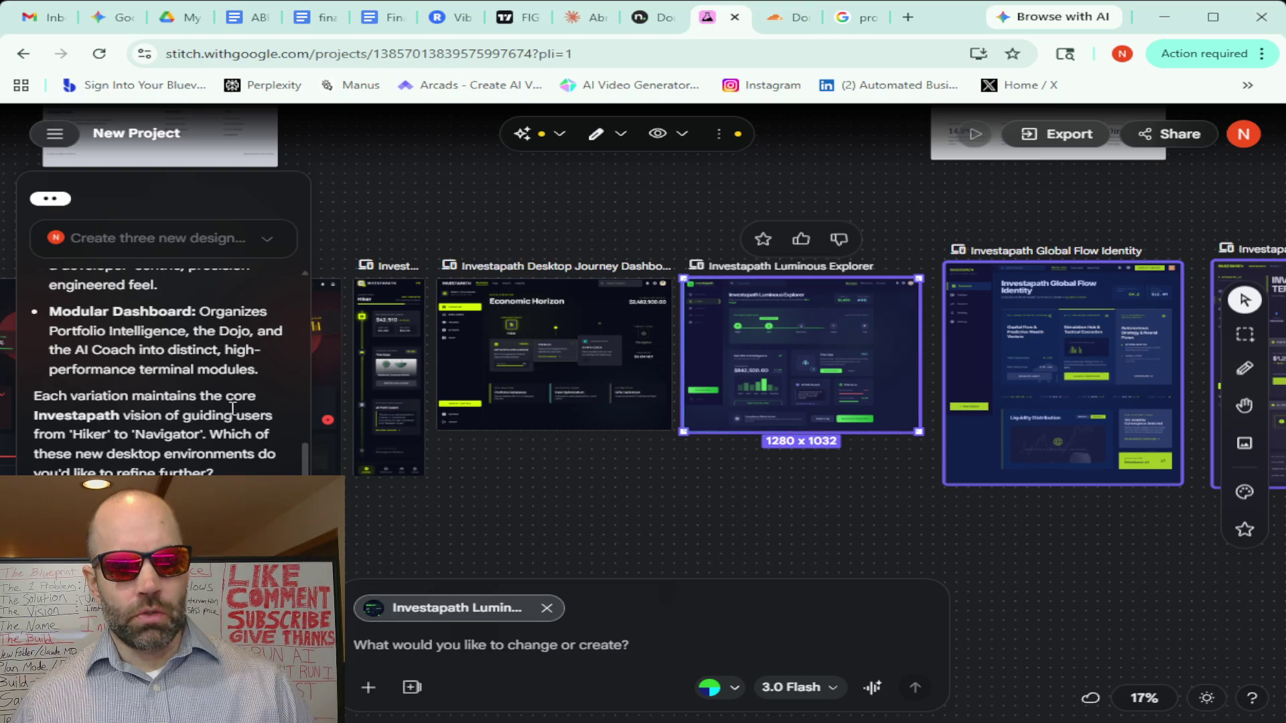
pyautogui.scroll(2, 169, 383)
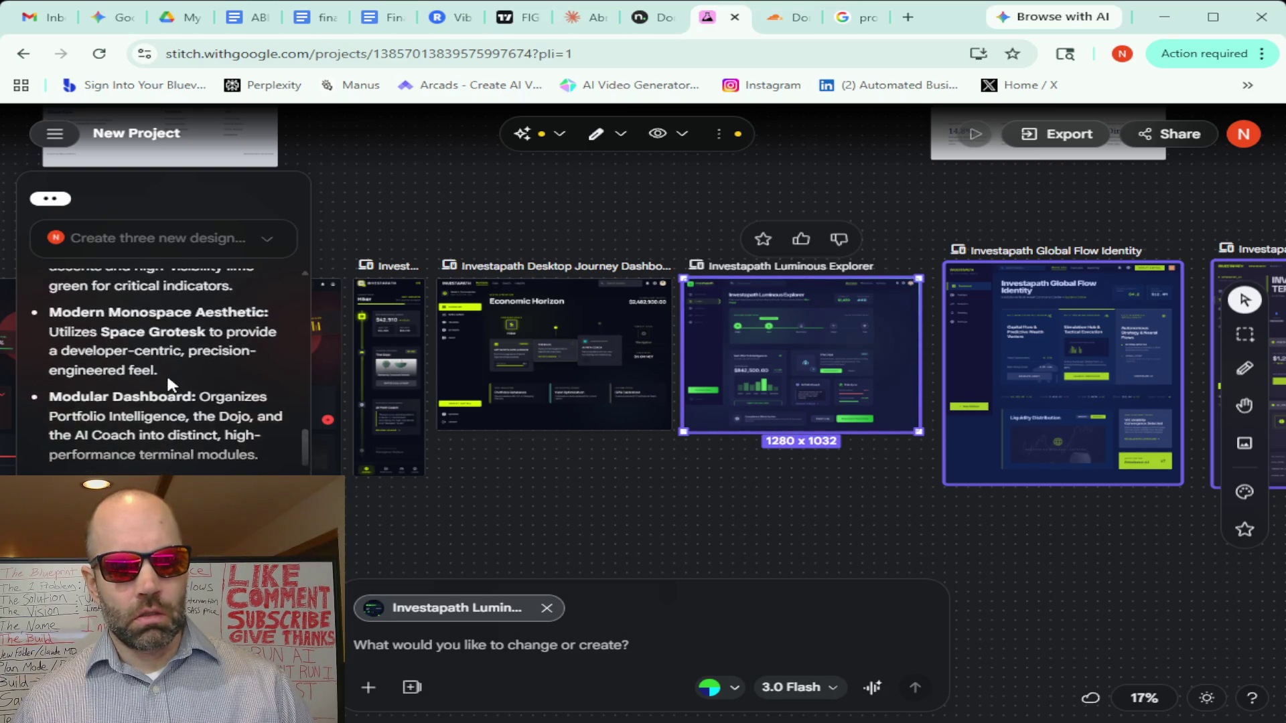
pyautogui.scroll(-2, 169, 383)
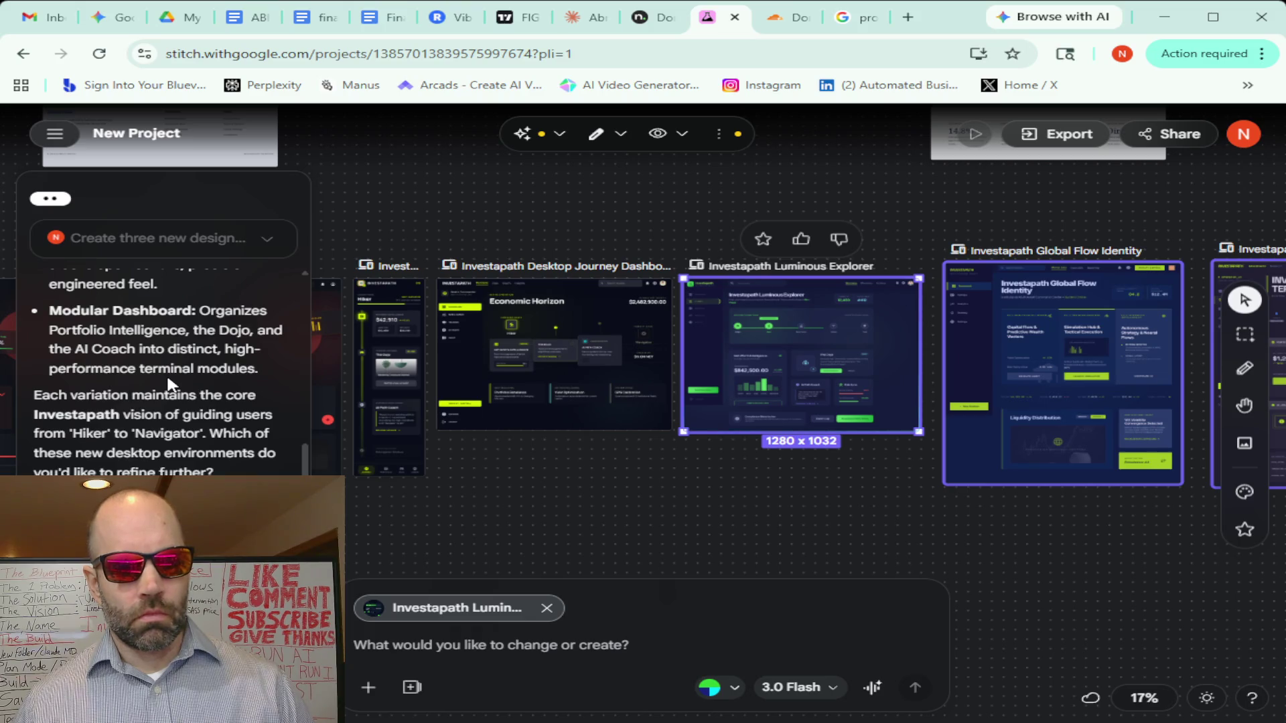
pyautogui.scroll(1, 169, 385)
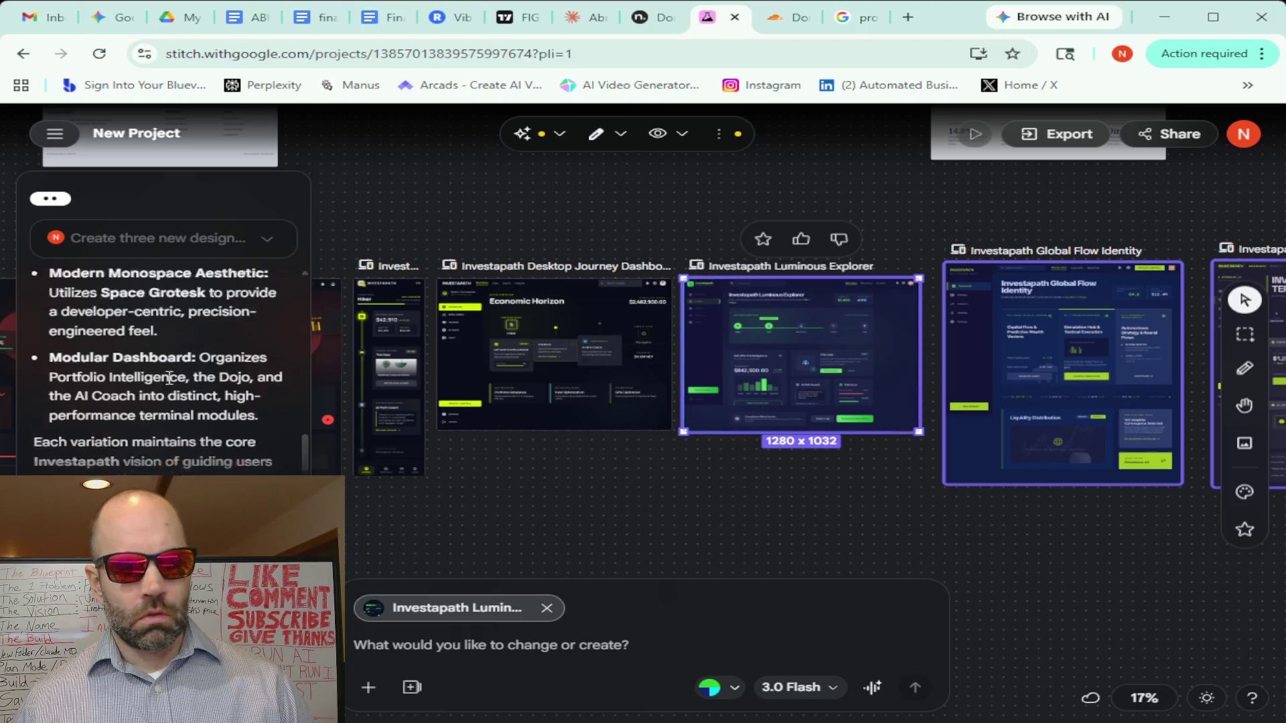
pyautogui.scroll(1, 169, 383)
pyautogui.scroll(1, 170, 382)
pyautogui.scroll(1, 169, 379)
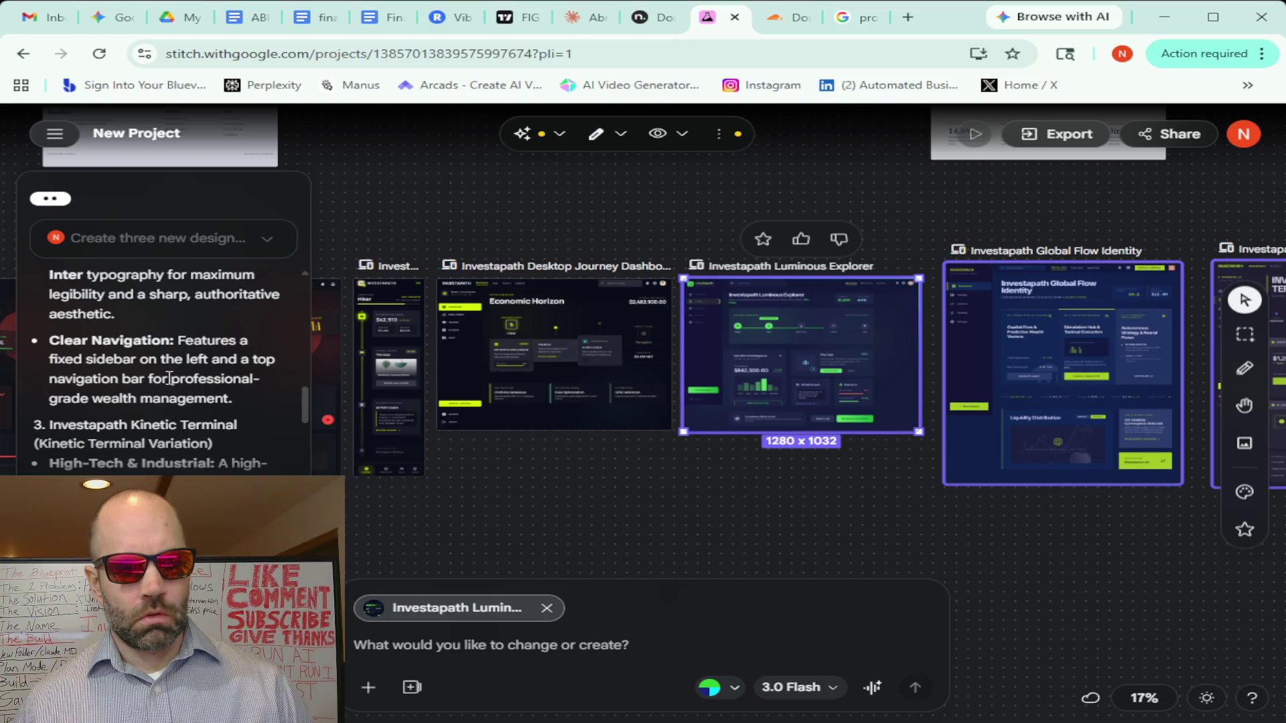
pyautogui.scroll(-2, 169, 379)
pyautogui.scroll(-1, 169, 379)
pyautogui.scroll(-1, 169, 379)
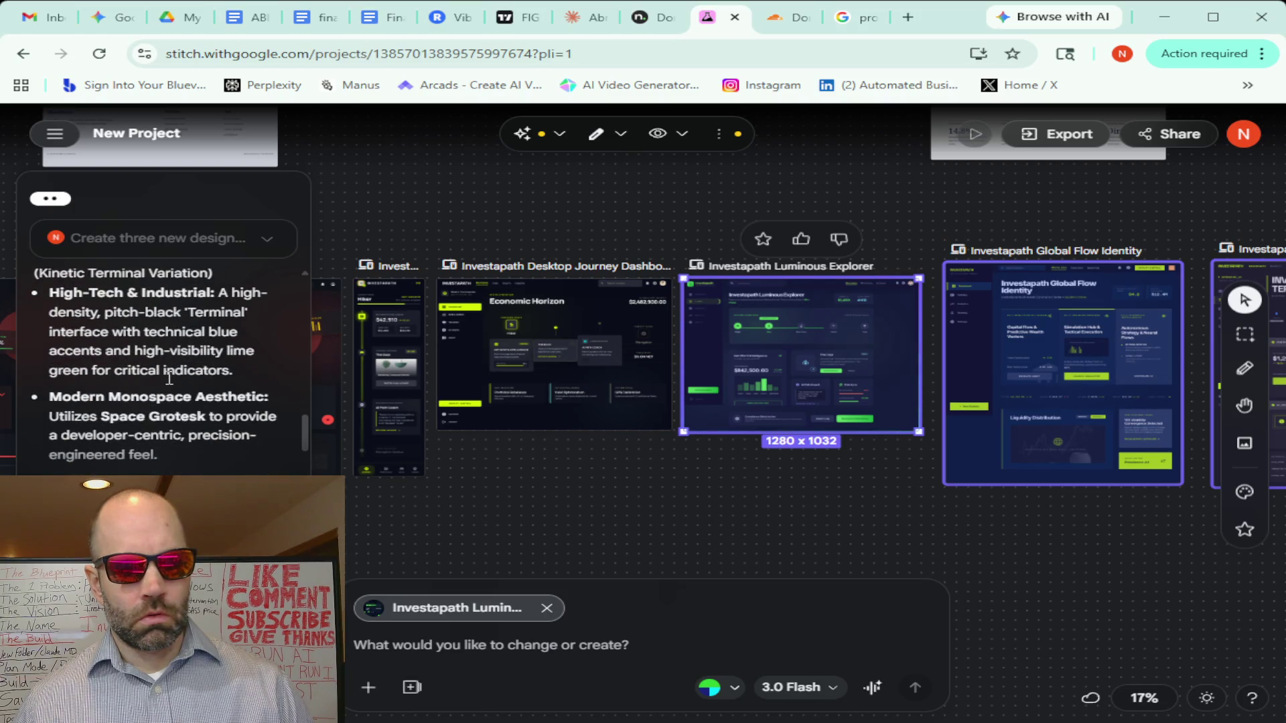
pyautogui.scroll(1, 168, 379)
pyautogui.scroll(2, 169, 379)
pyautogui.scroll(1, 168, 379)
pyautogui.scroll(2, 169, 378)
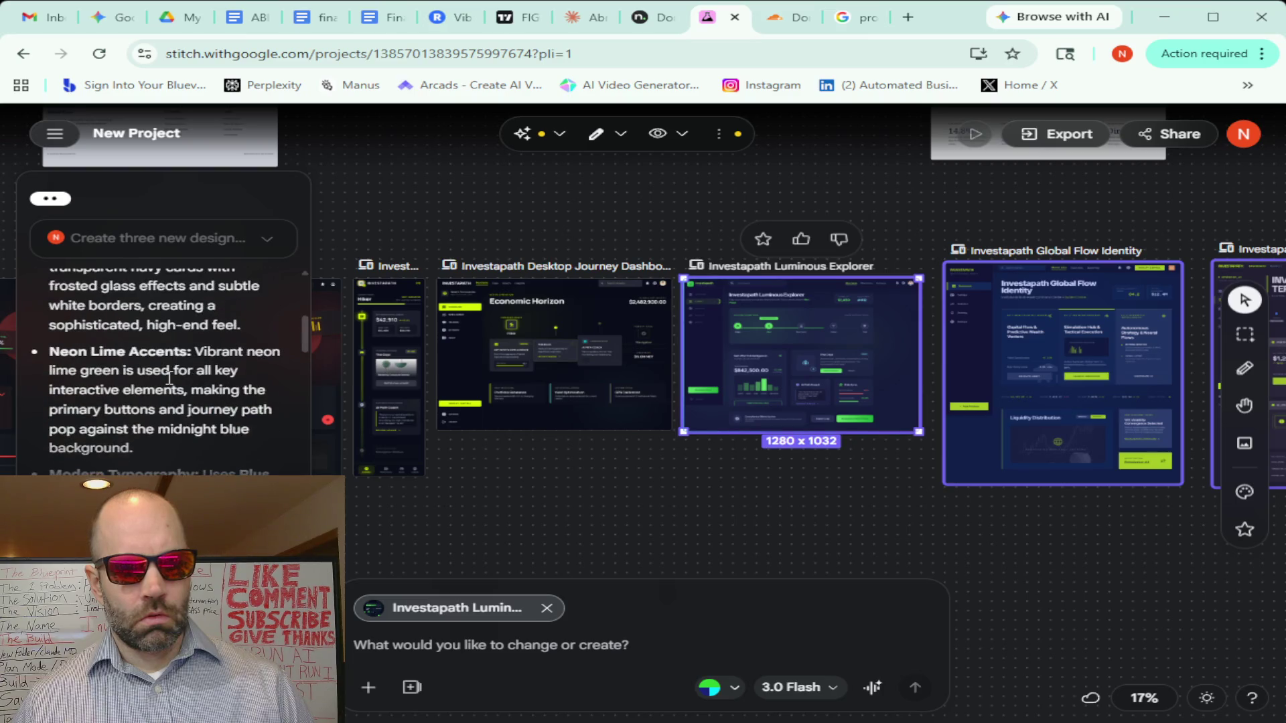
pyautogui.scroll(4, 169, 378)
pyautogui.scroll(1, 169, 379)
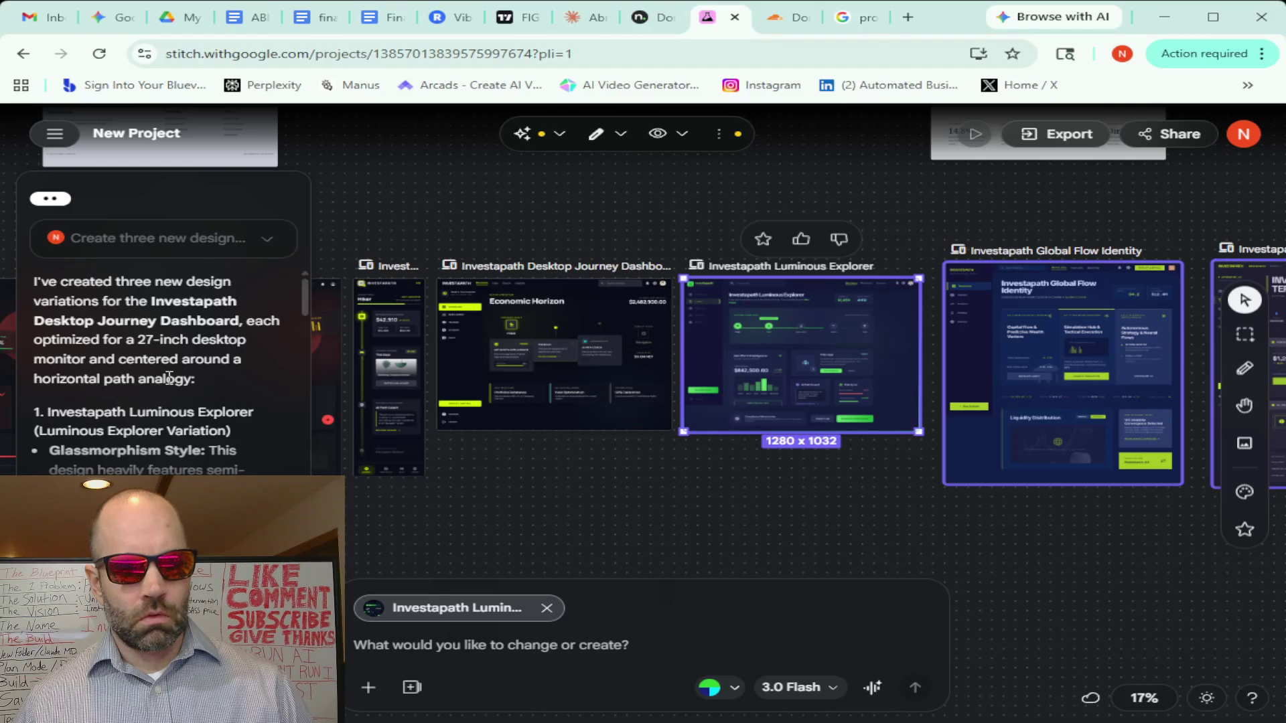
pyautogui.scroll(-2, 169, 379)
pyautogui.scroll(-1, 168, 379)
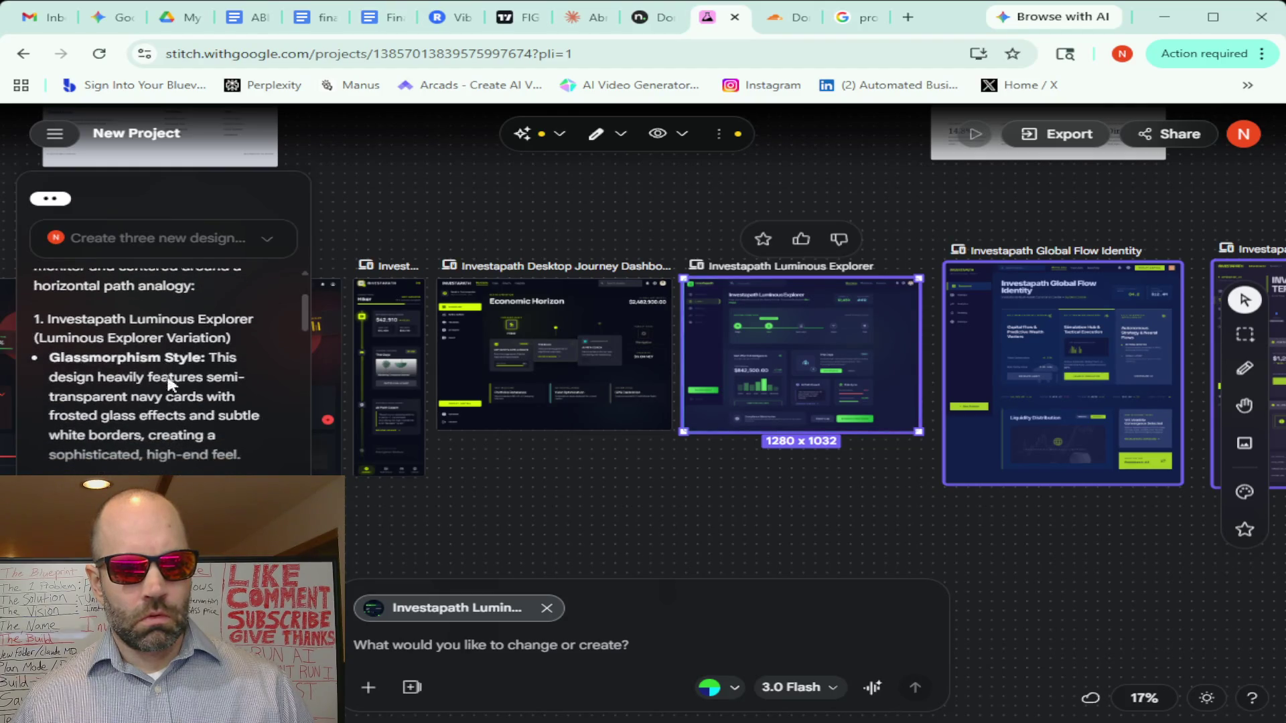
pyautogui.scroll(-2, 170, 378)
pyautogui.scroll(-1, 169, 377)
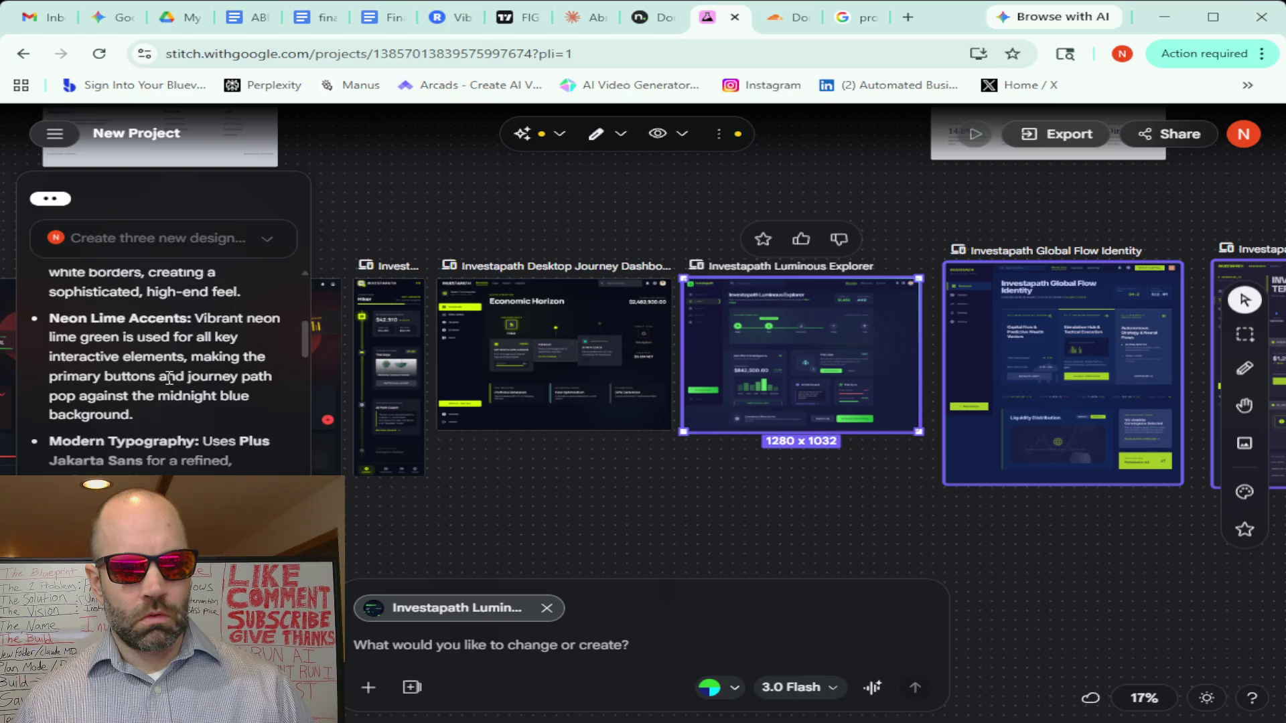
pyautogui.scroll(-1, 169, 377)
pyautogui.scroll(-1, 170, 377)
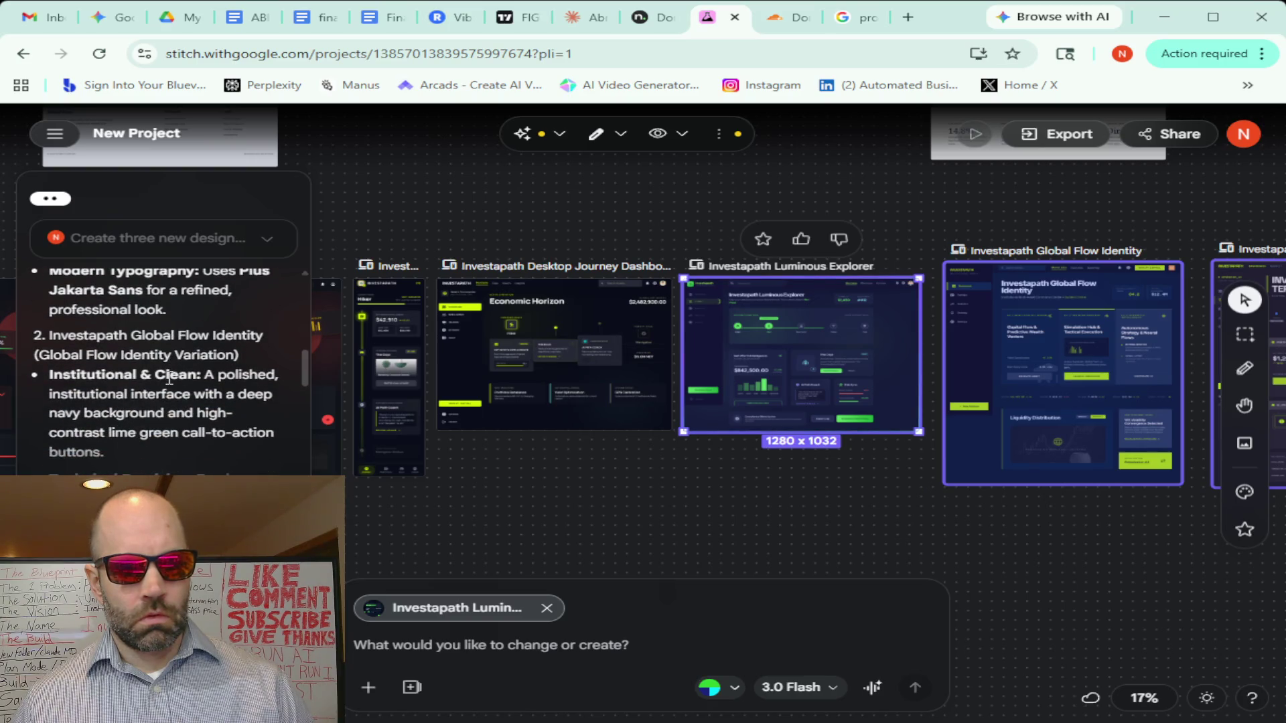
pyautogui.scroll(-1, 169, 377)
pyautogui.scroll(-1, 168, 382)
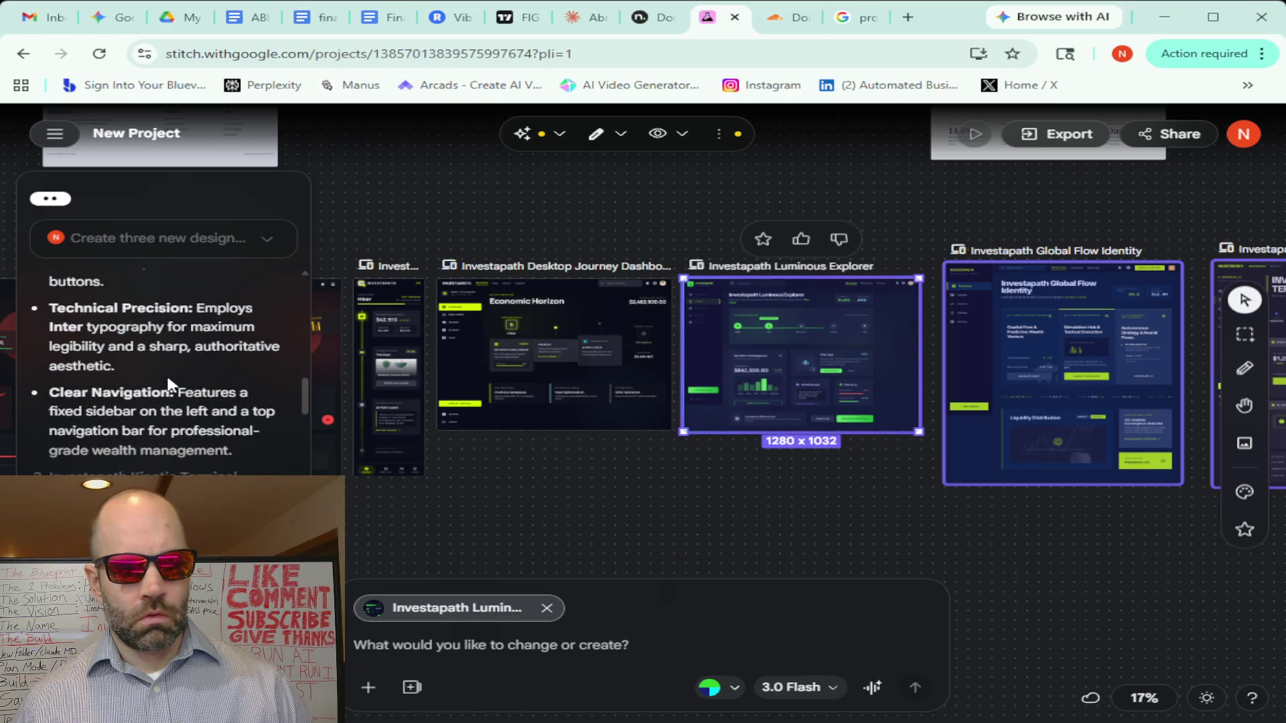
pyautogui.scroll(1, 169, 383)
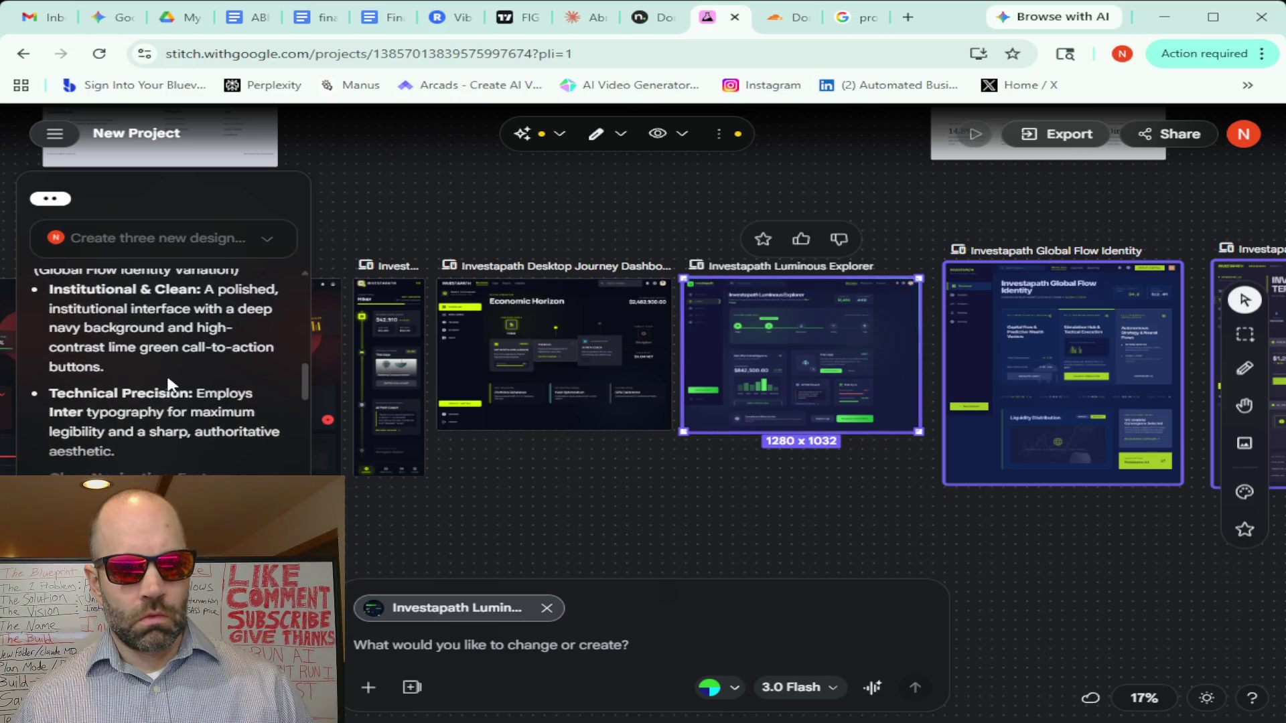
pyautogui.scroll(-2, 169, 383)
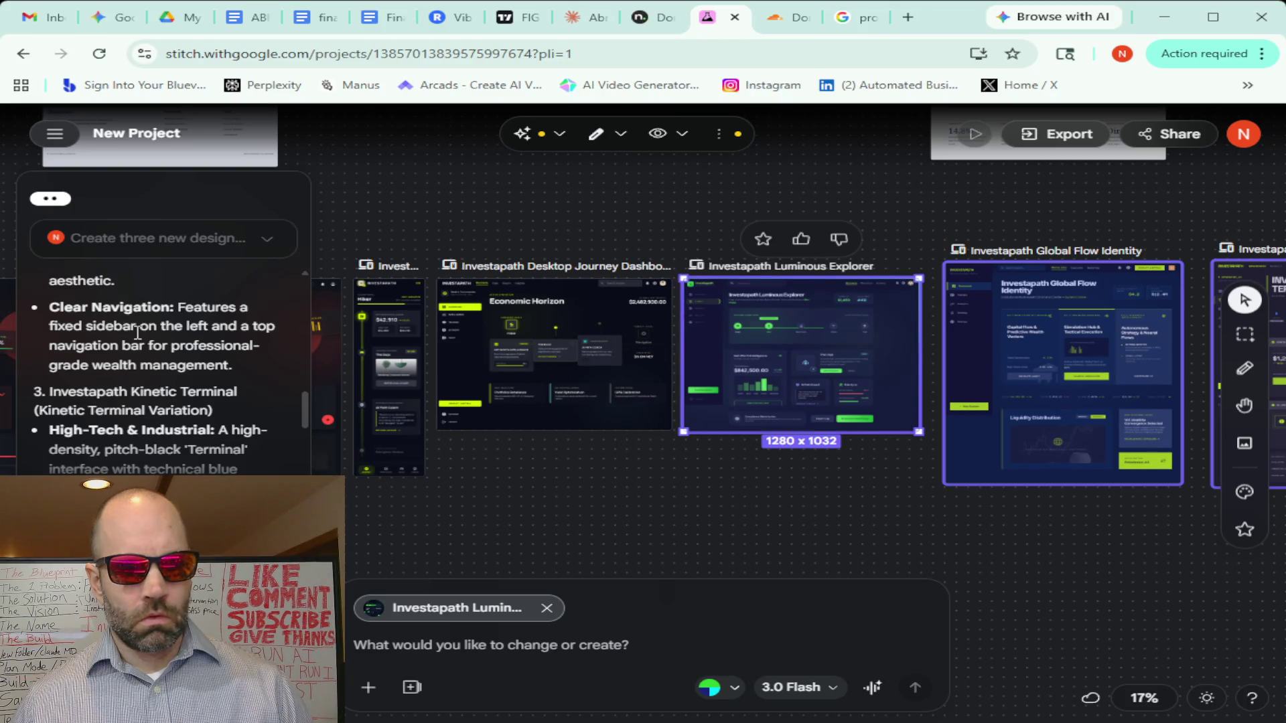
pyautogui.scroll(-1, 138, 334)
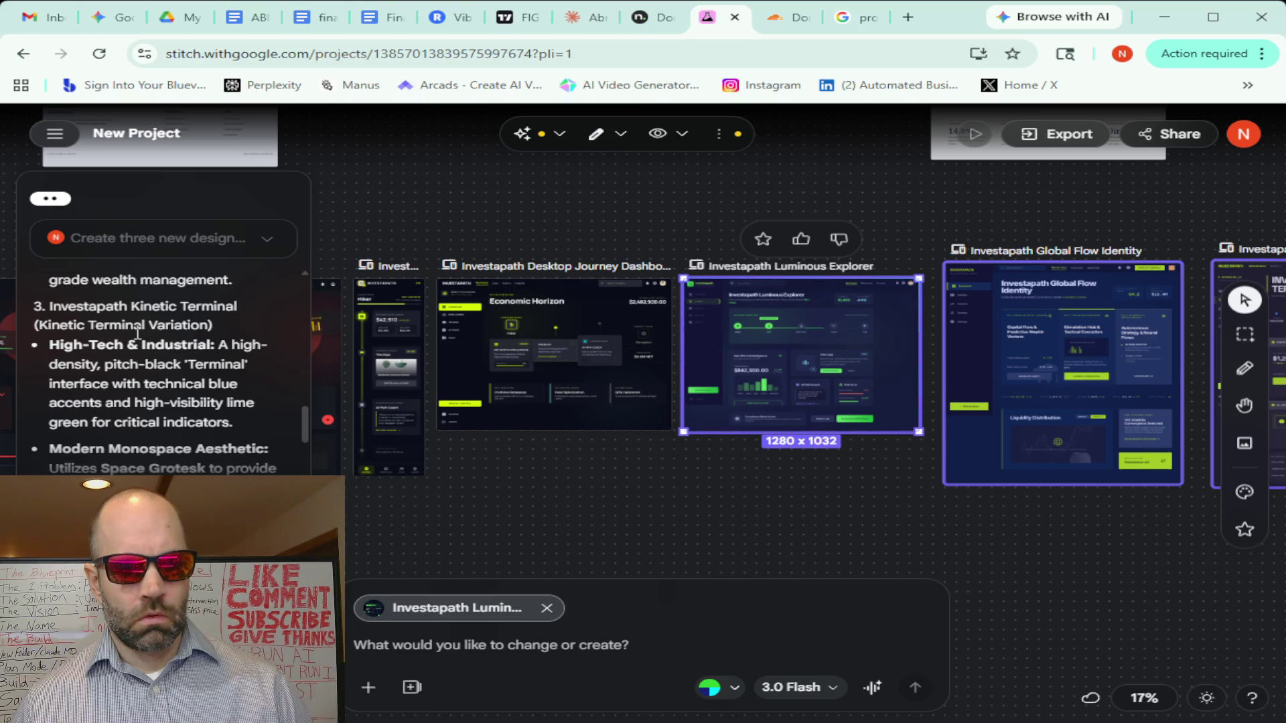
pyautogui.scroll(-1, 138, 333)
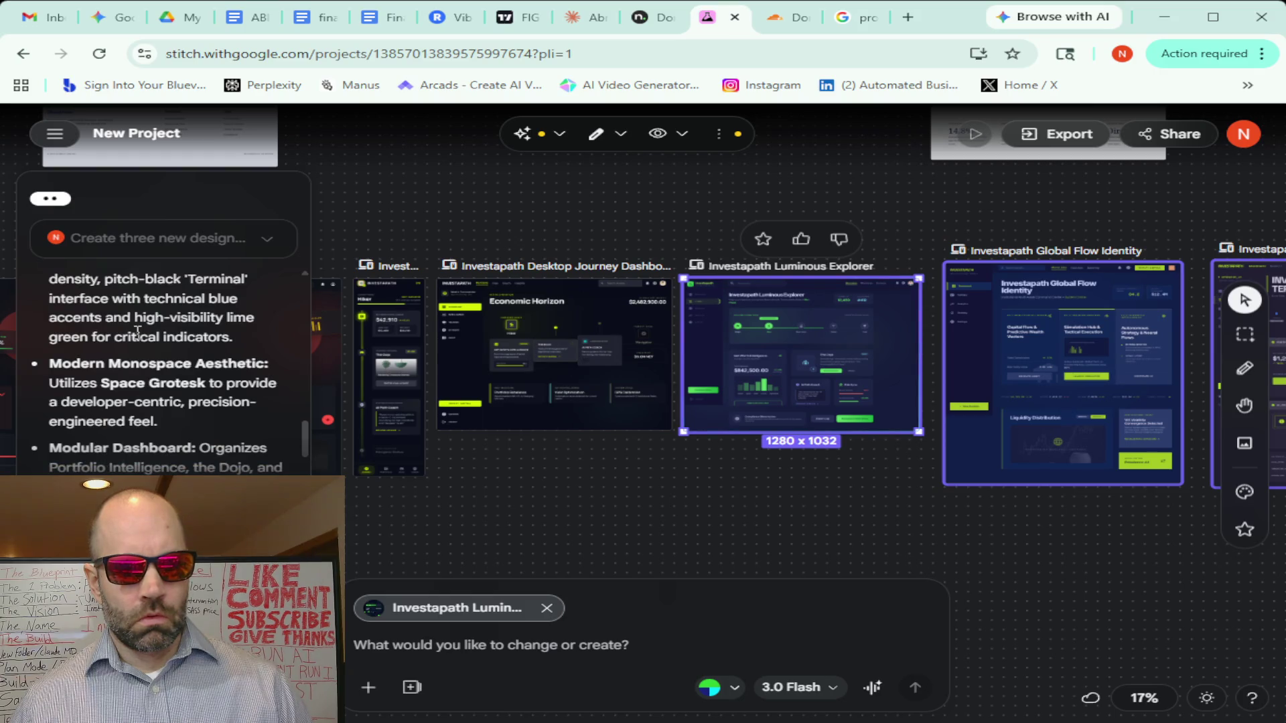
pyautogui.scroll(-1, 138, 334)
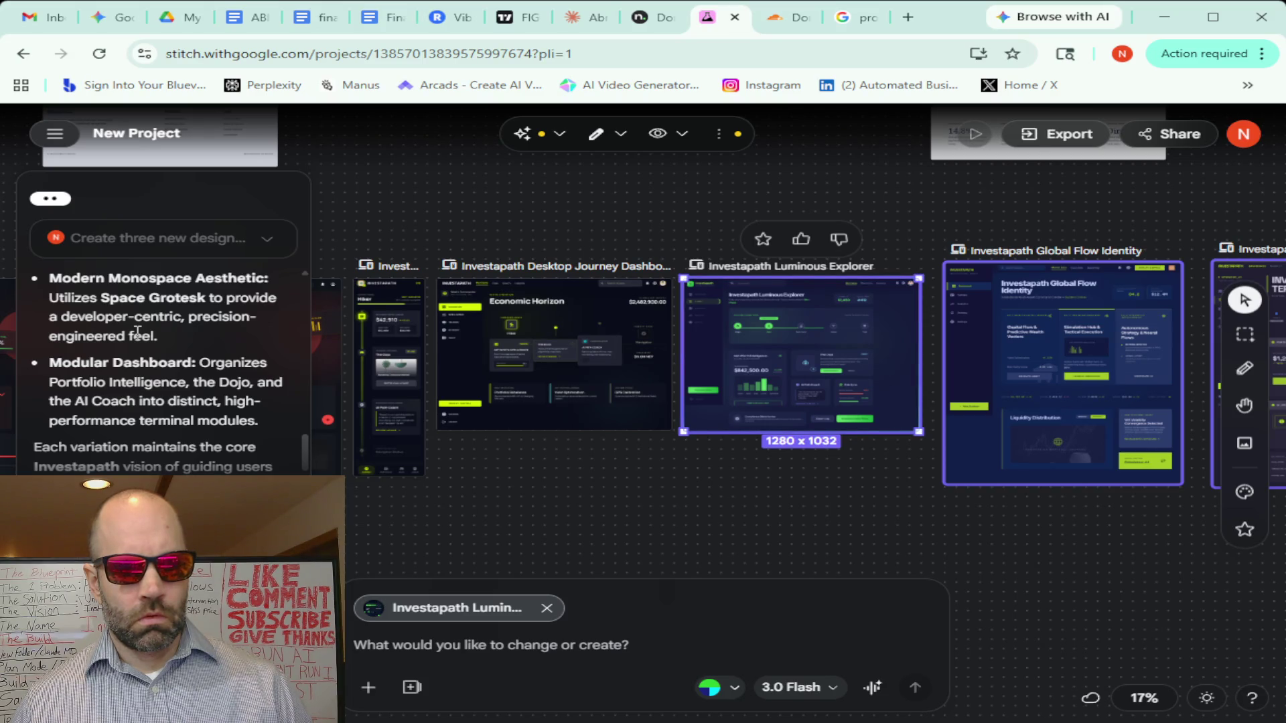
pyautogui.scroll(-1, 138, 334)
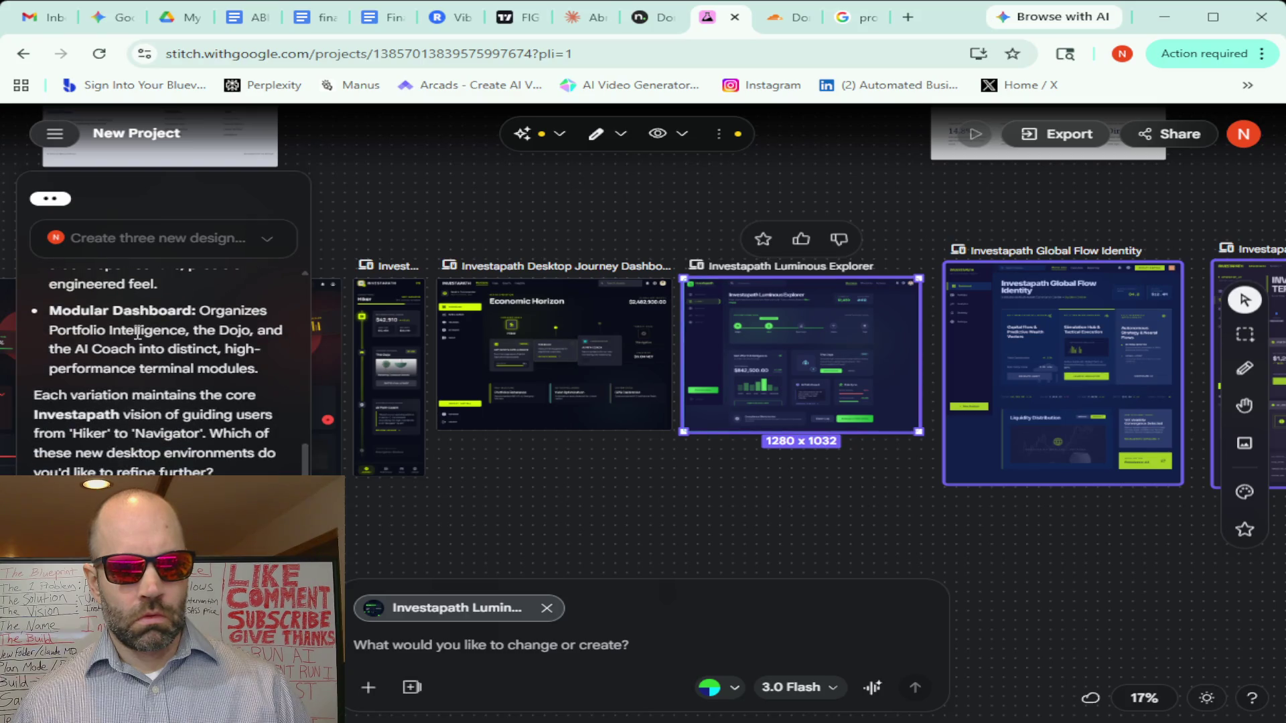
# Make the Investapath Kinetic Terminal desktop design the chat's working screen instead of the mobile one
pyautogui.click(636, 491)
pyautogui.click(369, 468)
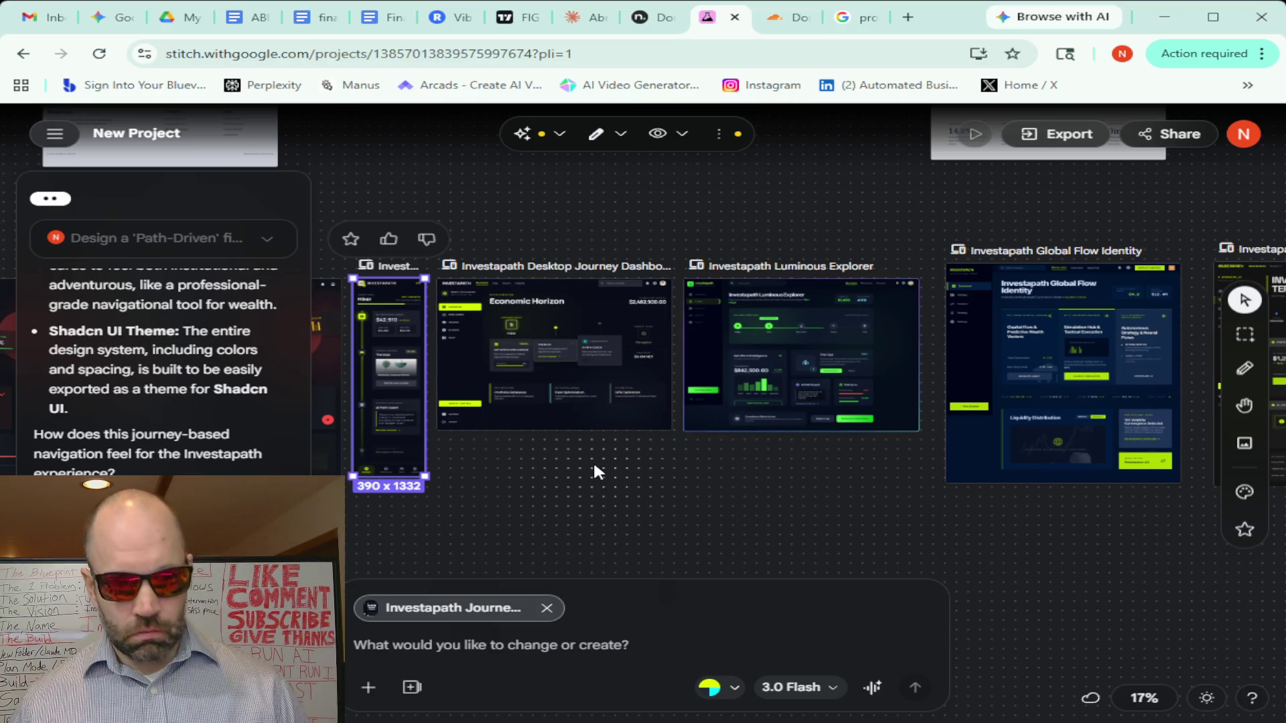
pyautogui.scroll(-3, 593, 465)
pyautogui.scroll(-2, 593, 464)
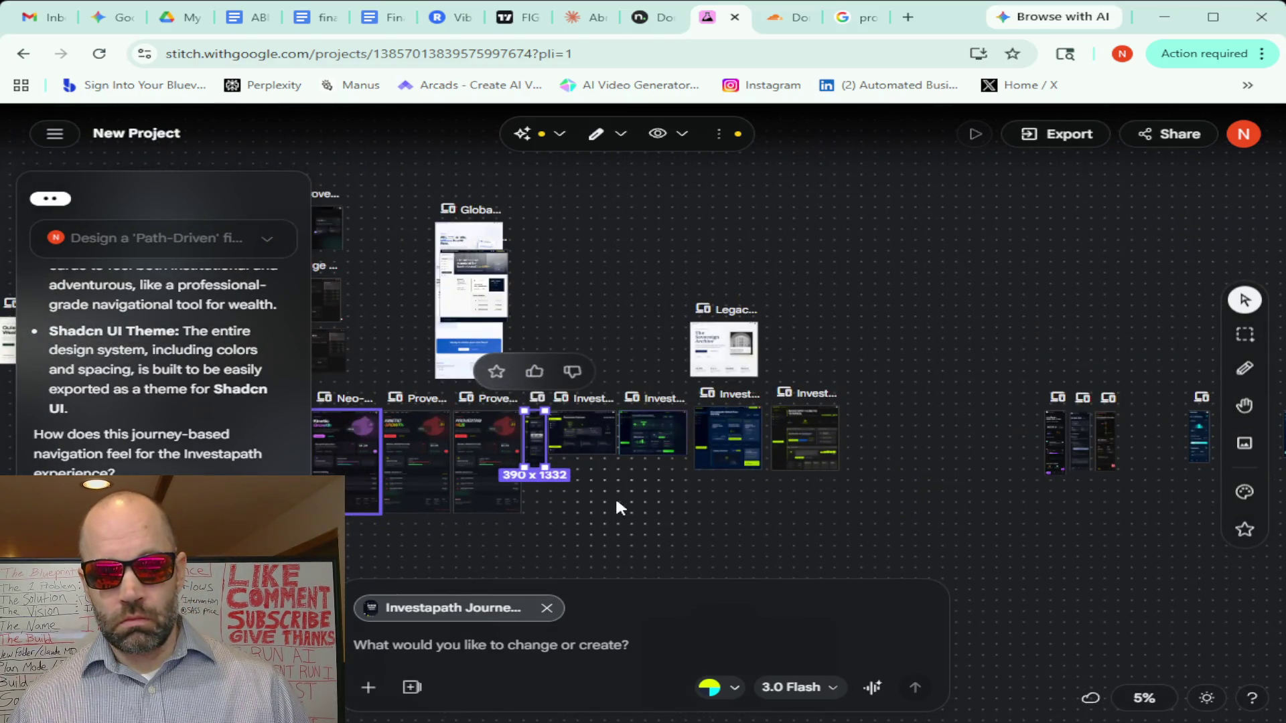
pyautogui.moveTo(616, 503); pyautogui.dragTo(875, 467)
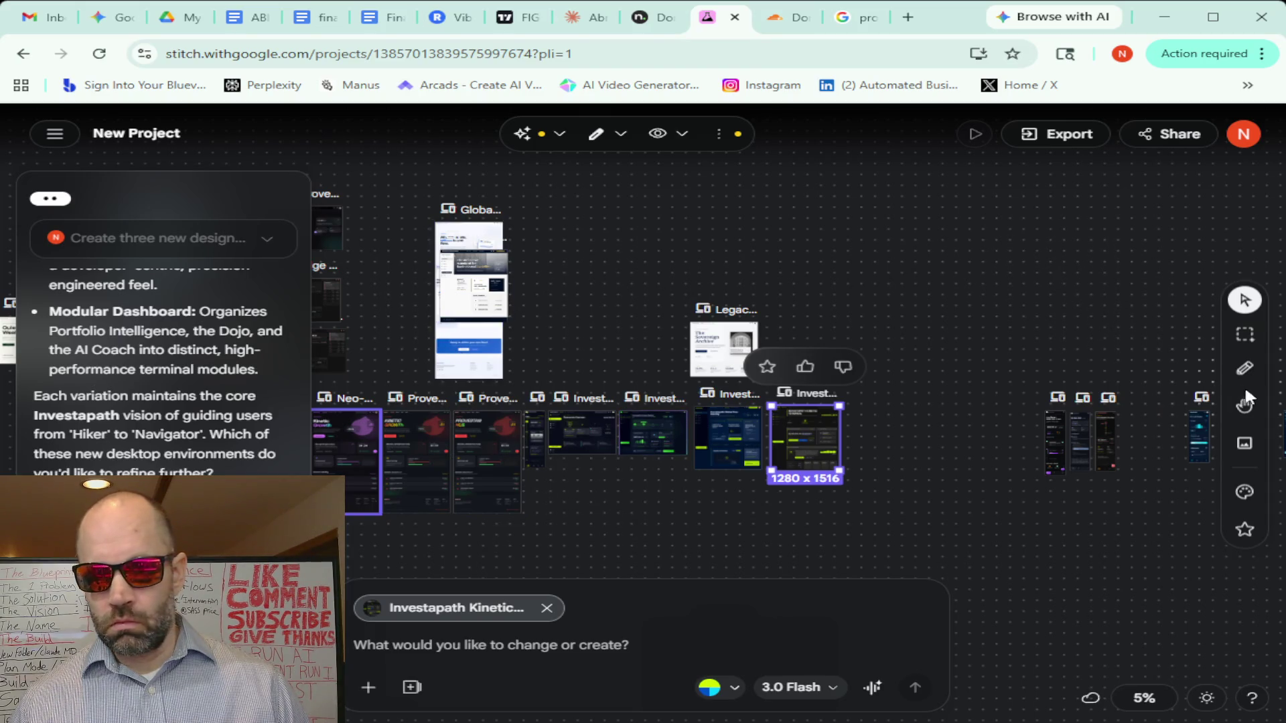
# Pan across the canvas with the Hand tool to survey the screens hidden behind the chat panel
pyautogui.click(1245, 403)
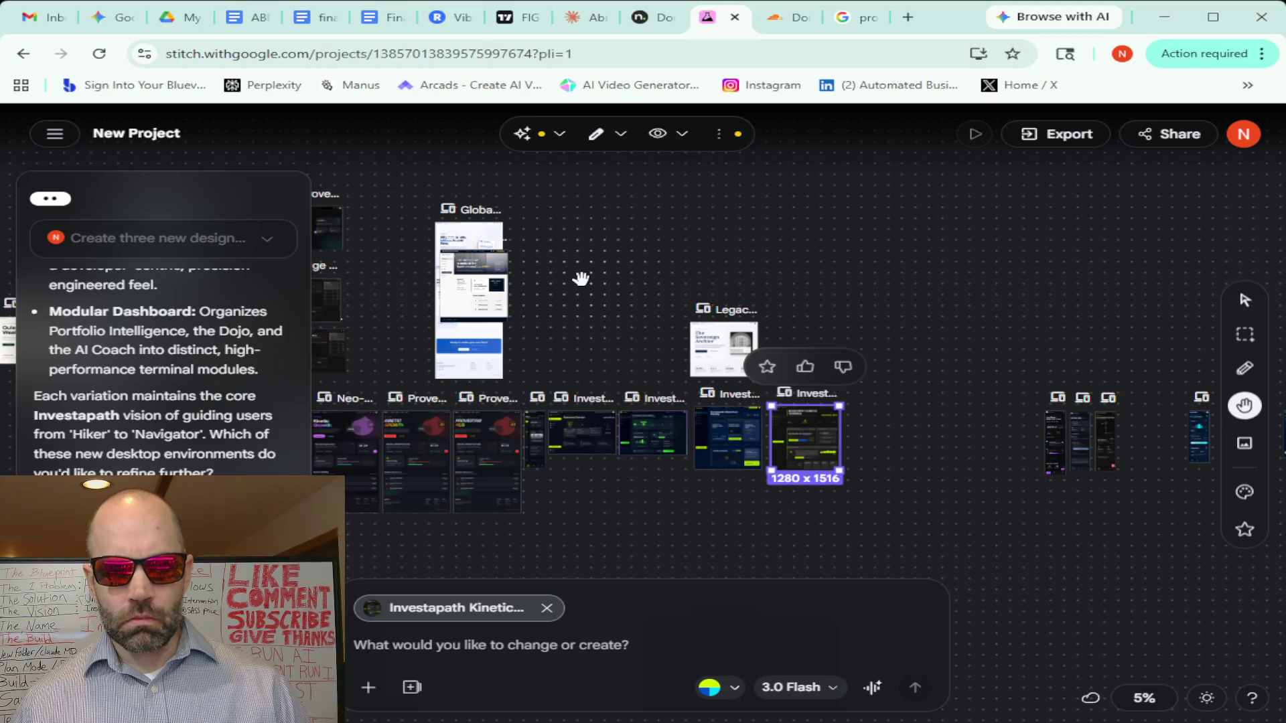
pyautogui.moveTo(581, 278); pyautogui.dragTo(970, 236)
pyautogui.moveTo(974, 519); pyautogui.dragTo(752, 512)
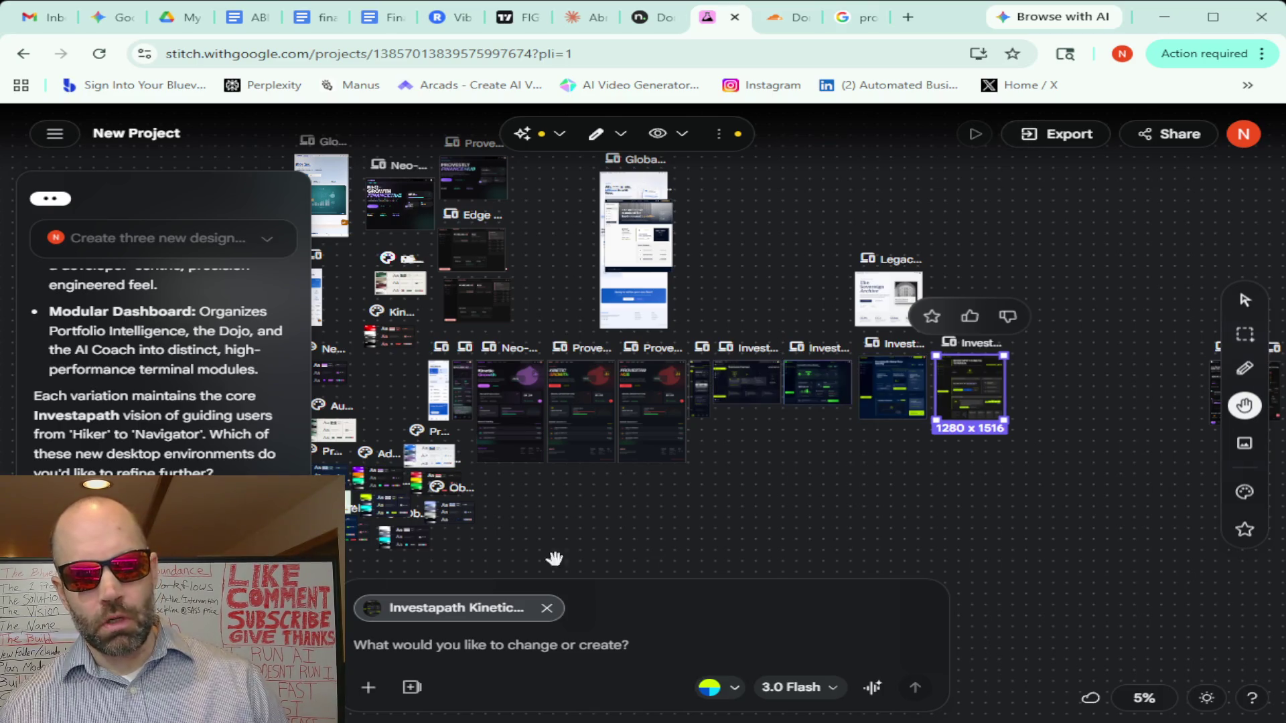
pyautogui.moveTo(925, 488); pyautogui.dragTo(771, 489)
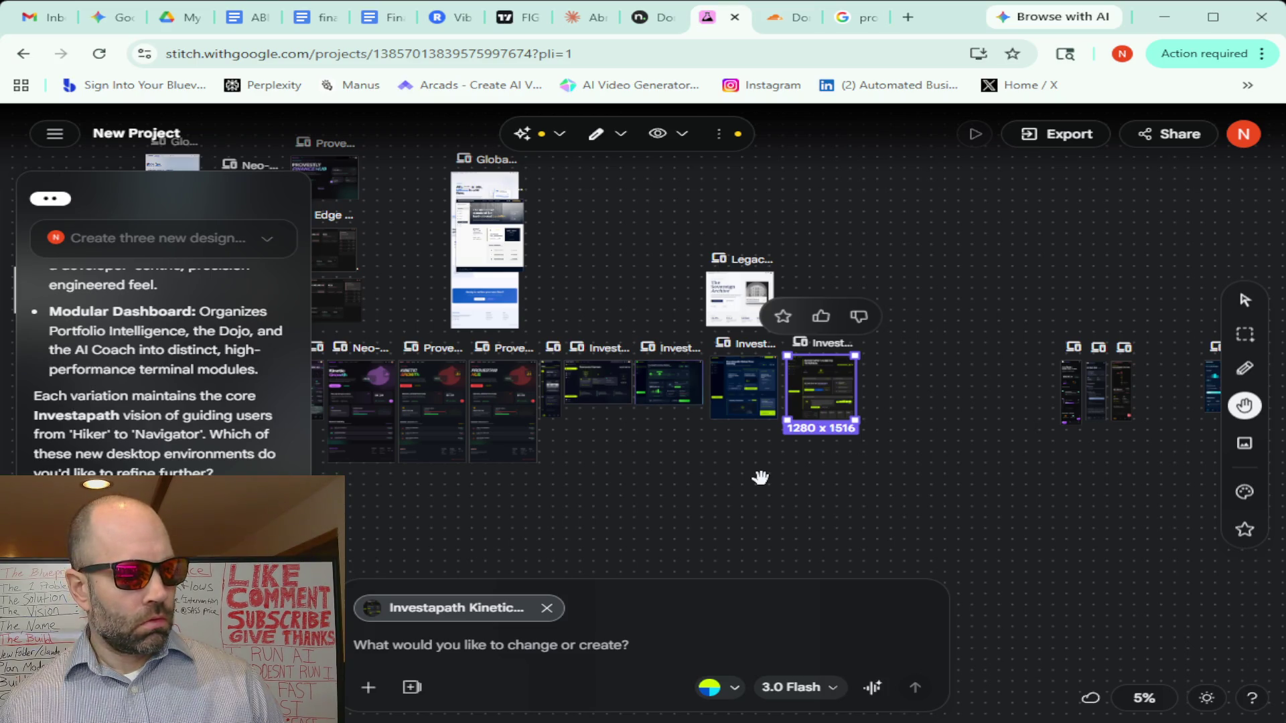
pyautogui.moveTo(616, 484)
pyautogui.mouseDown()
pyautogui.moveTo(754, 470)
pyautogui.moveTo(881, 410)
pyautogui.moveTo(703, 510)
pyautogui.mouseUp()
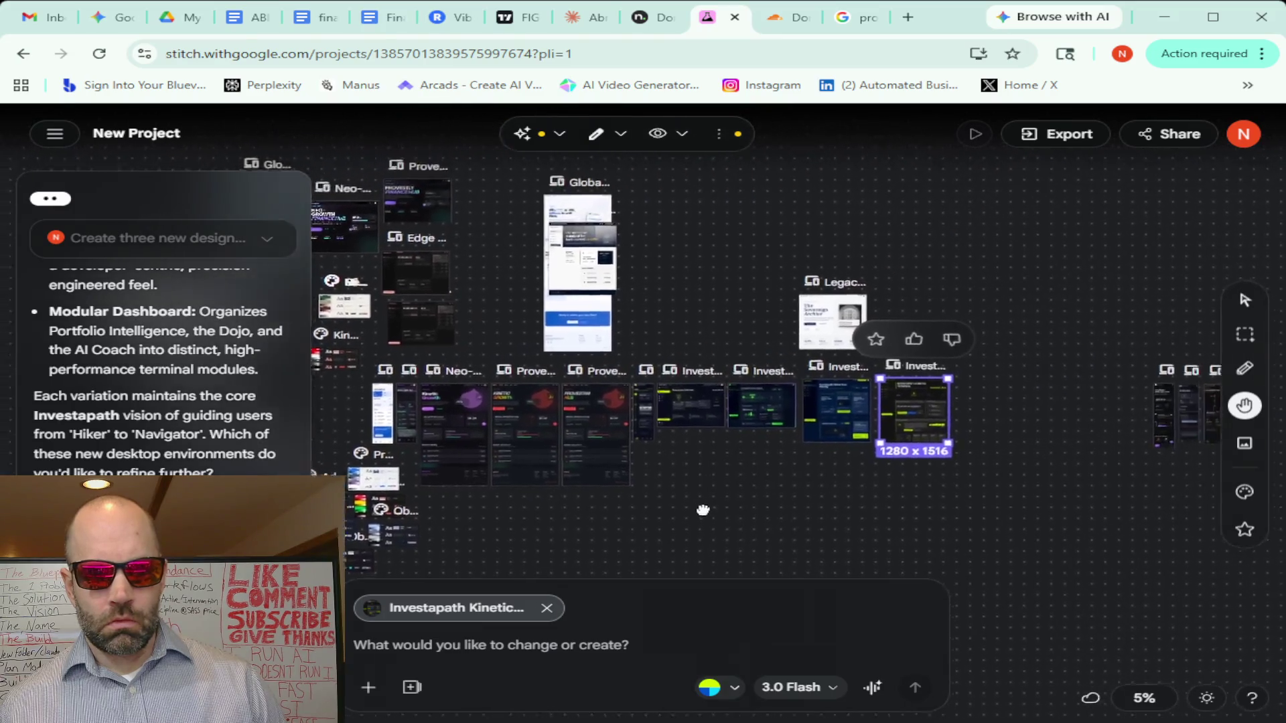
pyautogui.scroll(1, 703, 511)
pyautogui.scroll(1, 565, 522)
pyautogui.scroll(1, 566, 522)
pyautogui.scroll(1, 513, 519)
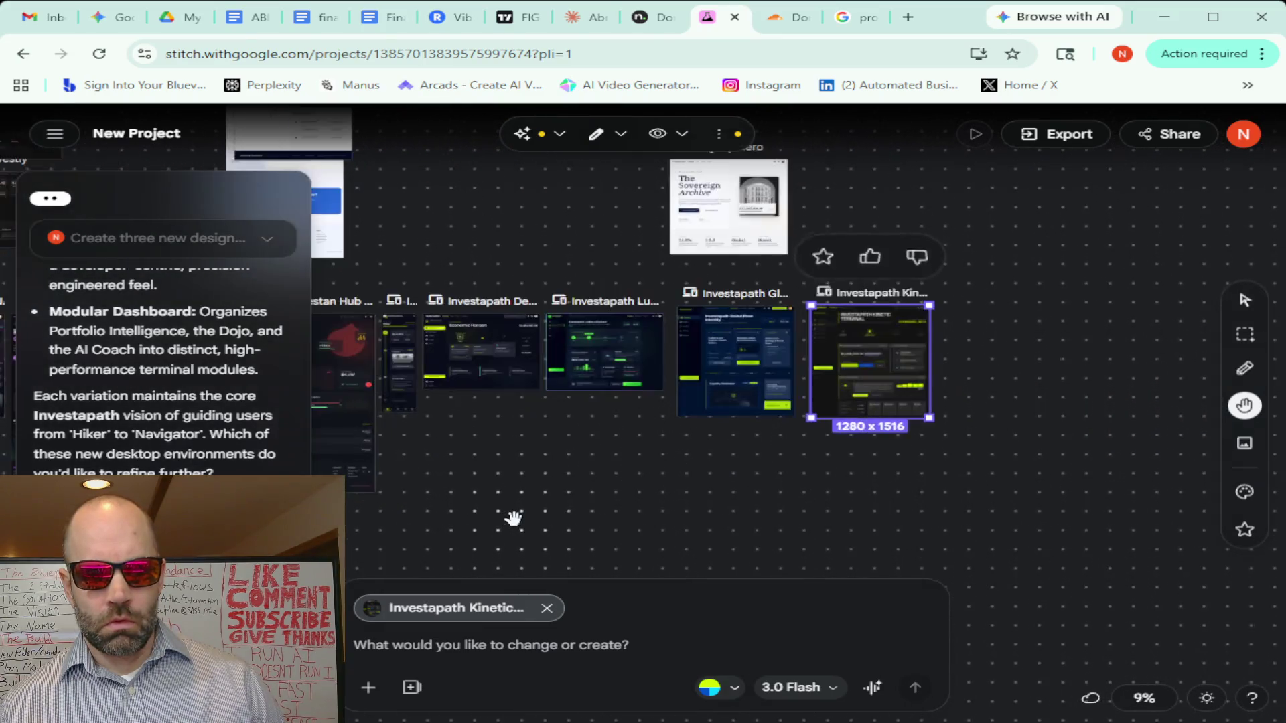
pyautogui.scroll(3, 512, 518)
# Pan the canvas left past the dashboard designs until the Kinetic Terminal frame is in view
pyautogui.moveTo(510, 393); pyautogui.dragTo(898, 453)
pyautogui.scroll(1, 892, 461)
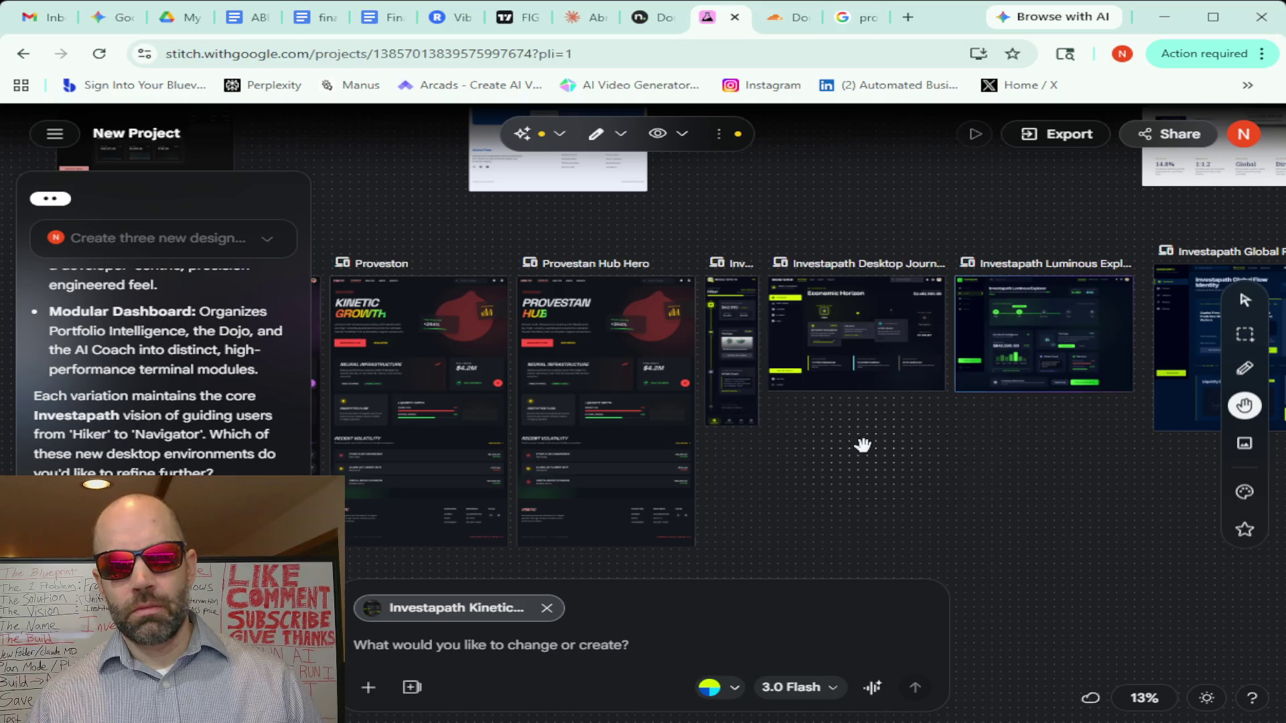
pyautogui.scroll(3, 895, 227)
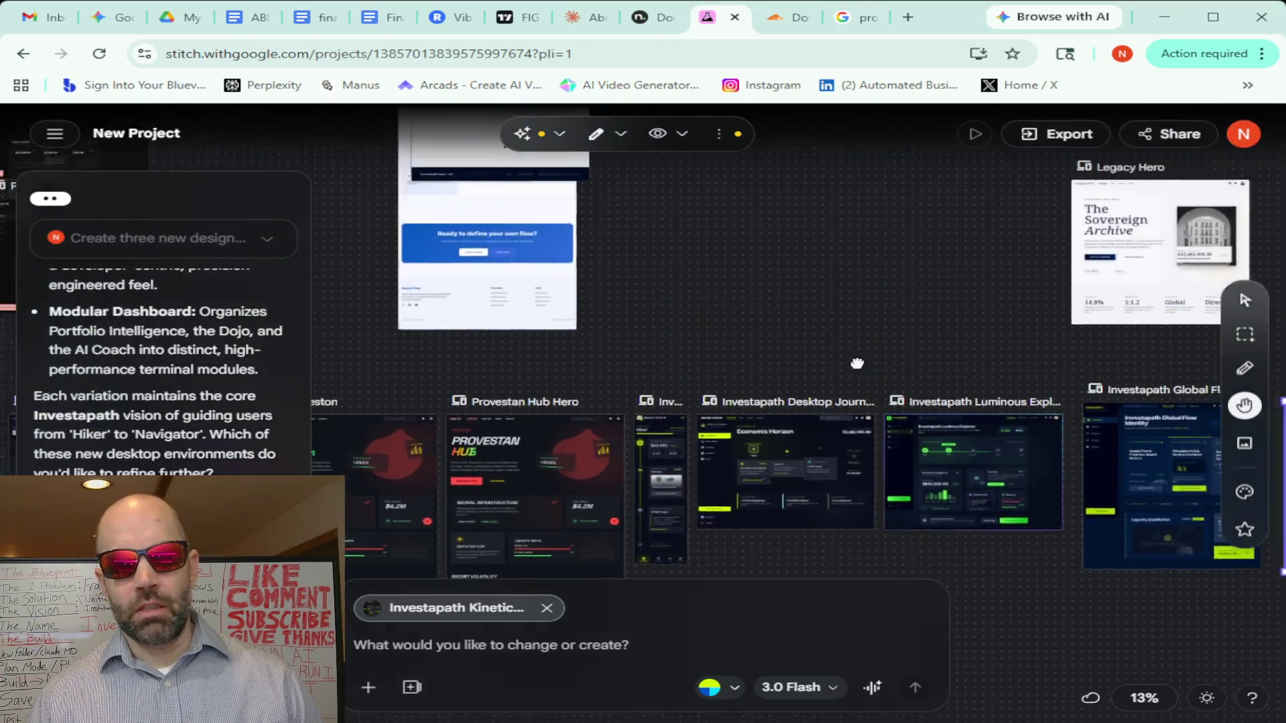
pyautogui.moveTo(743, 302); pyautogui.dragTo(676, 362)
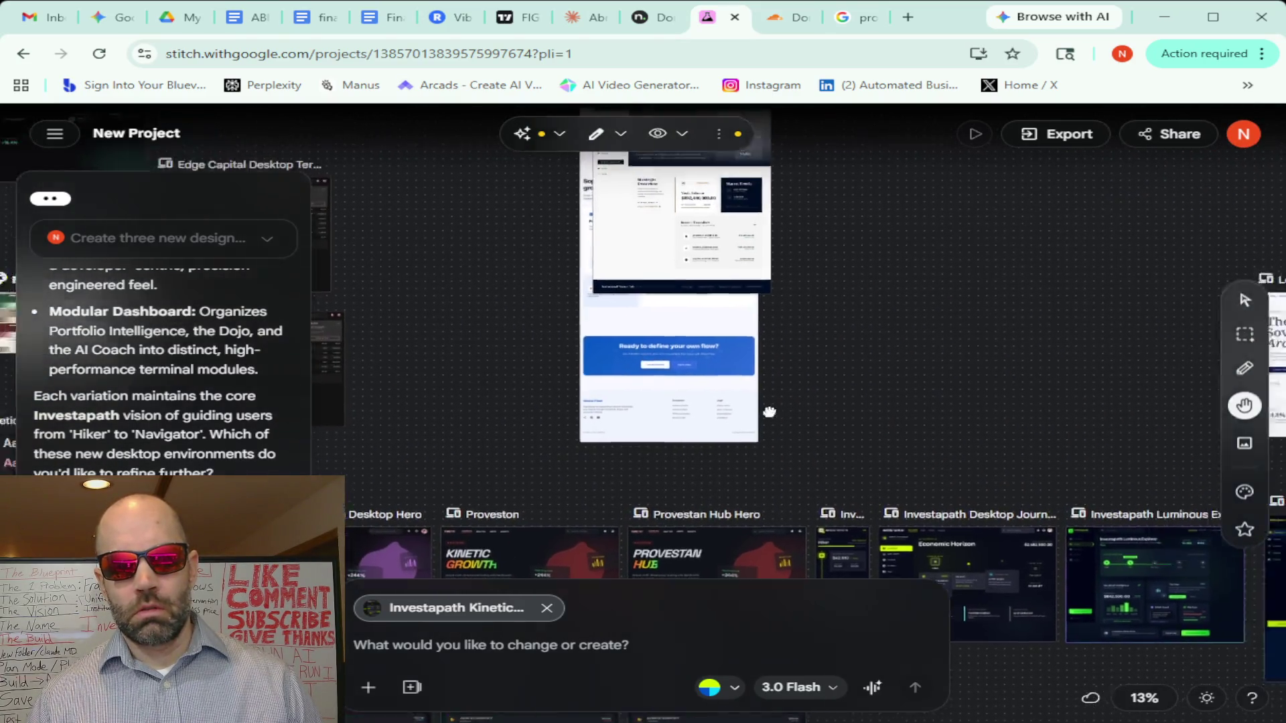
pyautogui.scroll(-3, 904, 413)
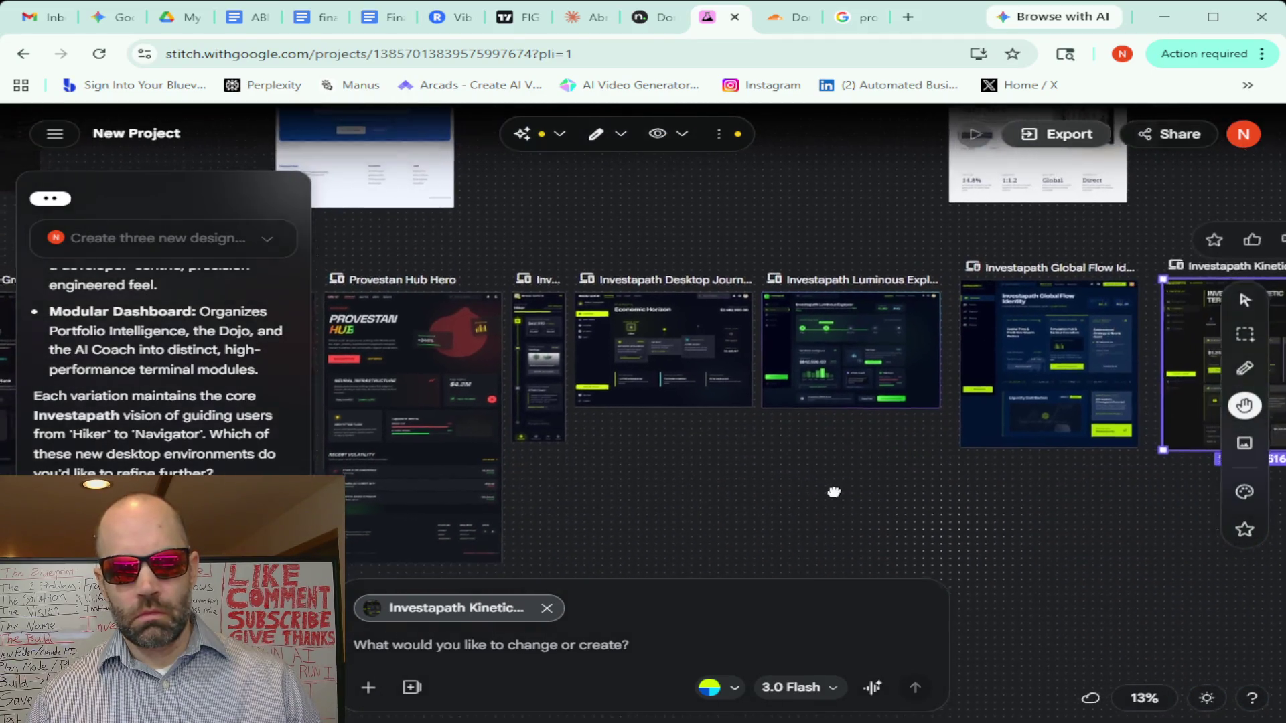
pyautogui.moveTo(952, 535); pyautogui.dragTo(834, 489)
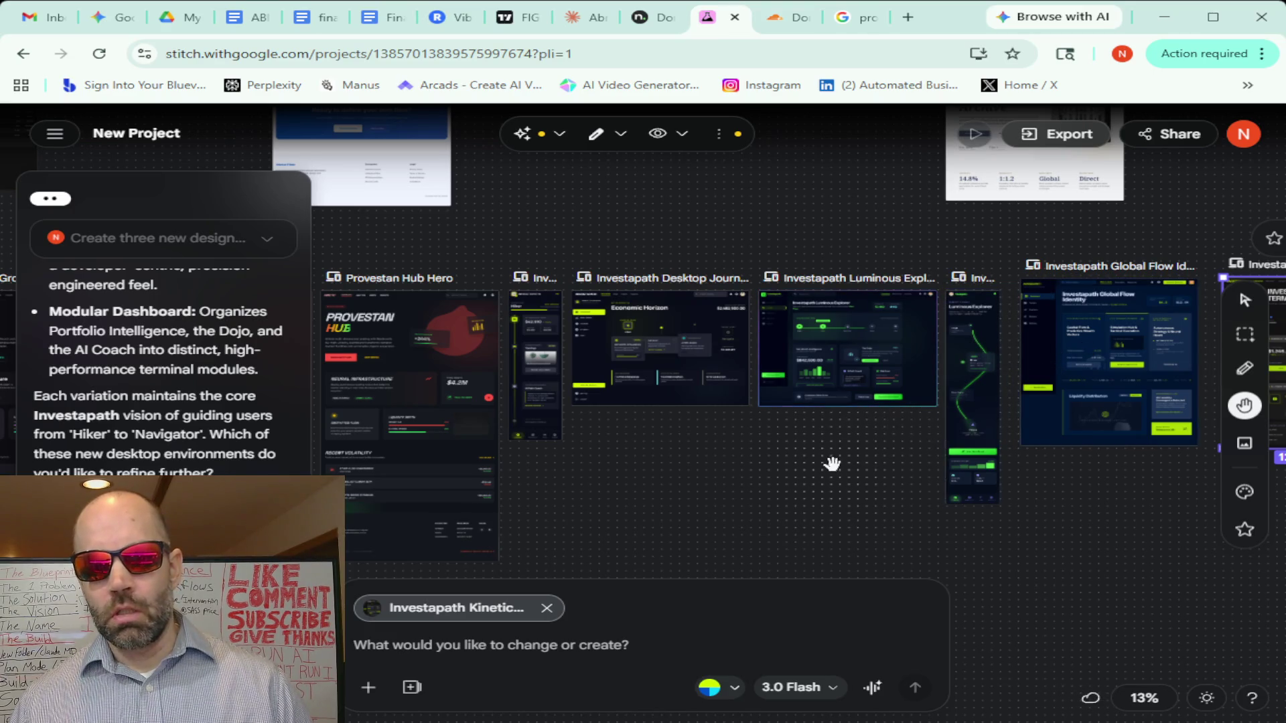
pyautogui.moveTo(838, 448); pyautogui.dragTo(577, 436)
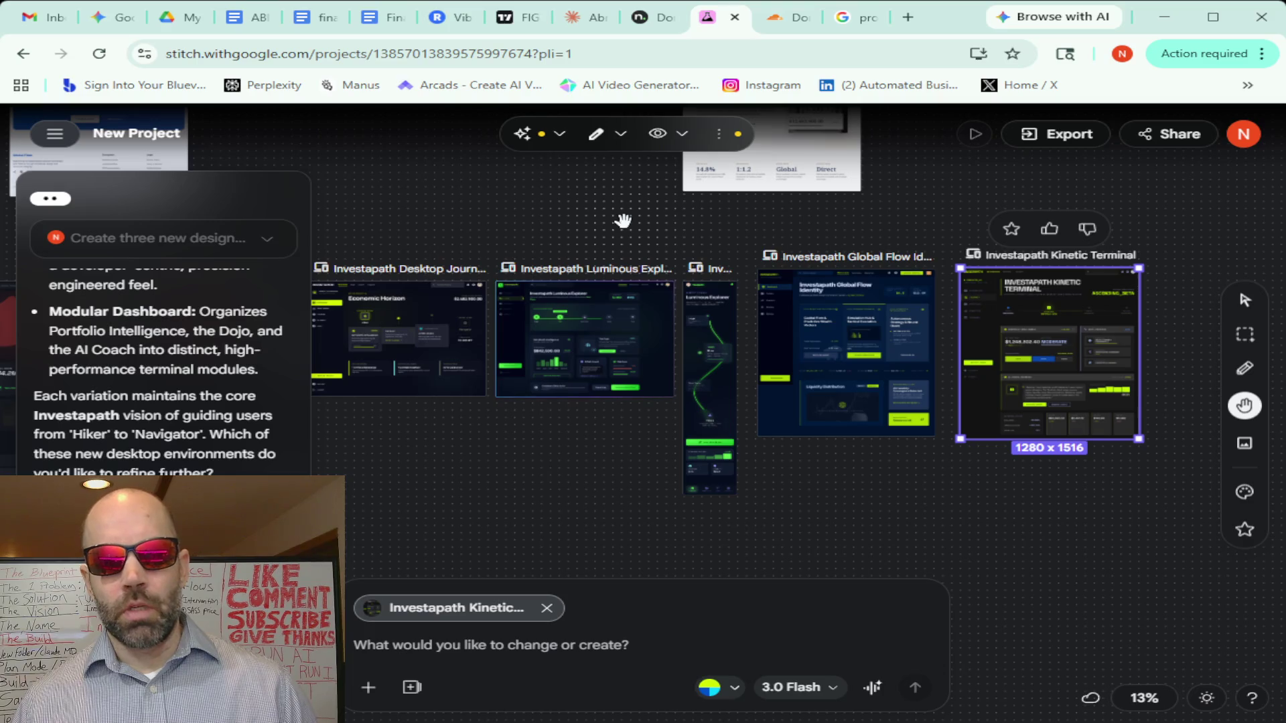
# Switch to the Gemini Finance Hub chat to review its Stitch-plus-Shadcn advice
pyautogui.click(111, 17)
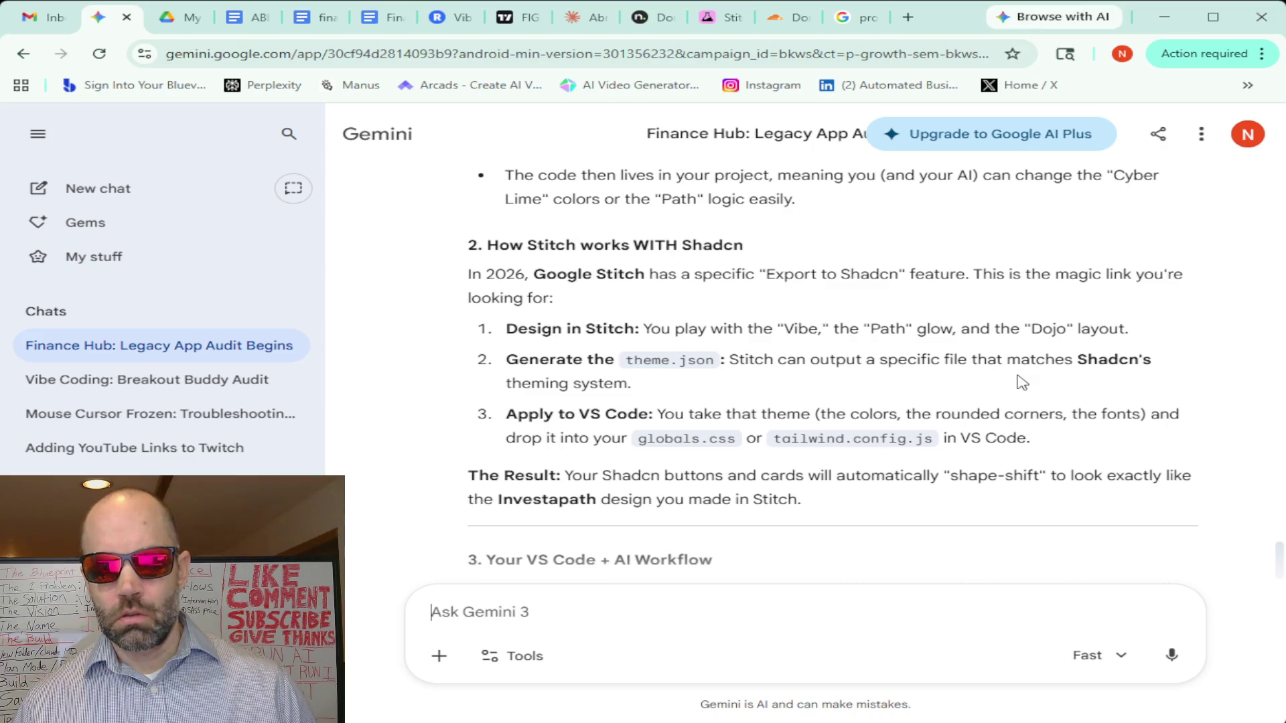
pyautogui.scroll(-2, 1019, 381)
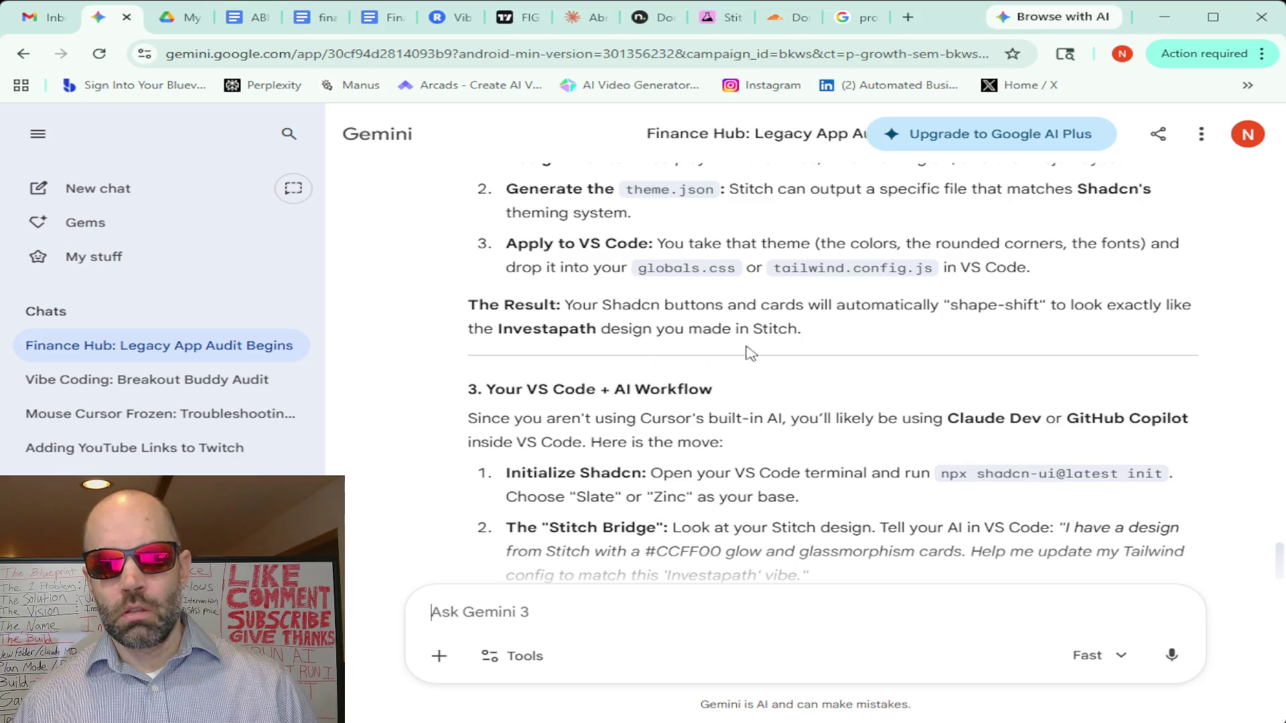
pyautogui.scroll(-2, 813, 348)
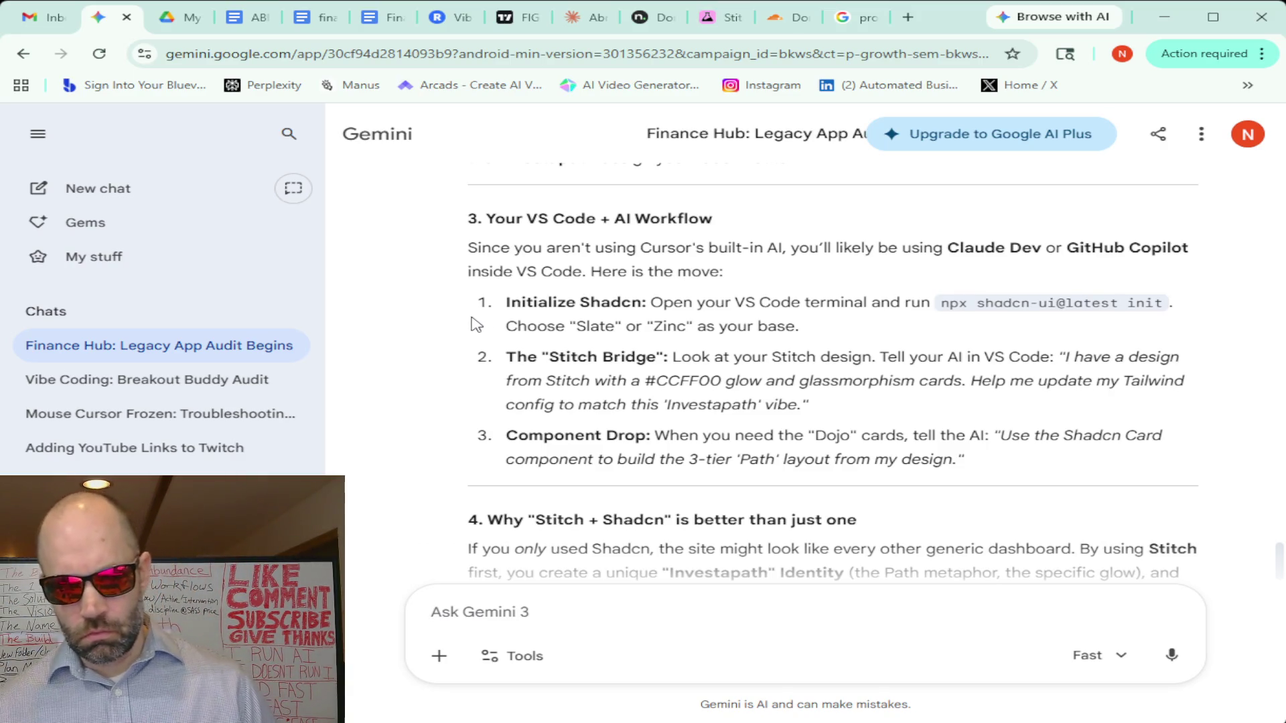
pyautogui.scroll(-2, 470, 324)
pyautogui.scroll(-1, 428, 312)
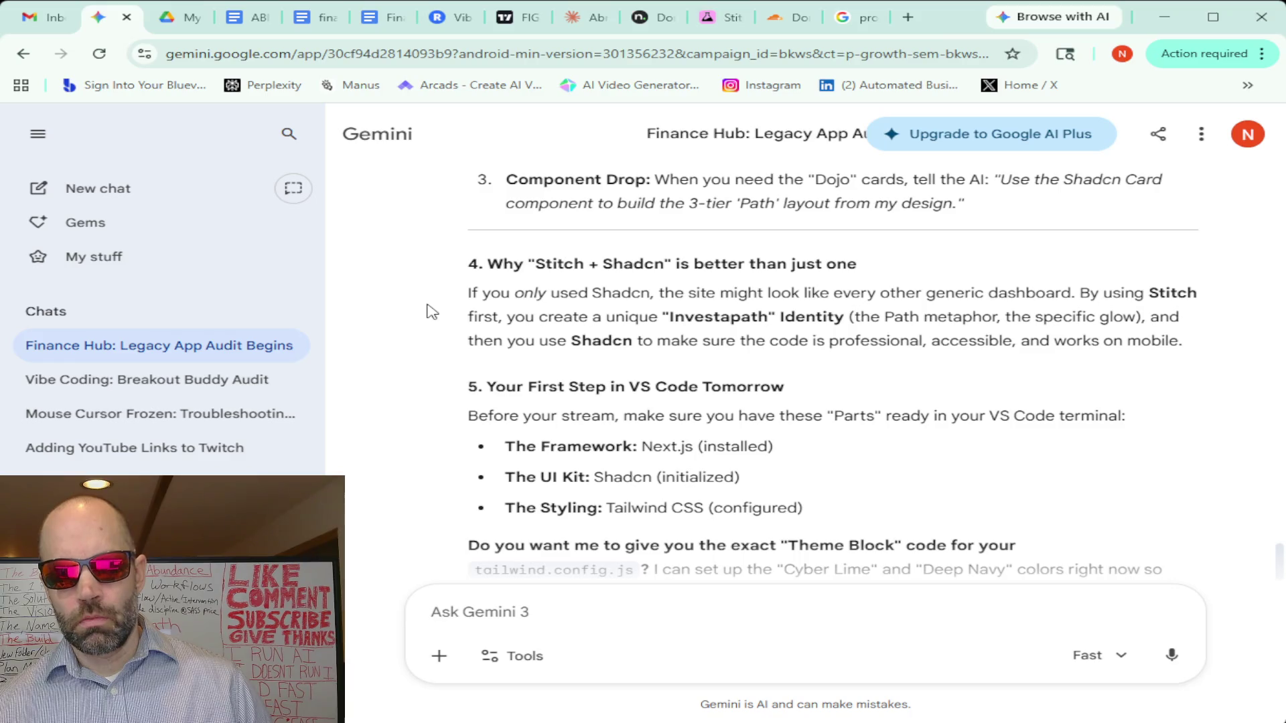
pyautogui.scroll(-1, 430, 312)
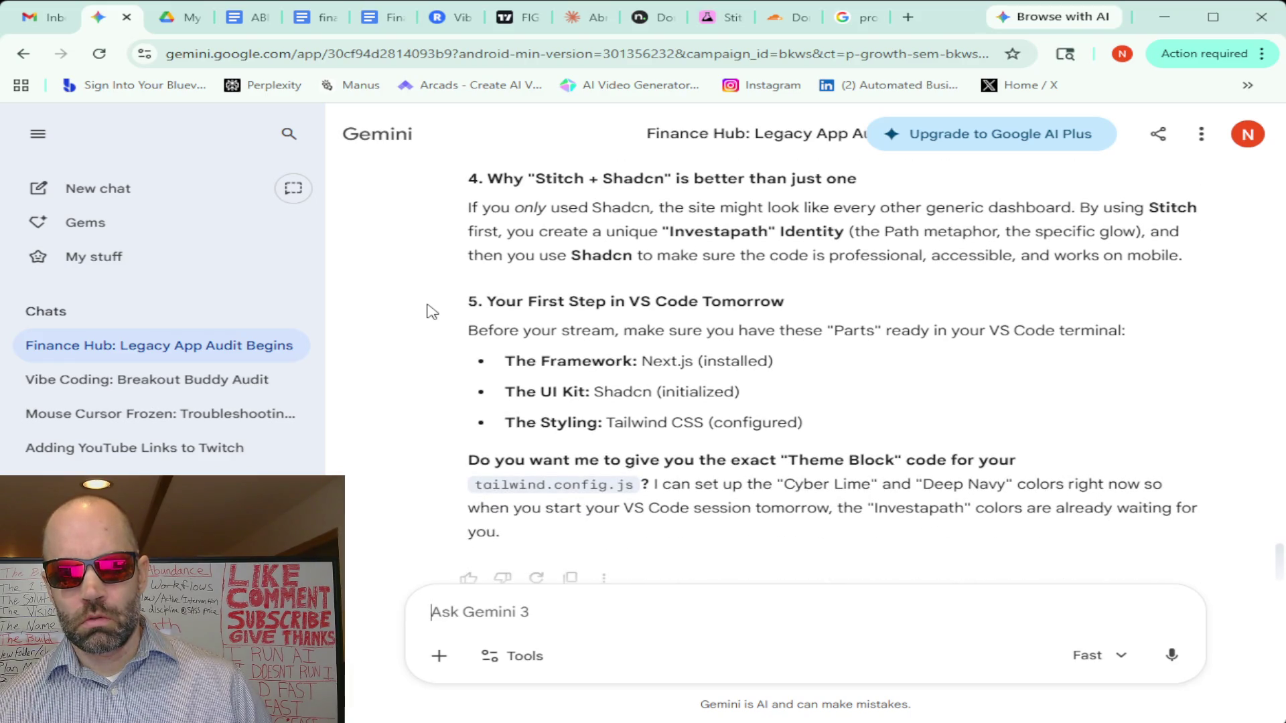
pyautogui.scroll(-1, 430, 311)
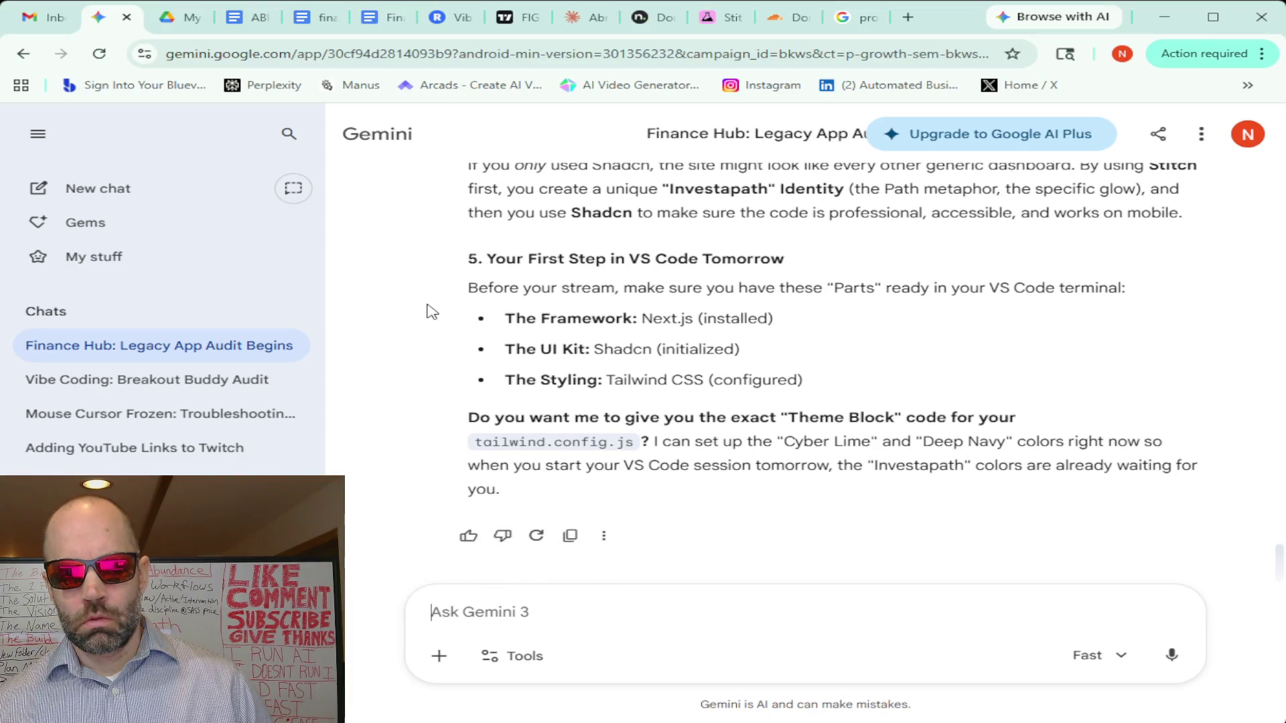
pyautogui.scroll(5, 447, 437)
pyautogui.scroll(5, 442, 435)
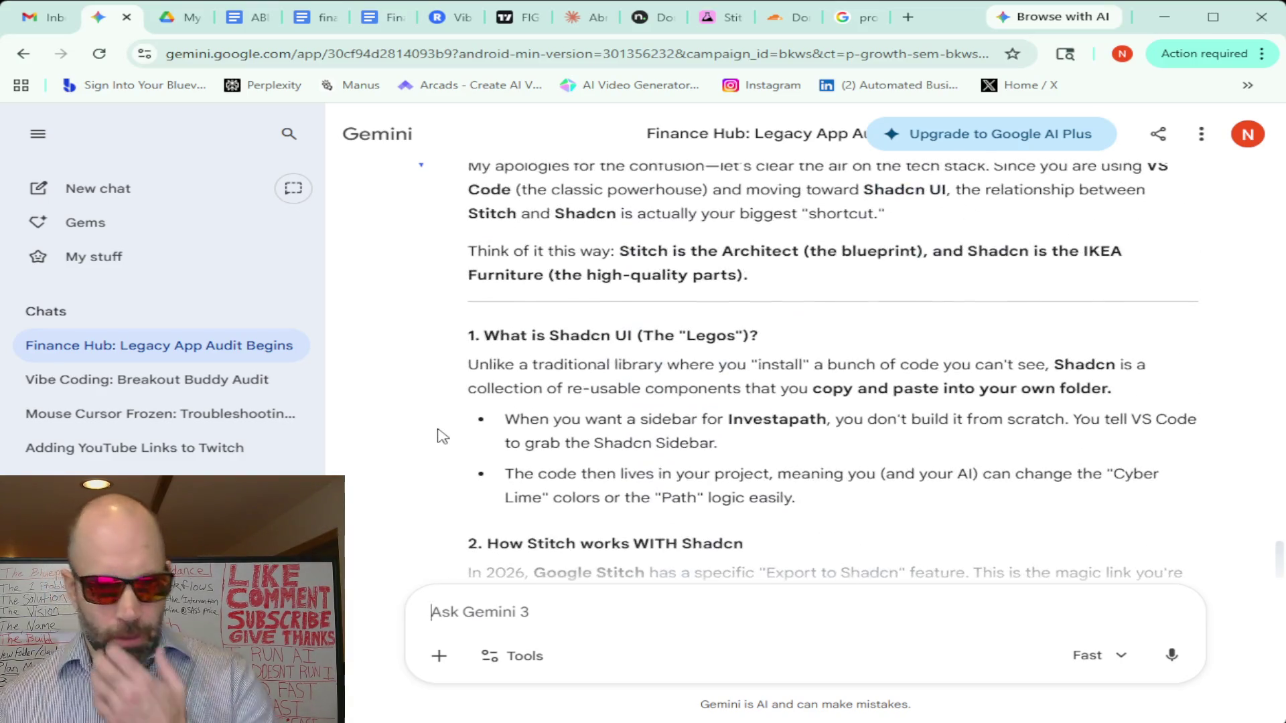
pyautogui.scroll(1, 437, 437)
pyautogui.scroll(-1, 437, 436)
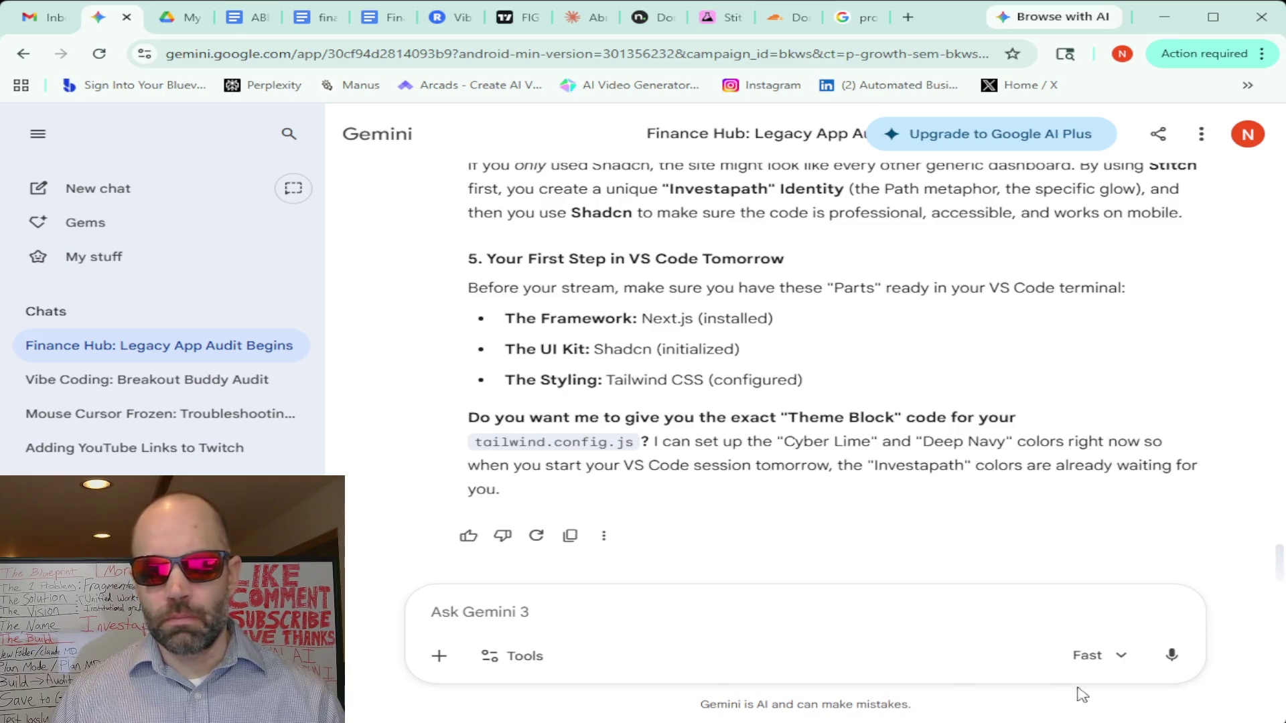
# Dictate and send a question on whether Shadcn still fits a Claude Code, plan mode and Cursor workflow
pyautogui.click(1171, 655)
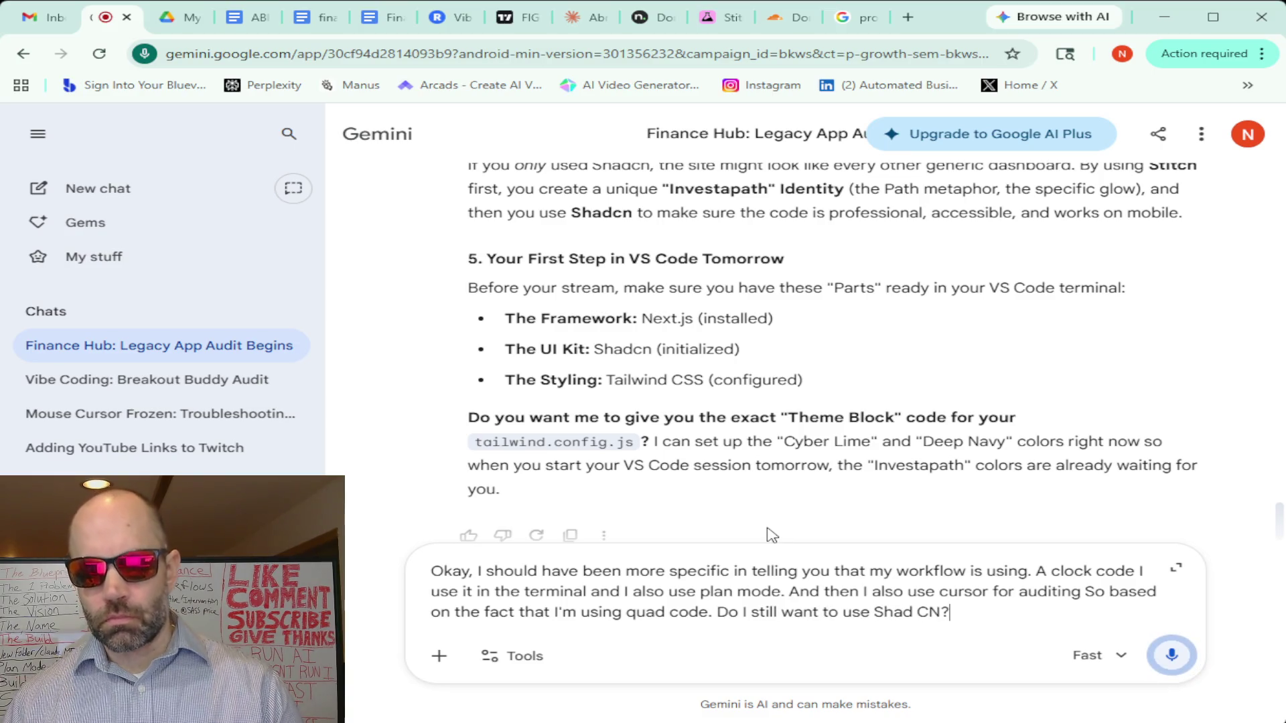
pyautogui.click(1171, 658)
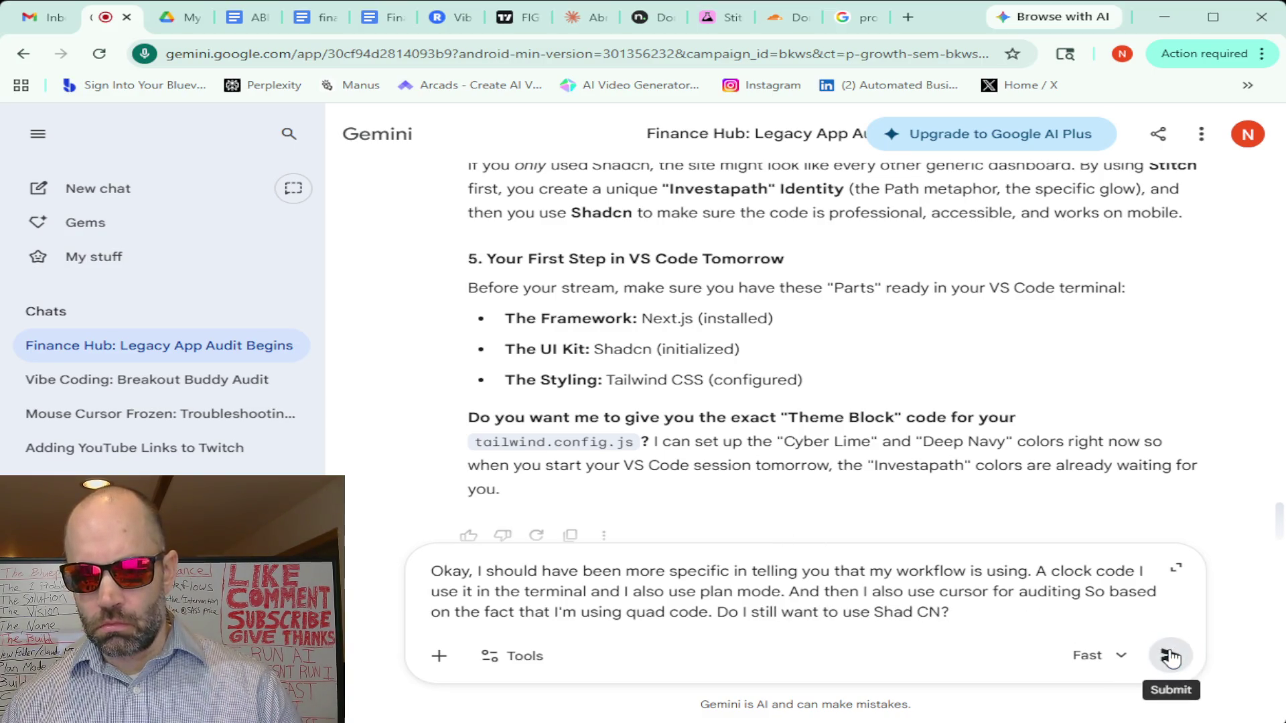
pyautogui.click(1171, 655)
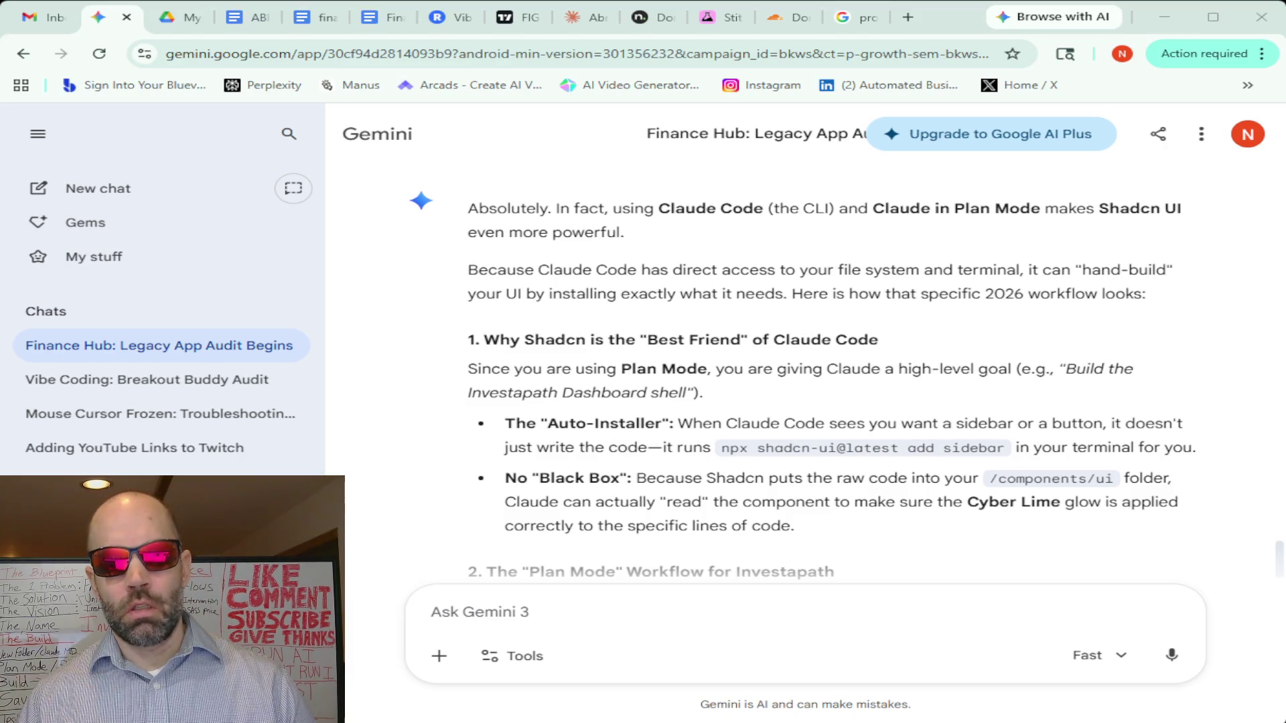
pyautogui.scroll(-2, 804, 372)
pyautogui.scroll(-2, 803, 373)
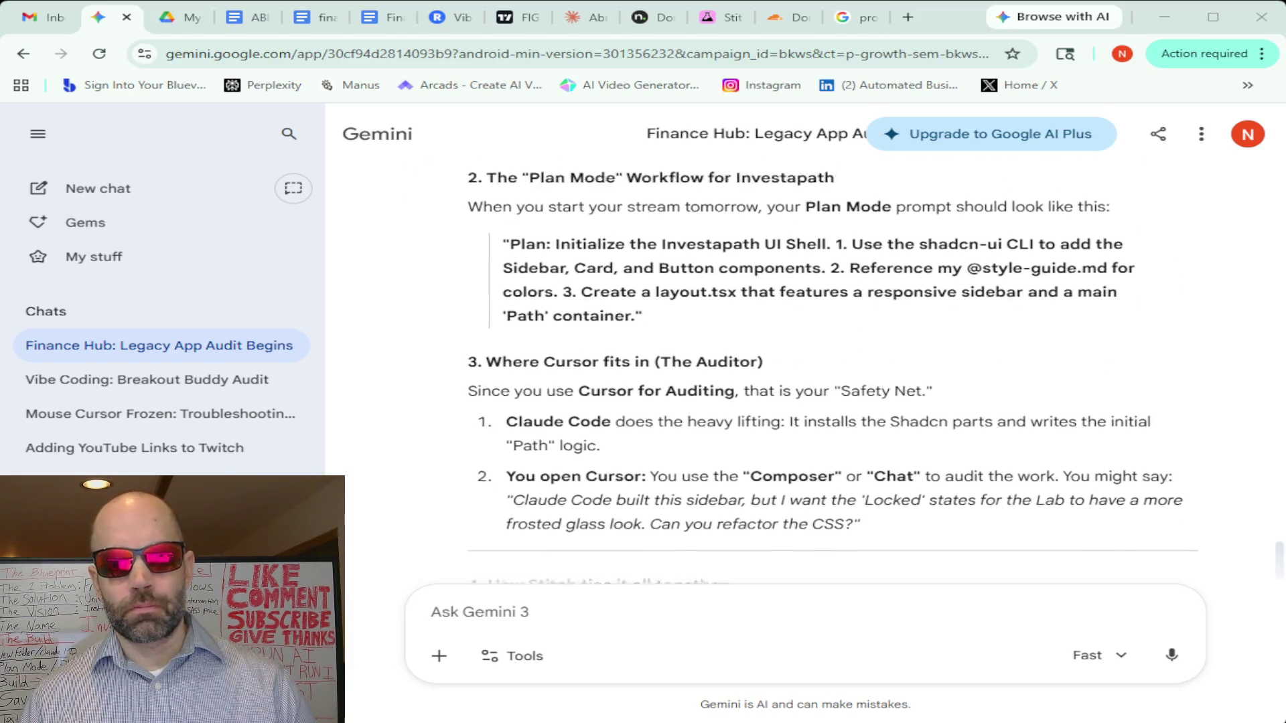
pyautogui.scroll(1, 804, 371)
pyautogui.scroll(1, 805, 371)
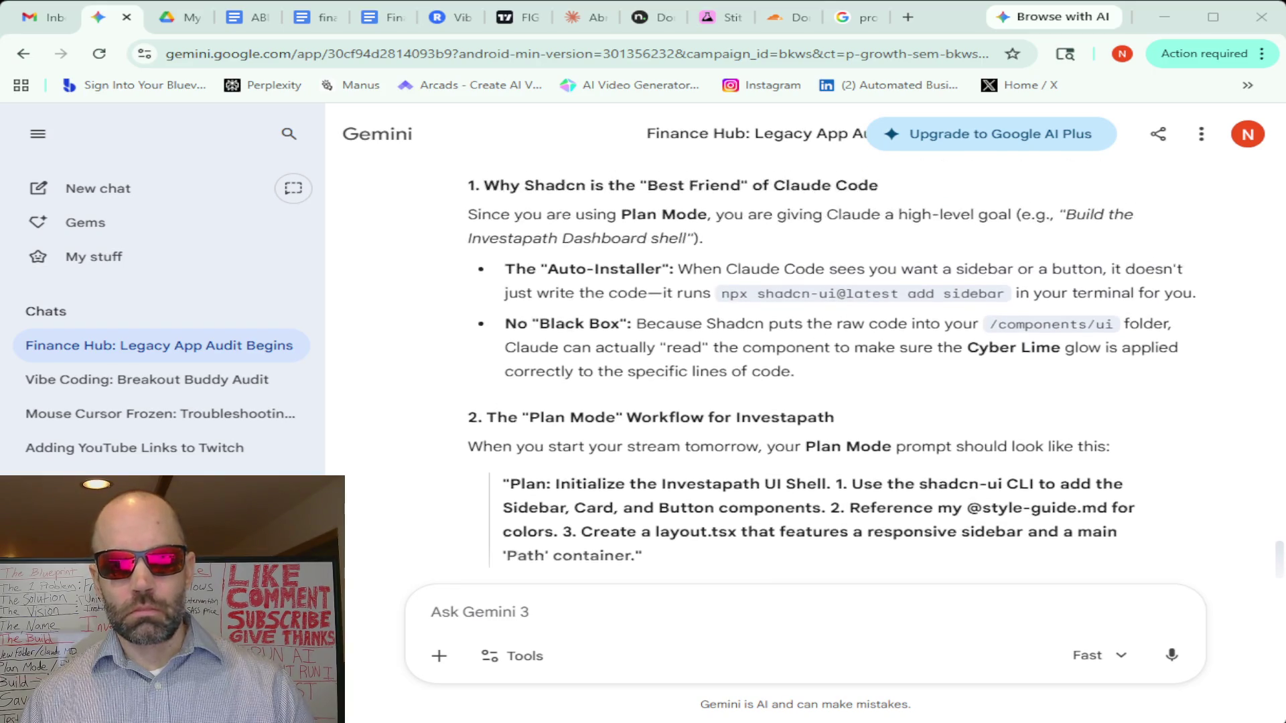
pyautogui.scroll(1, 804, 371)
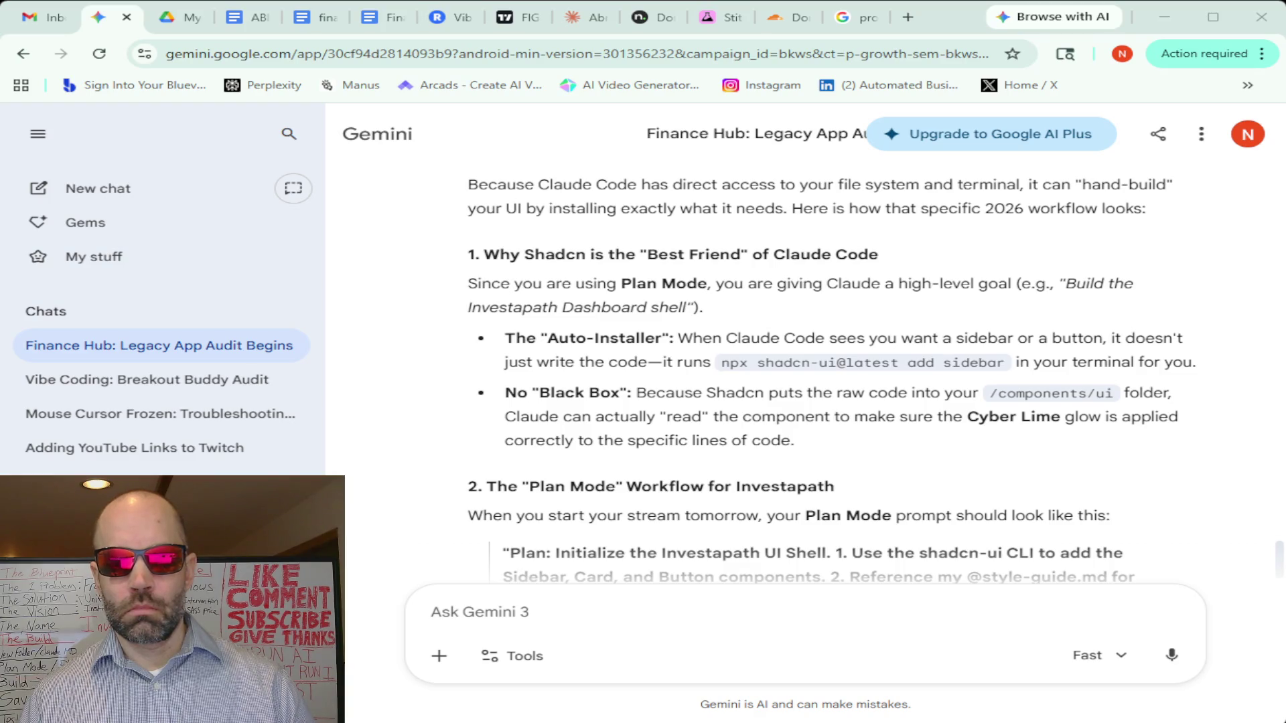
pyautogui.scroll(-3, 804, 373)
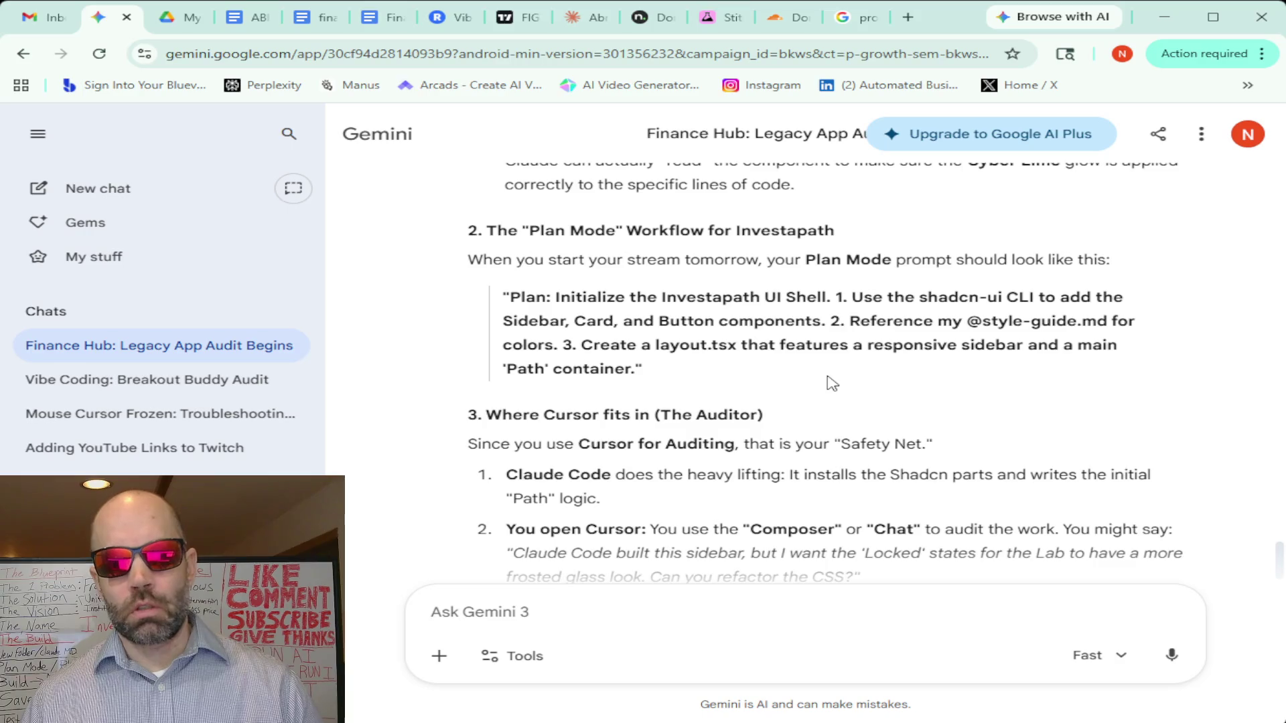
pyautogui.scroll(-1, 830, 383)
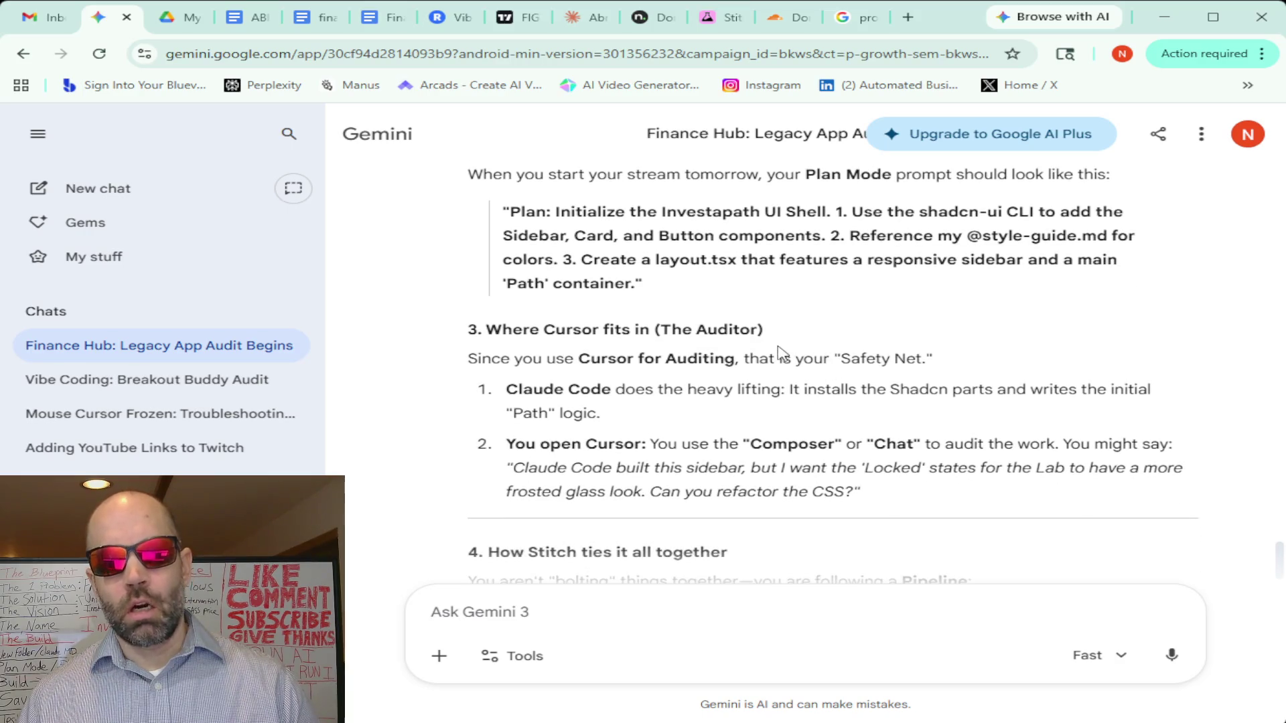
# Return to the Stitch project holding the Investapath dashboard designs
pyautogui.click(716, 20)
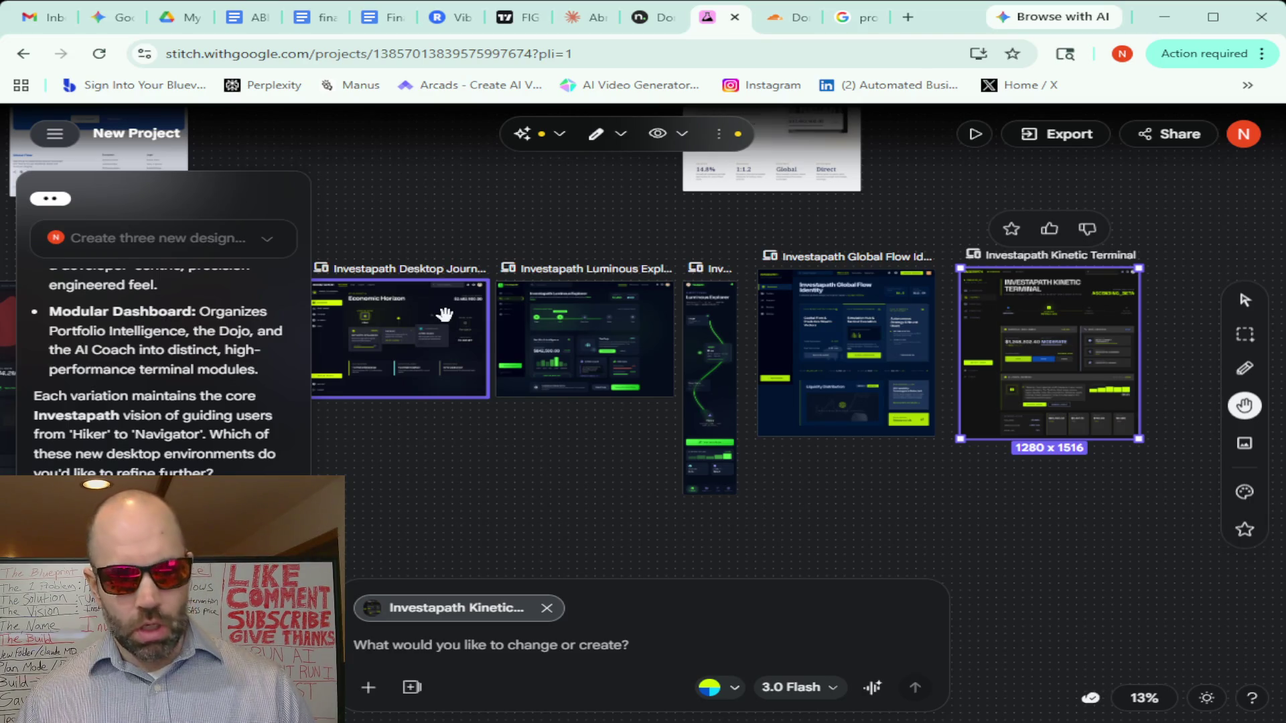
pyautogui.scroll(3, 444, 314)
pyautogui.scroll(2, 444, 315)
pyautogui.moveTo(438, 213); pyautogui.dragTo(697, 207)
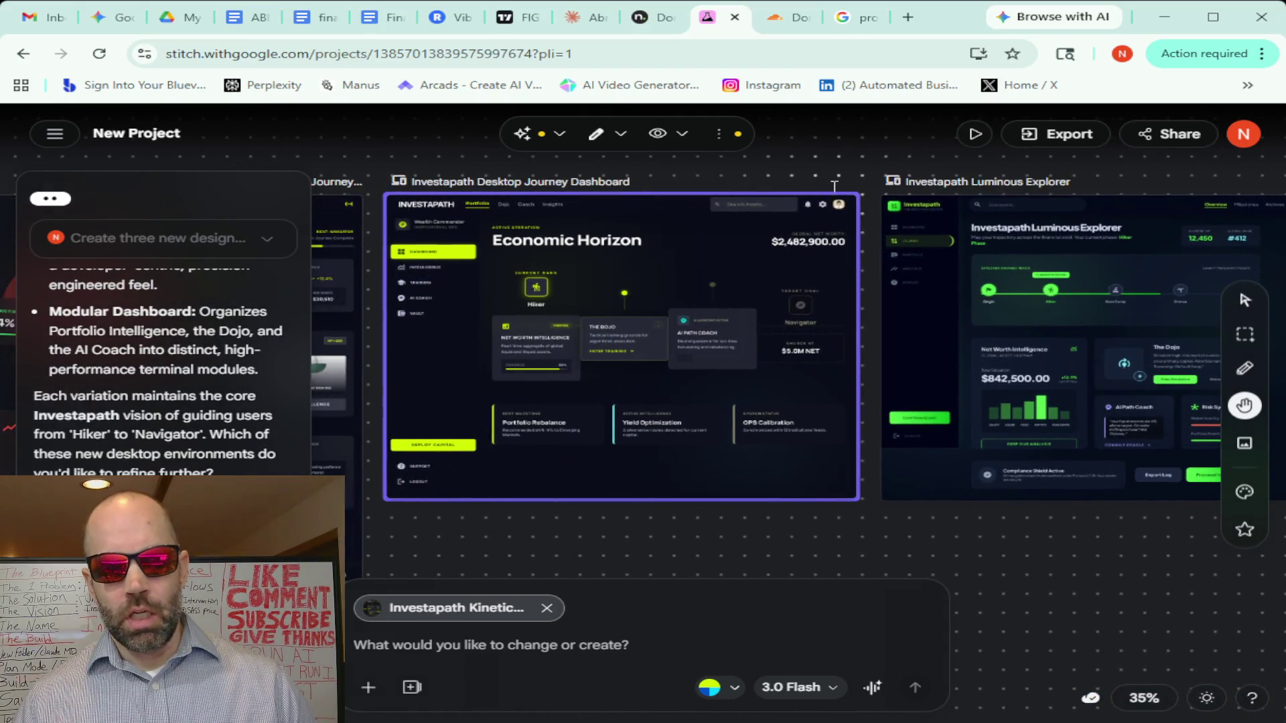
pyautogui.click(854, 173)
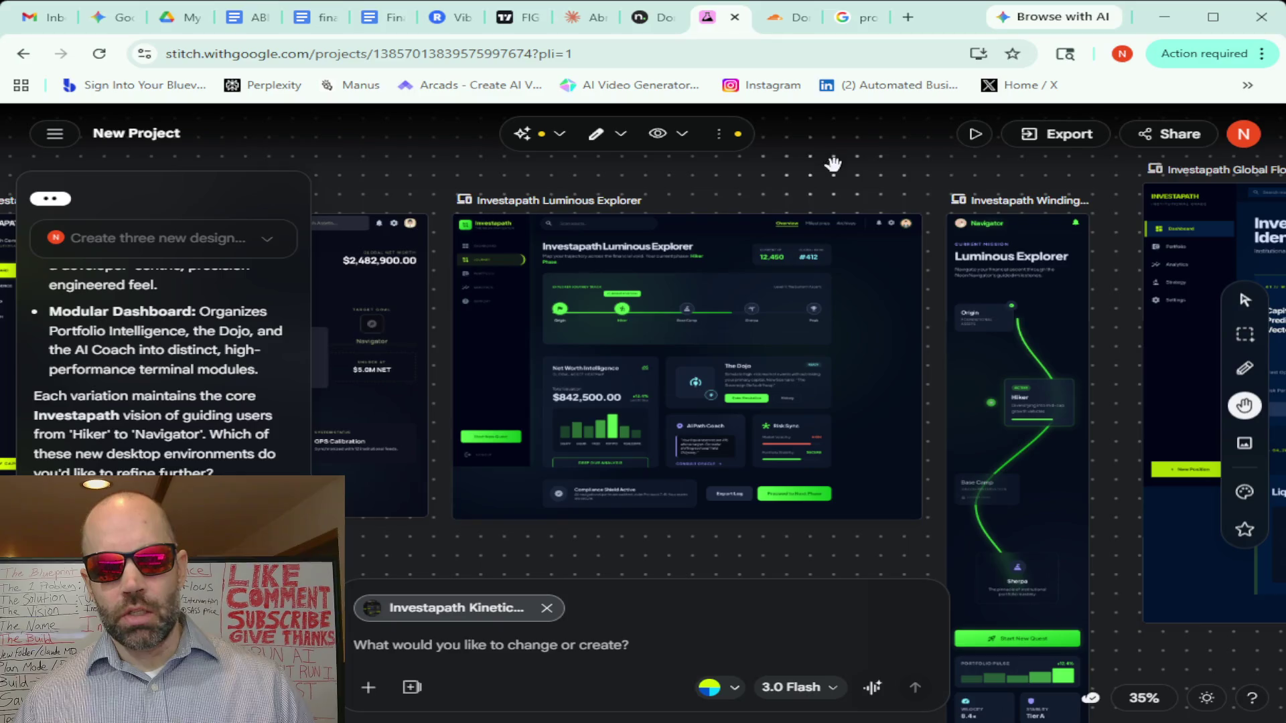
pyautogui.click(874, 174)
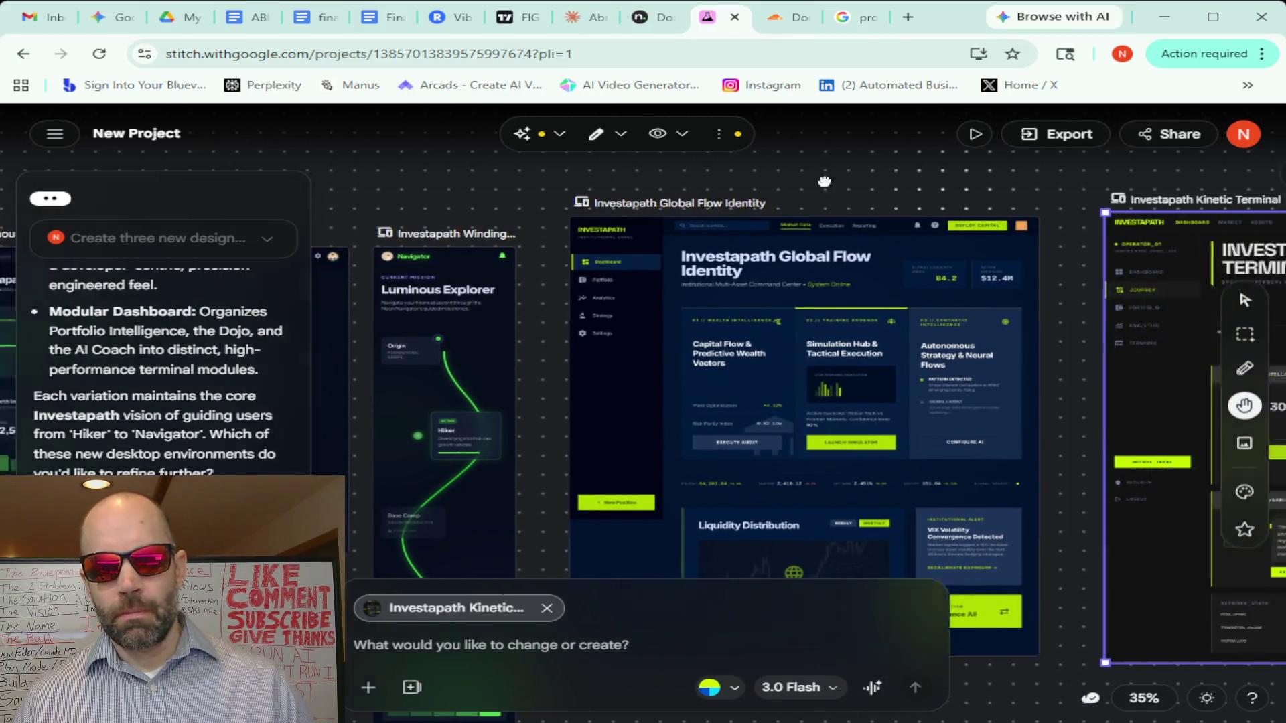
pyautogui.moveTo(899, 227)
pyautogui.mouseDown()
pyautogui.moveTo(480, 211)
pyautogui.moveTo(1011, 158)
pyautogui.mouseUp()
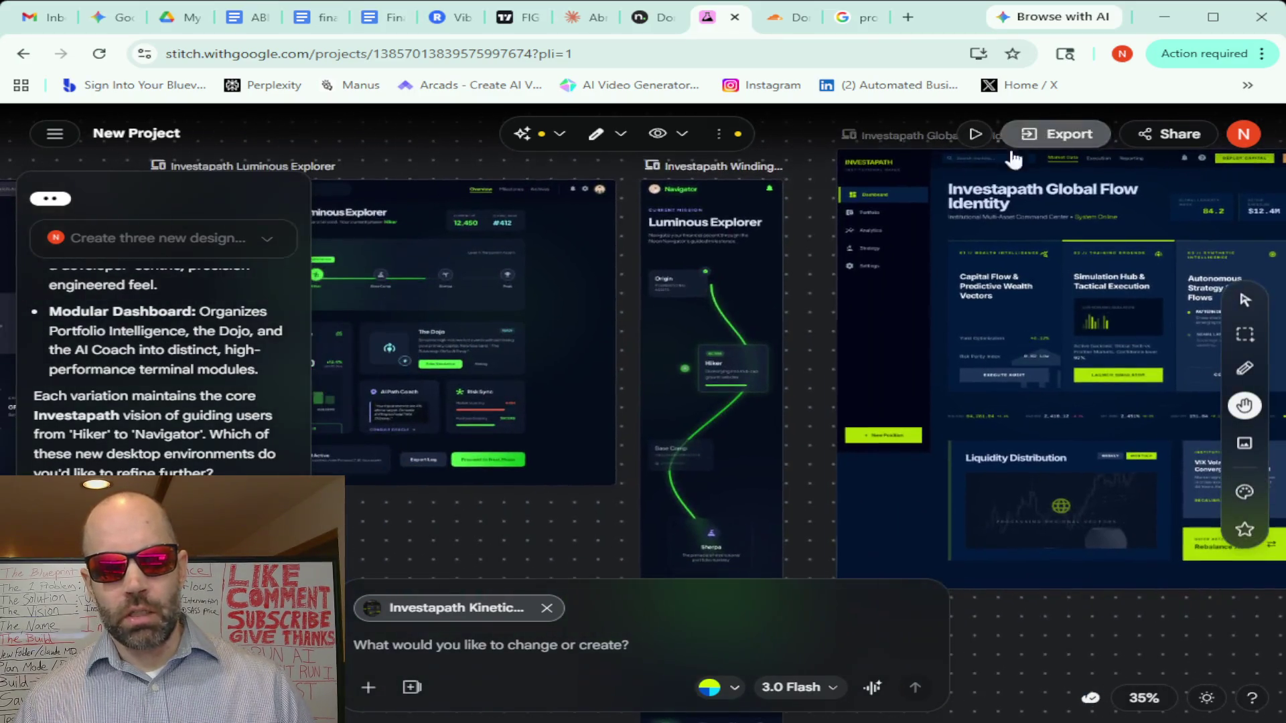
pyautogui.click(422, 227)
pyautogui.moveTo(417, 173); pyautogui.dragTo(577, 171)
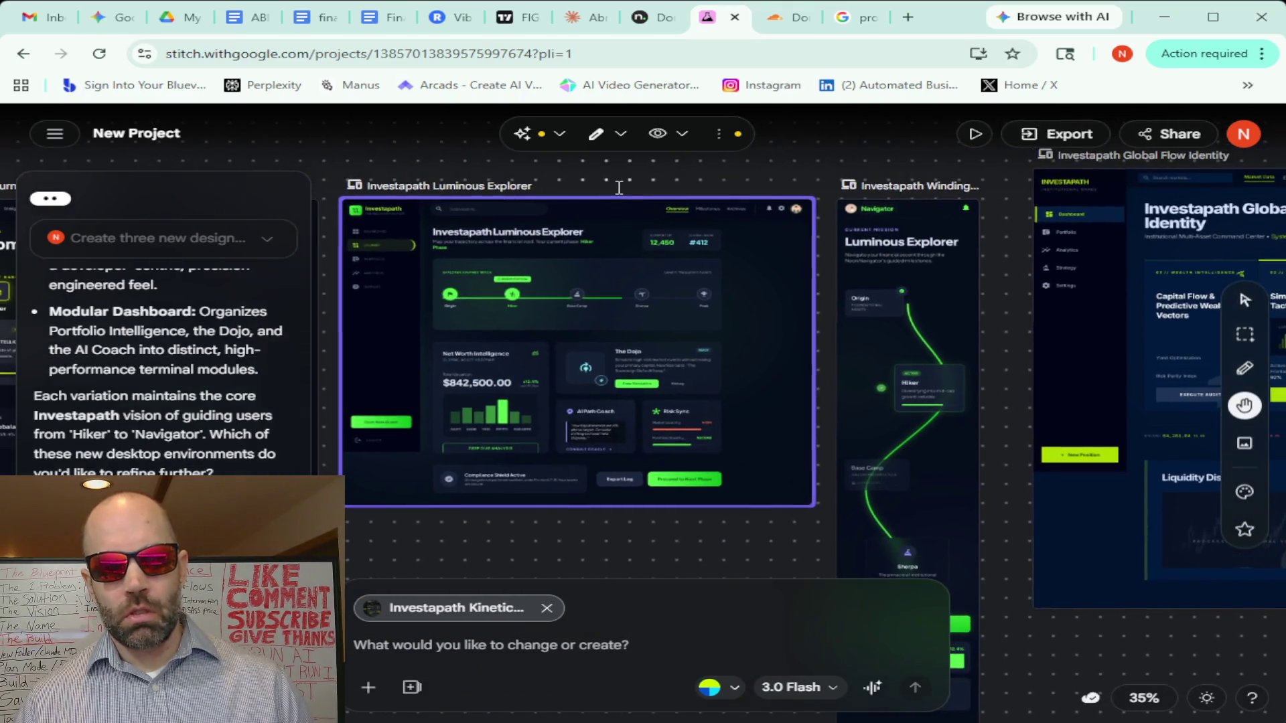
pyautogui.scroll(-3, 1020, 349)
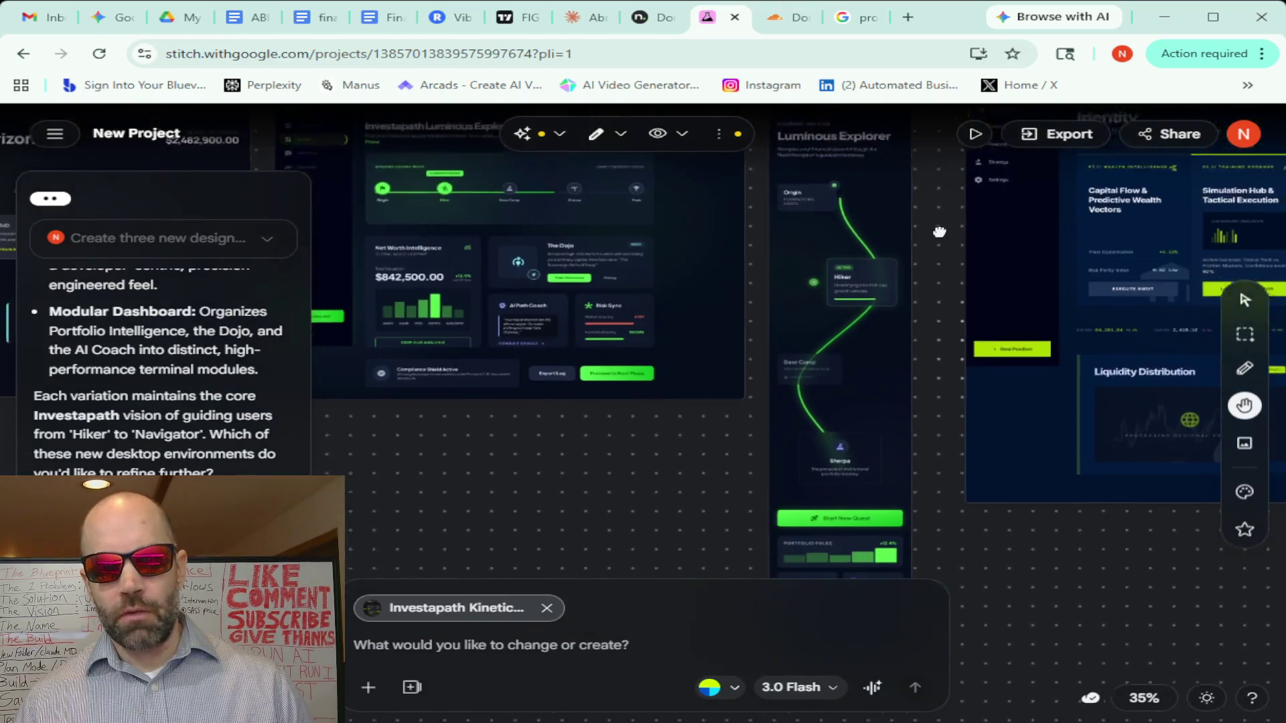
pyautogui.click(892, 325)
pyautogui.scroll(3, 892, 324)
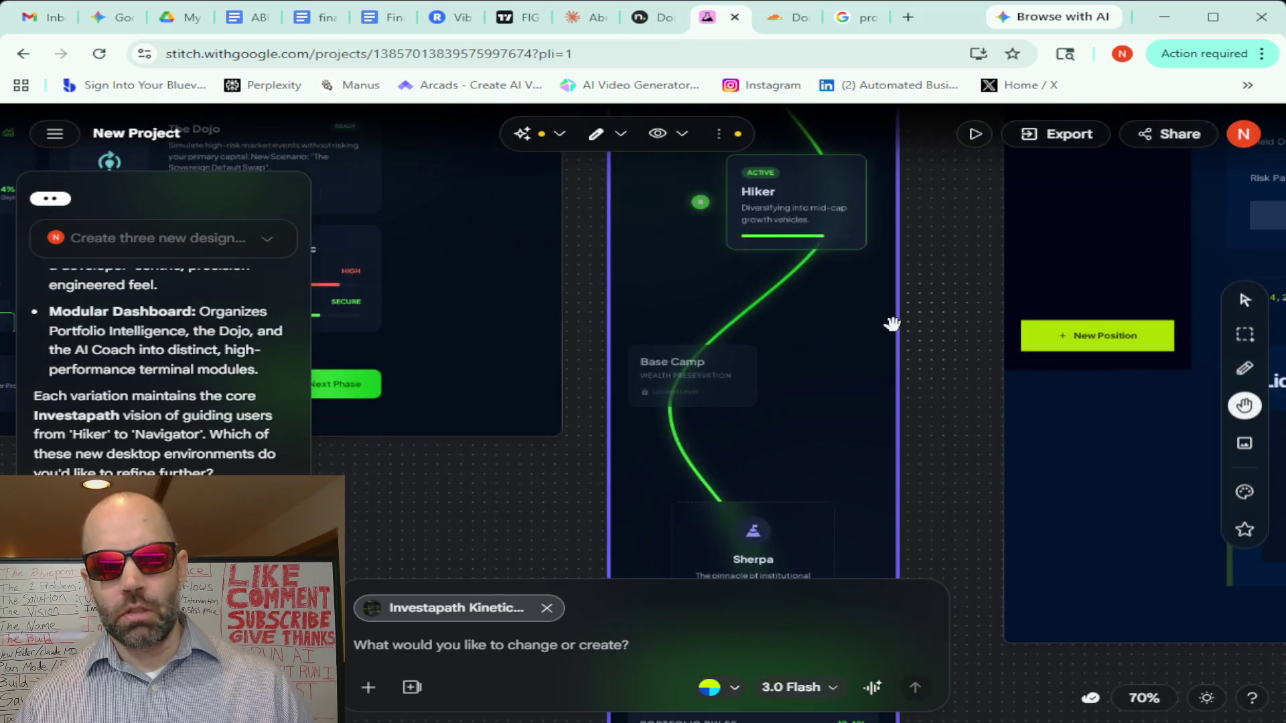
pyautogui.scroll(1, 892, 324)
pyautogui.scroll(-3, 891, 324)
pyautogui.scroll(-2, 892, 325)
pyautogui.scroll(-1, 893, 325)
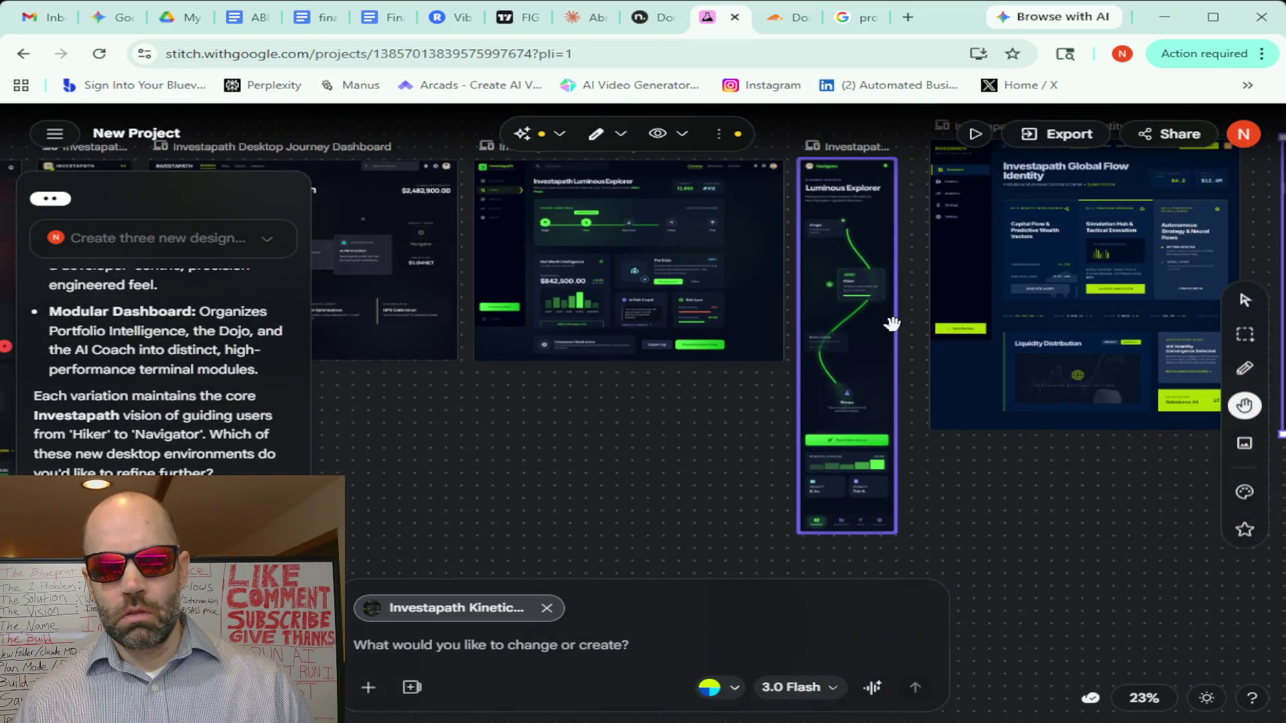
pyautogui.scroll(1, 893, 325)
pyautogui.scroll(3, 892, 325)
pyautogui.scroll(-2, 892, 325)
pyautogui.scroll(-3, 892, 325)
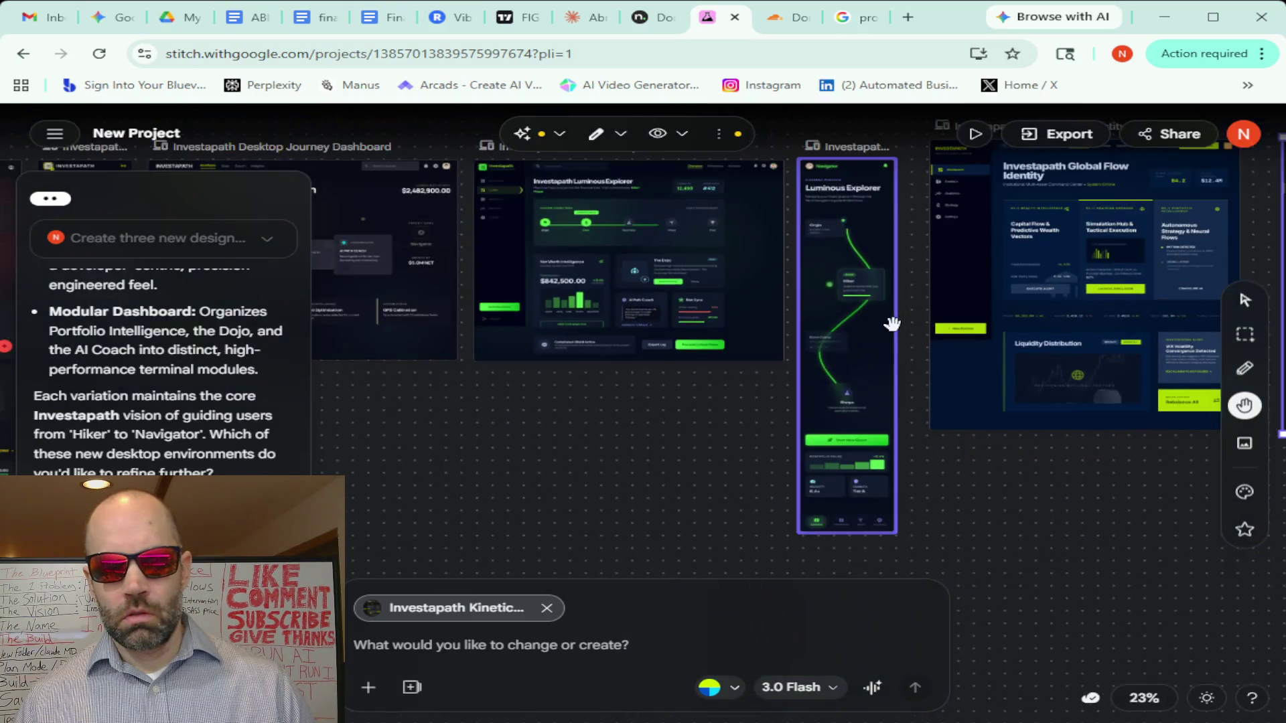
pyautogui.click(716, 351)
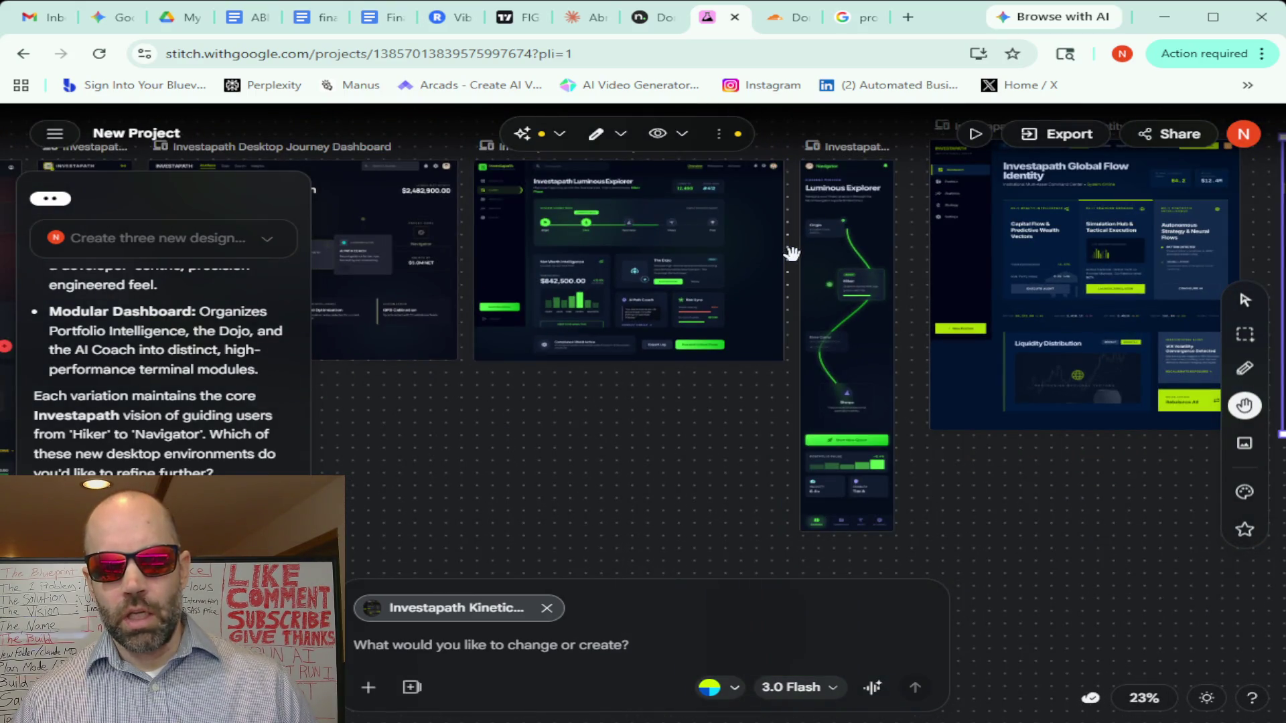
pyautogui.scroll(2, 781, 262)
pyautogui.scroll(1, 790, 241)
pyautogui.moveTo(786, 173); pyautogui.dragTo(819, 252)
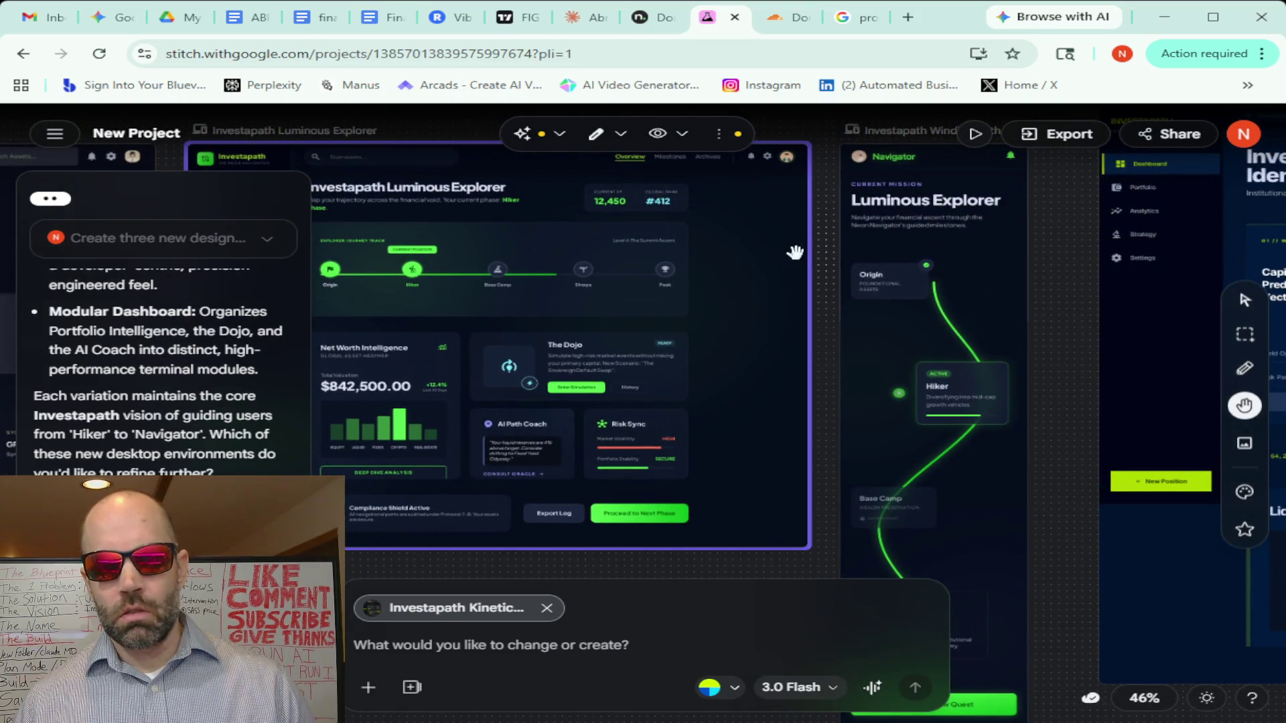
pyautogui.scroll(-1, 831, 249)
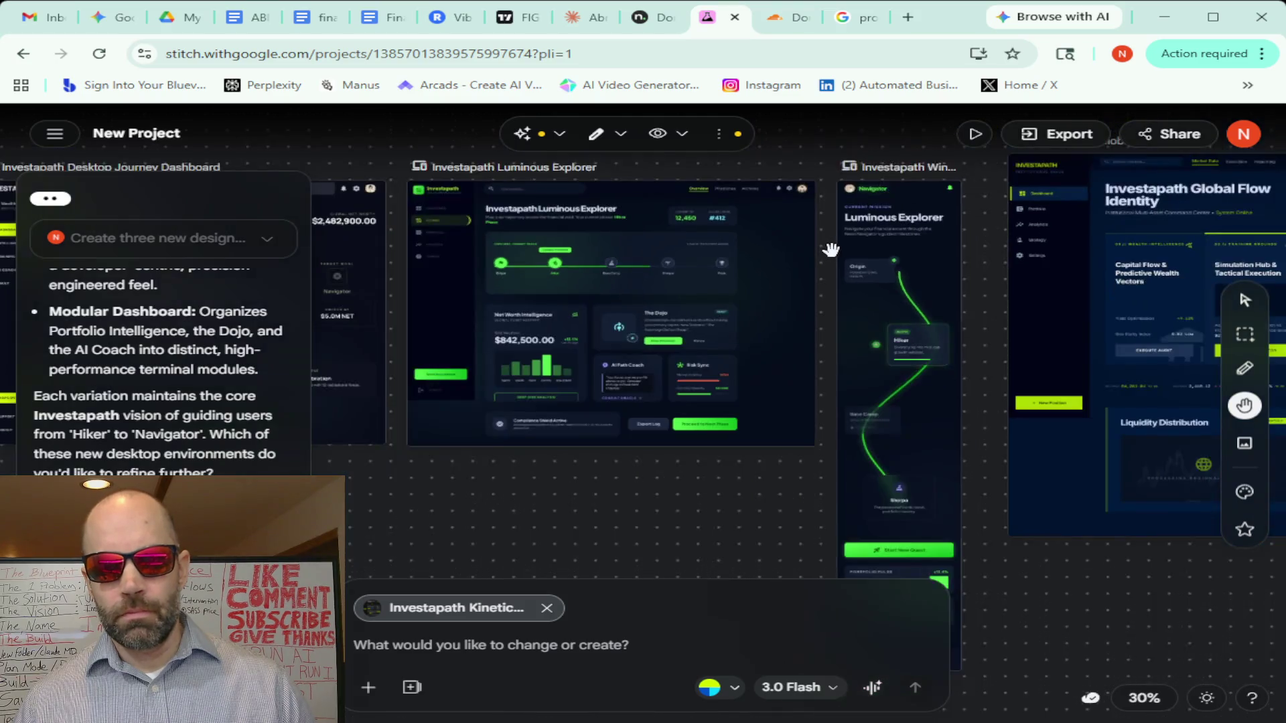
pyautogui.scroll(-1, 831, 250)
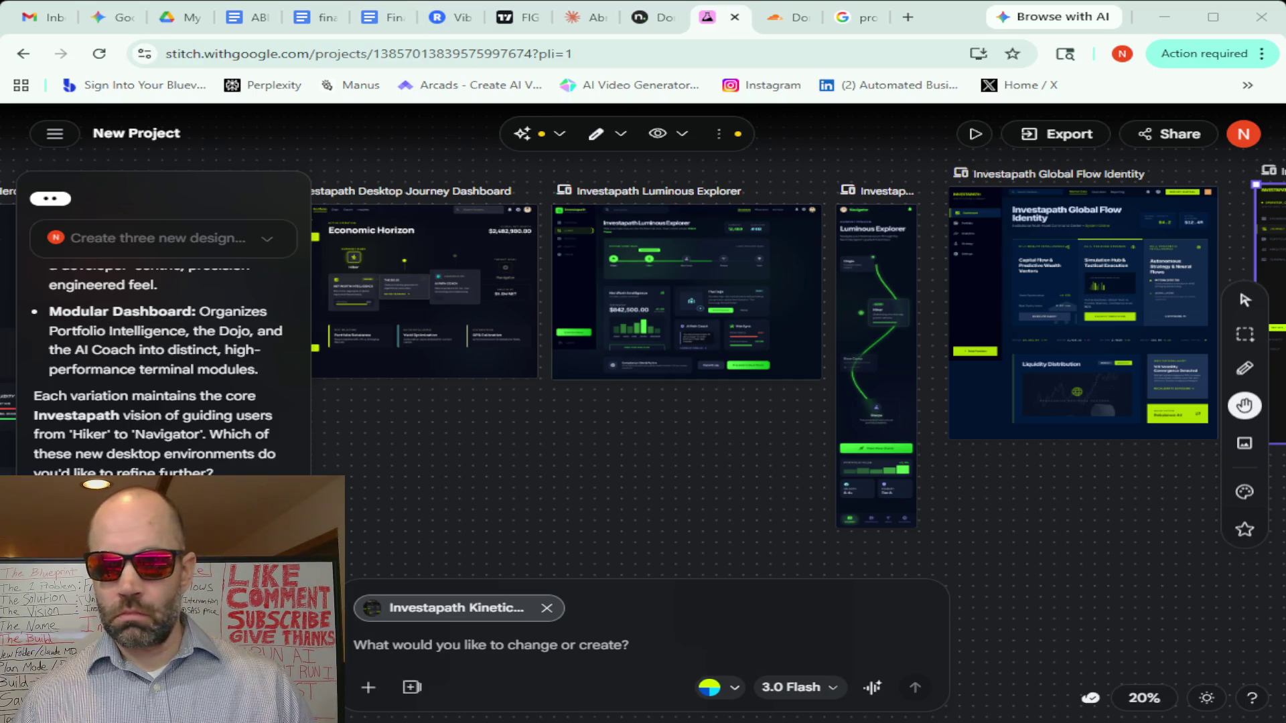
# Switch to the Gemini Finance Hub chat to review how Stitch fits the build pipeline
pyautogui.click(105, 18)
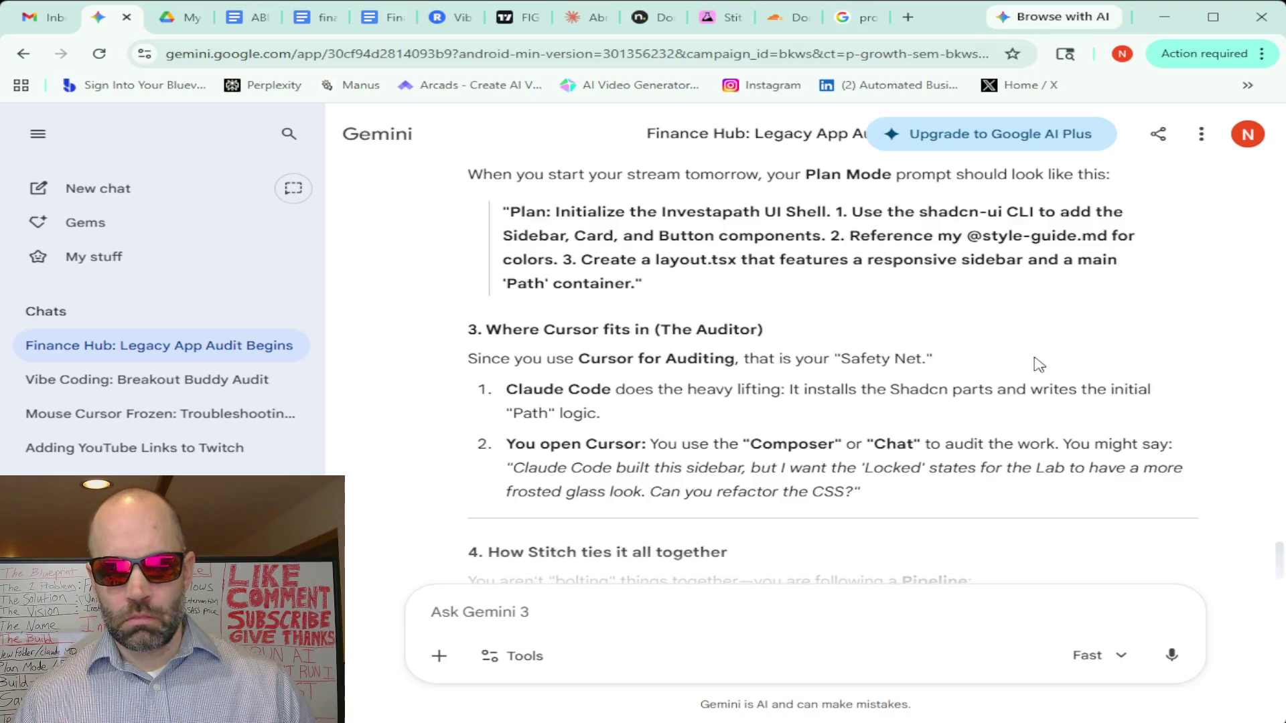
pyautogui.scroll(1, 1038, 364)
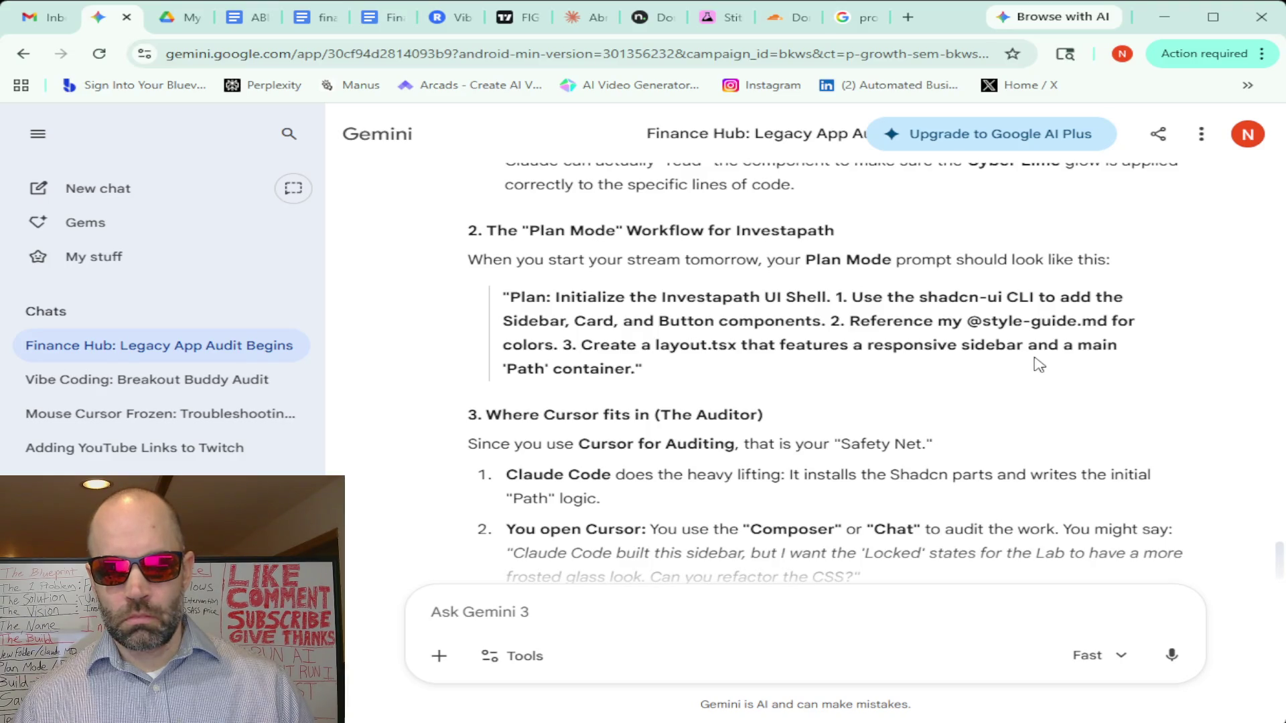
pyautogui.scroll(-3, 1037, 364)
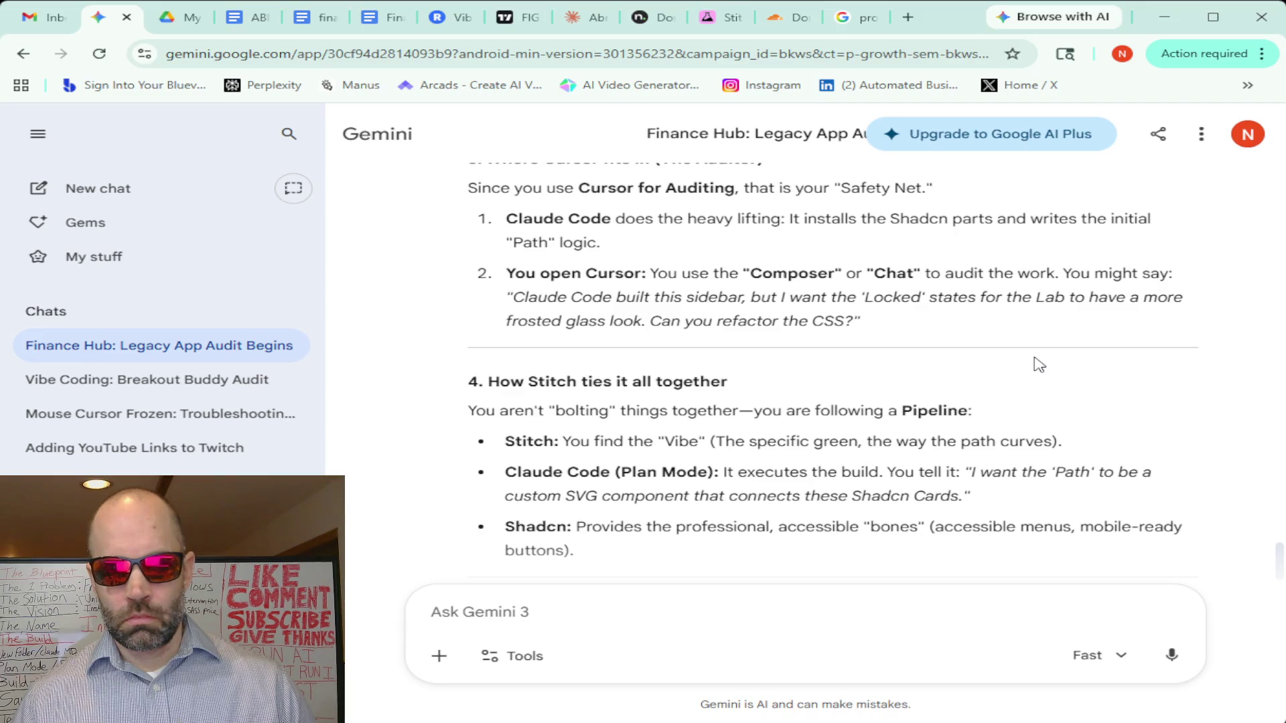
pyautogui.scroll(-1, 1038, 364)
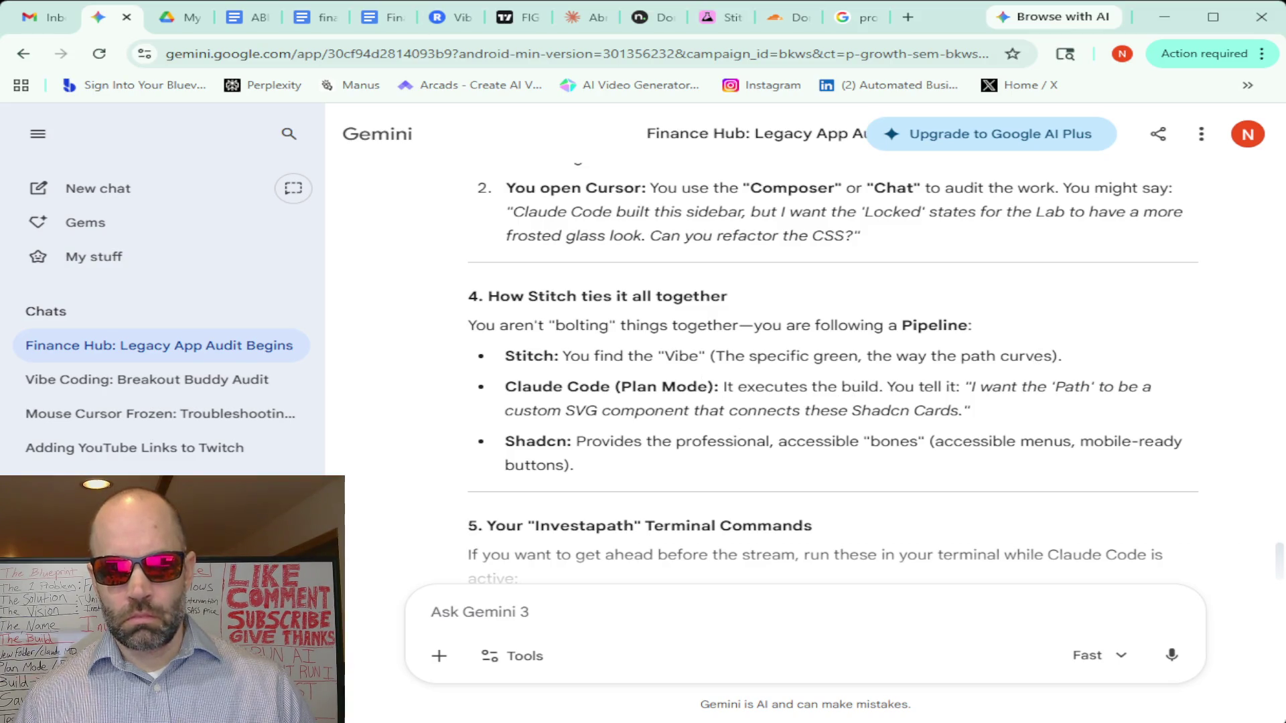
# Back in Stitch, make the Winding Path Mobile screen the context for requesting new design variations
pyautogui.click(718, 17)
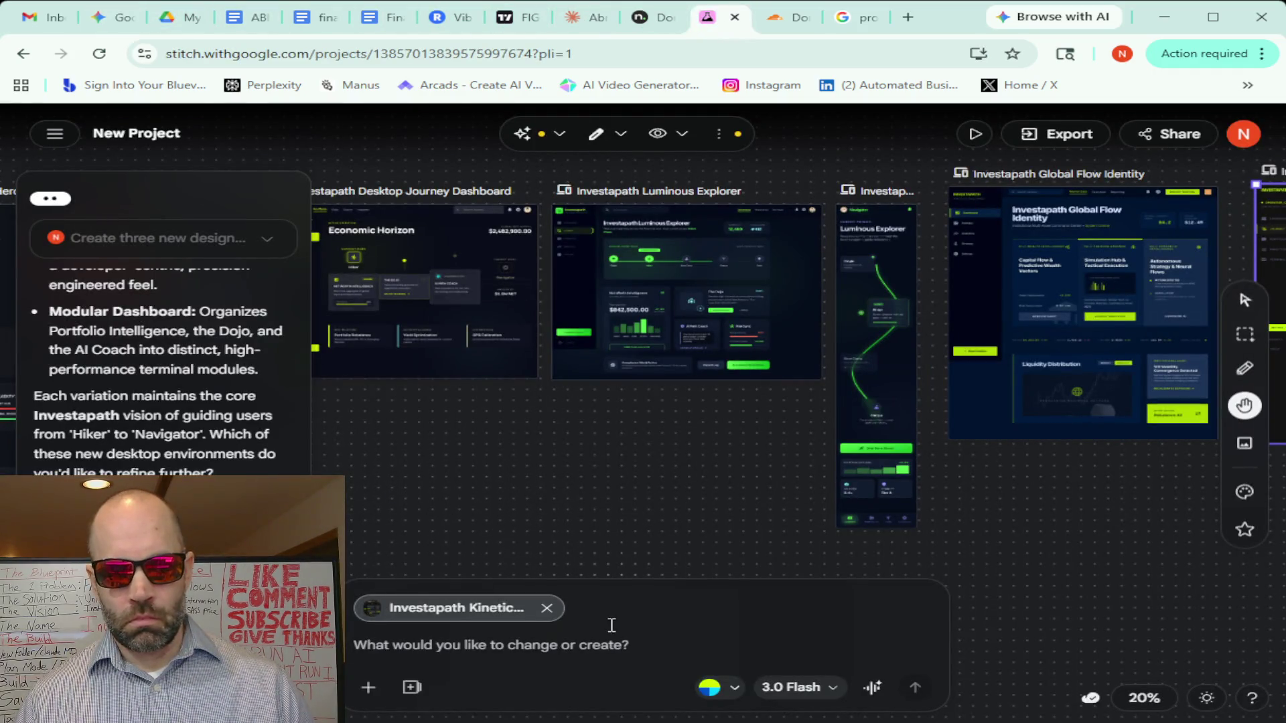
pyautogui.click(1245, 299)
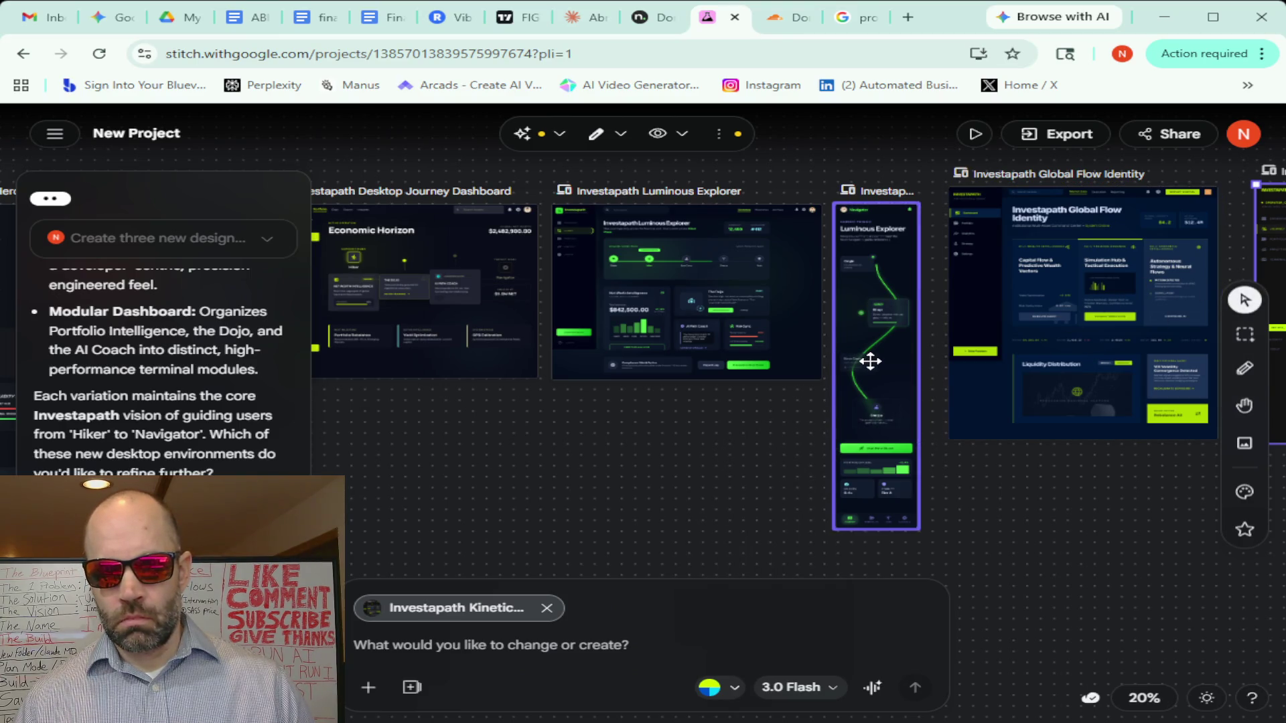
pyautogui.click(869, 362)
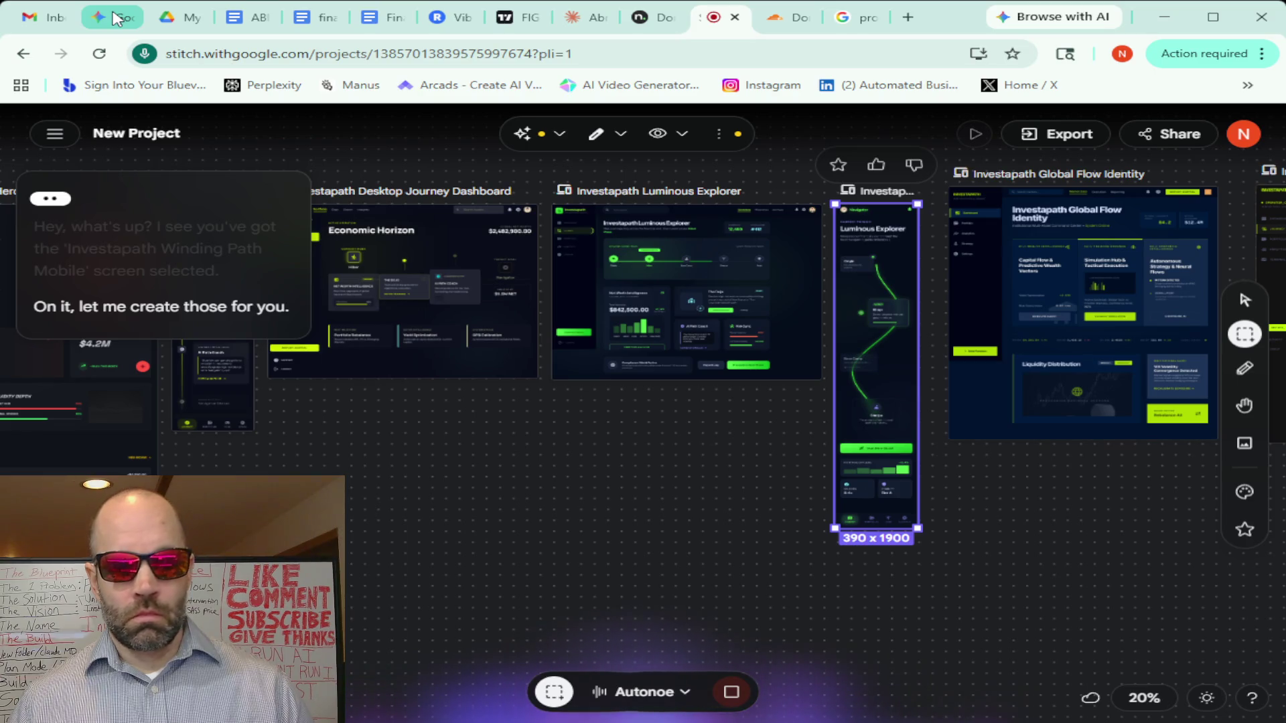
# Switch to the Gemini chat to review its Stitch export and VS Code workflow advice
pyautogui.click(116, 18)
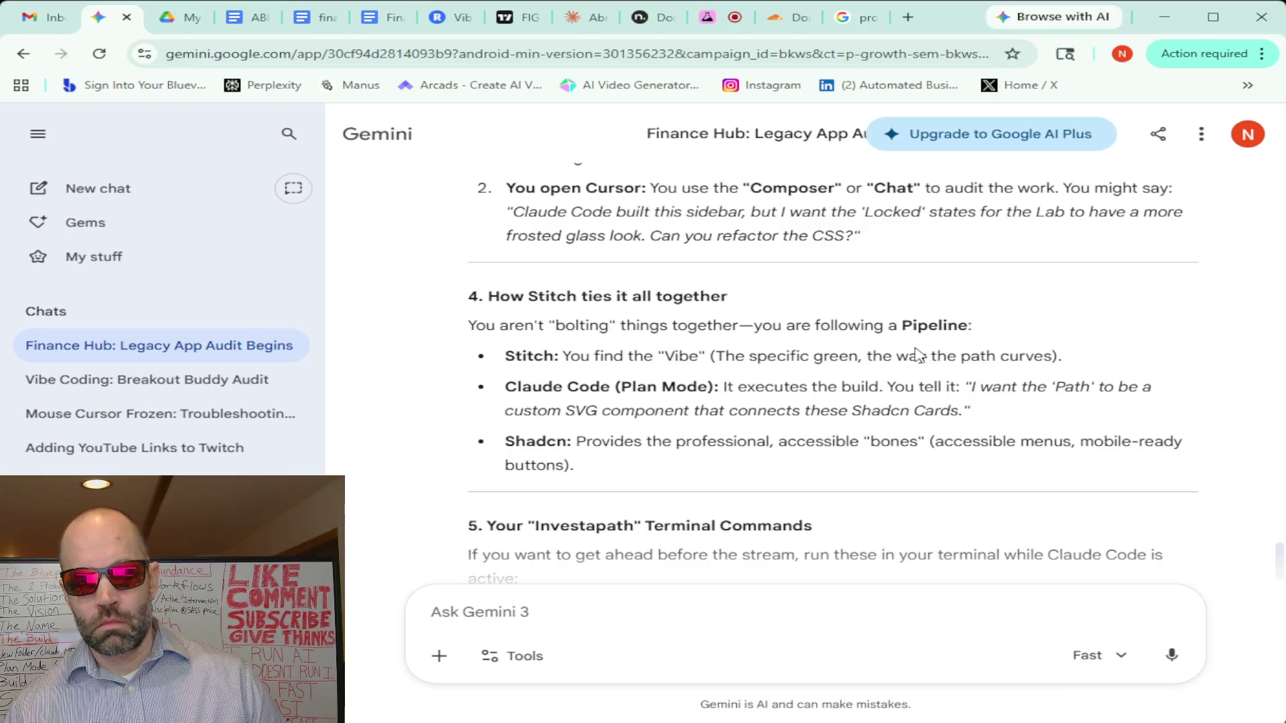
pyautogui.scroll(-3, 916, 355)
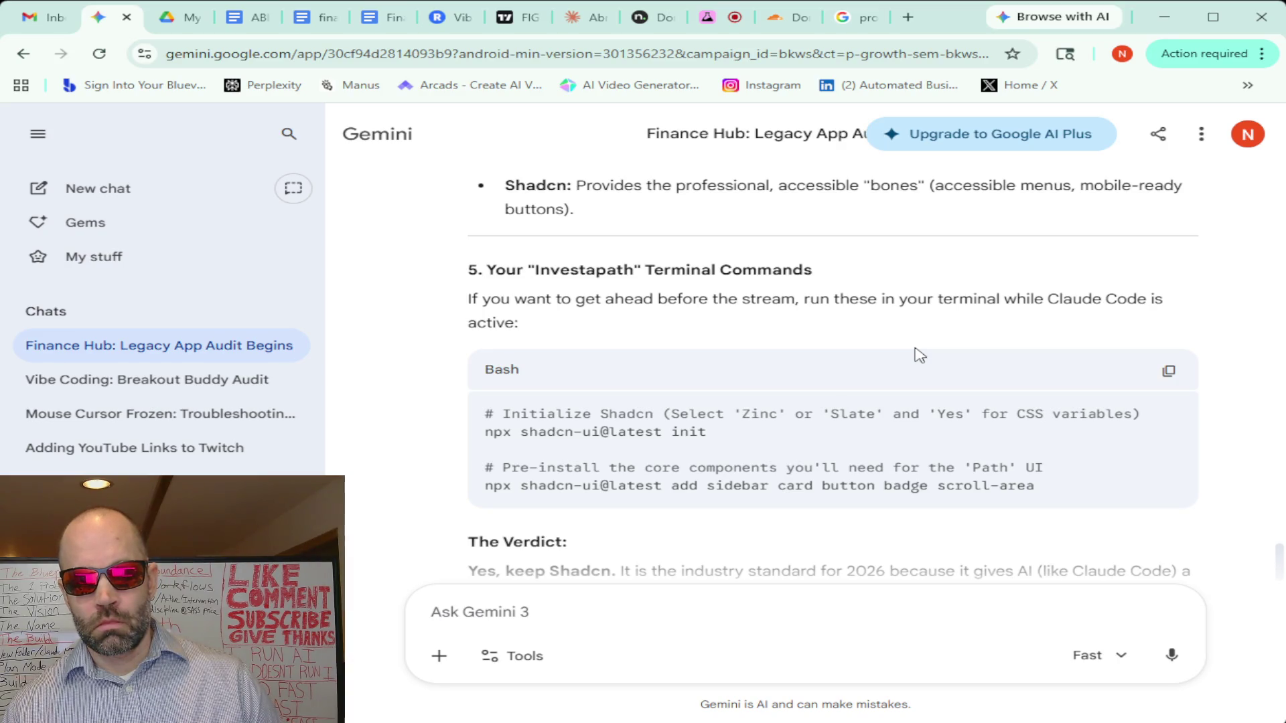
pyautogui.scroll(-2, 916, 354)
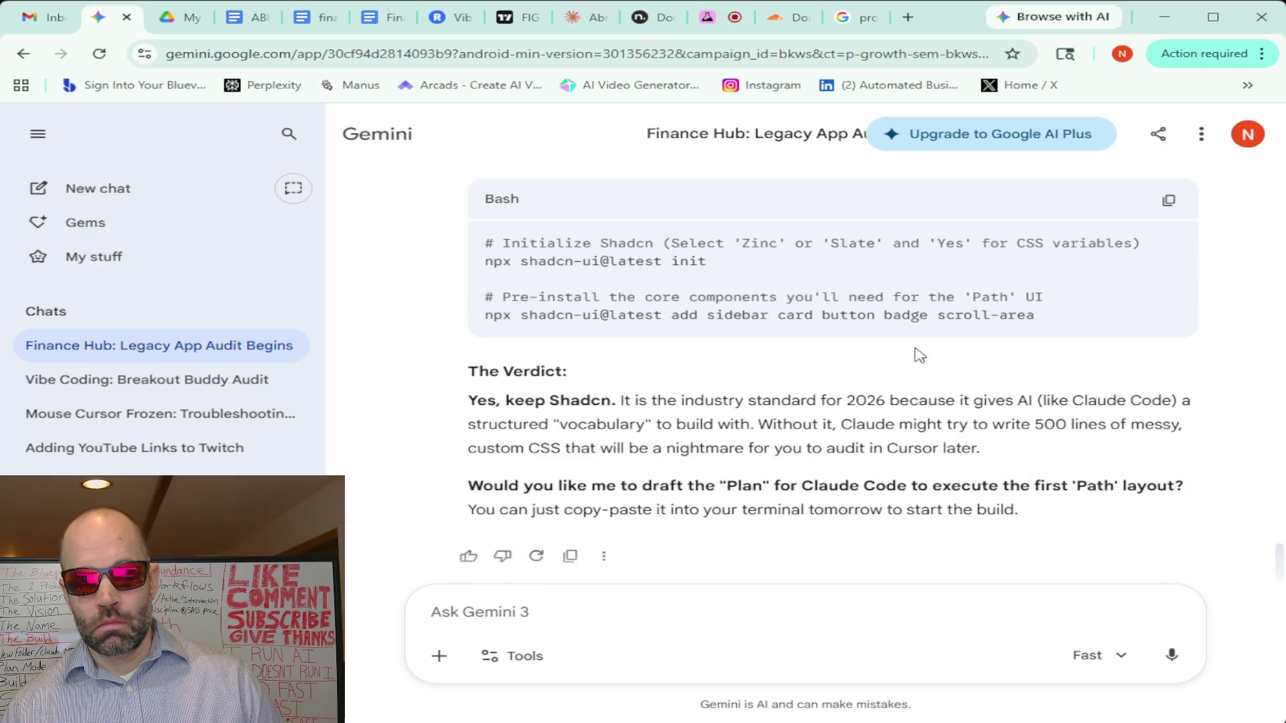
pyautogui.scroll(-1, 917, 353)
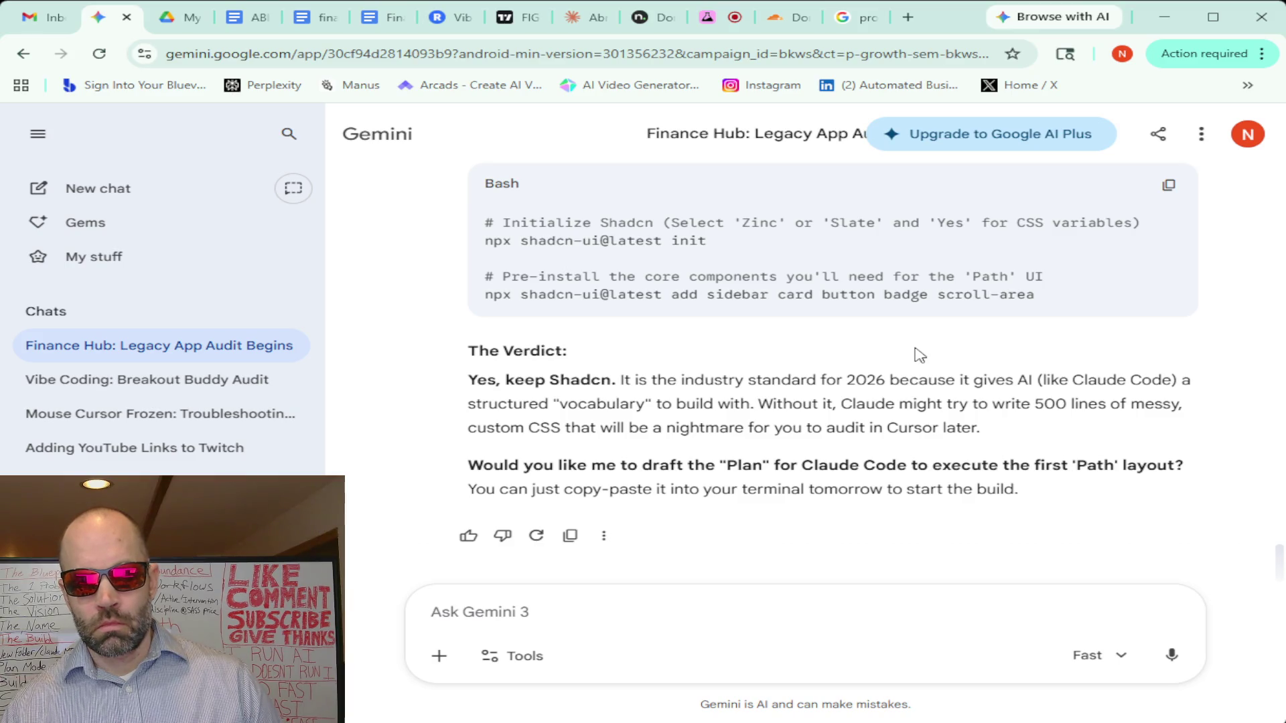
pyautogui.scroll(1, 718, 384)
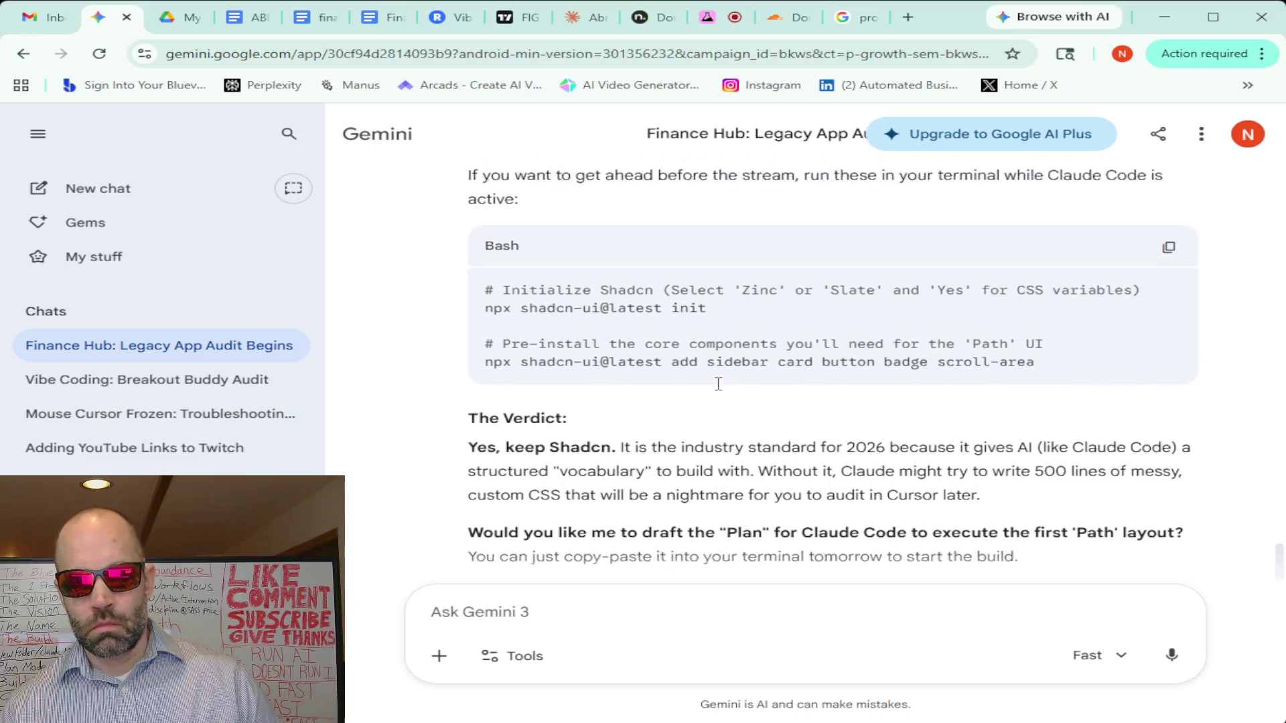
pyautogui.scroll(4, 719, 384)
pyautogui.scroll(4, 719, 384)
pyautogui.scroll(2, 718, 384)
pyautogui.scroll(-4, 718, 384)
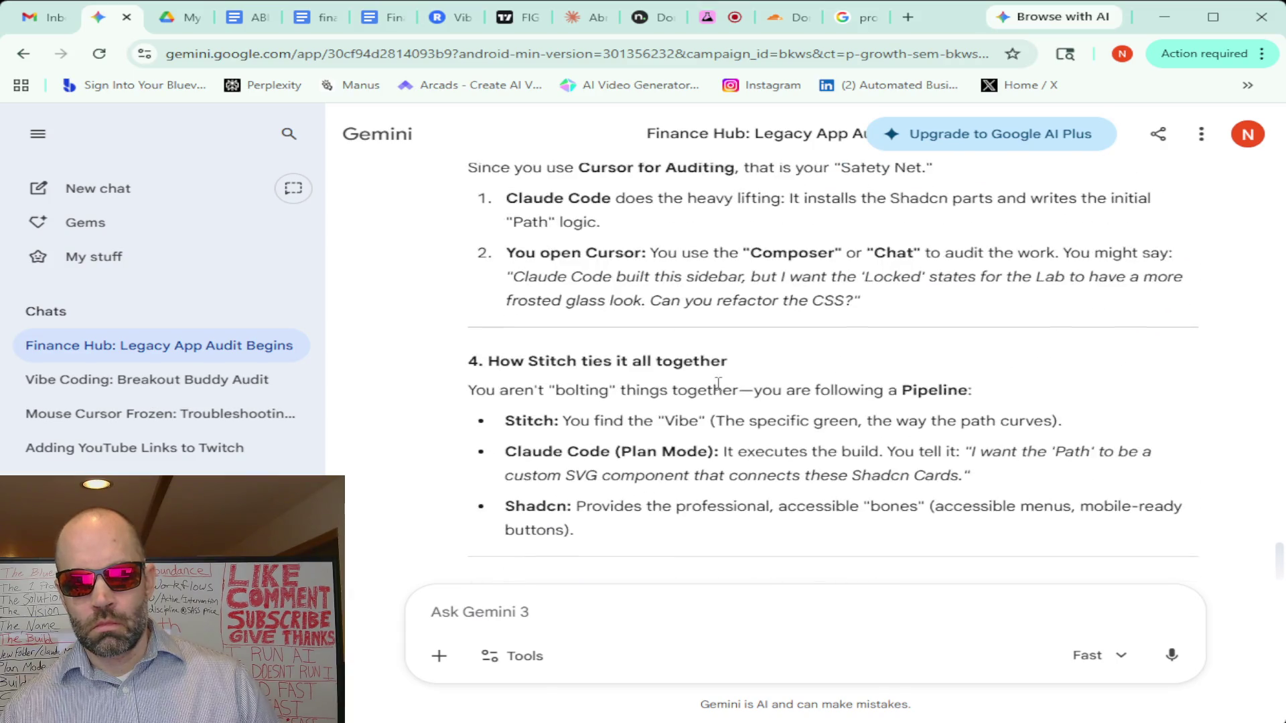
pyautogui.scroll(4, 718, 383)
pyautogui.scroll(1, 718, 384)
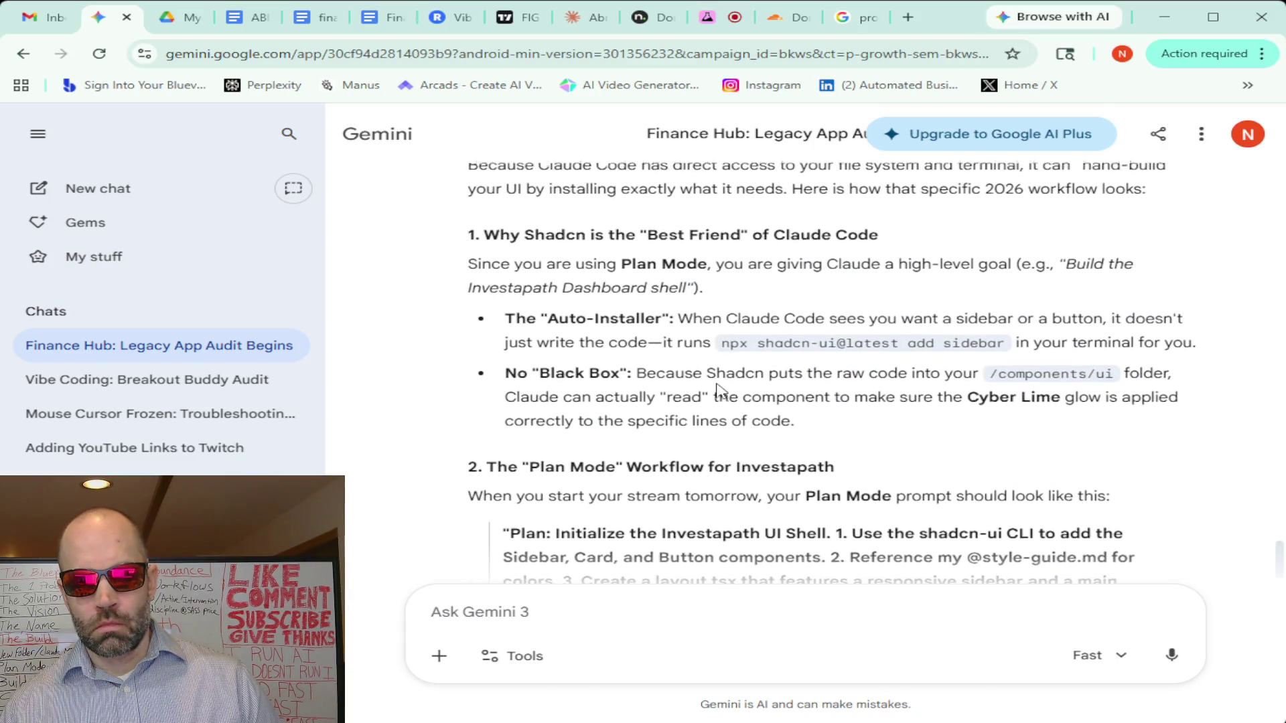
pyautogui.scroll(-10, 719, 391)
pyautogui.scroll(-5, 718, 390)
pyautogui.scroll(2, 718, 390)
pyautogui.scroll(1, 719, 390)
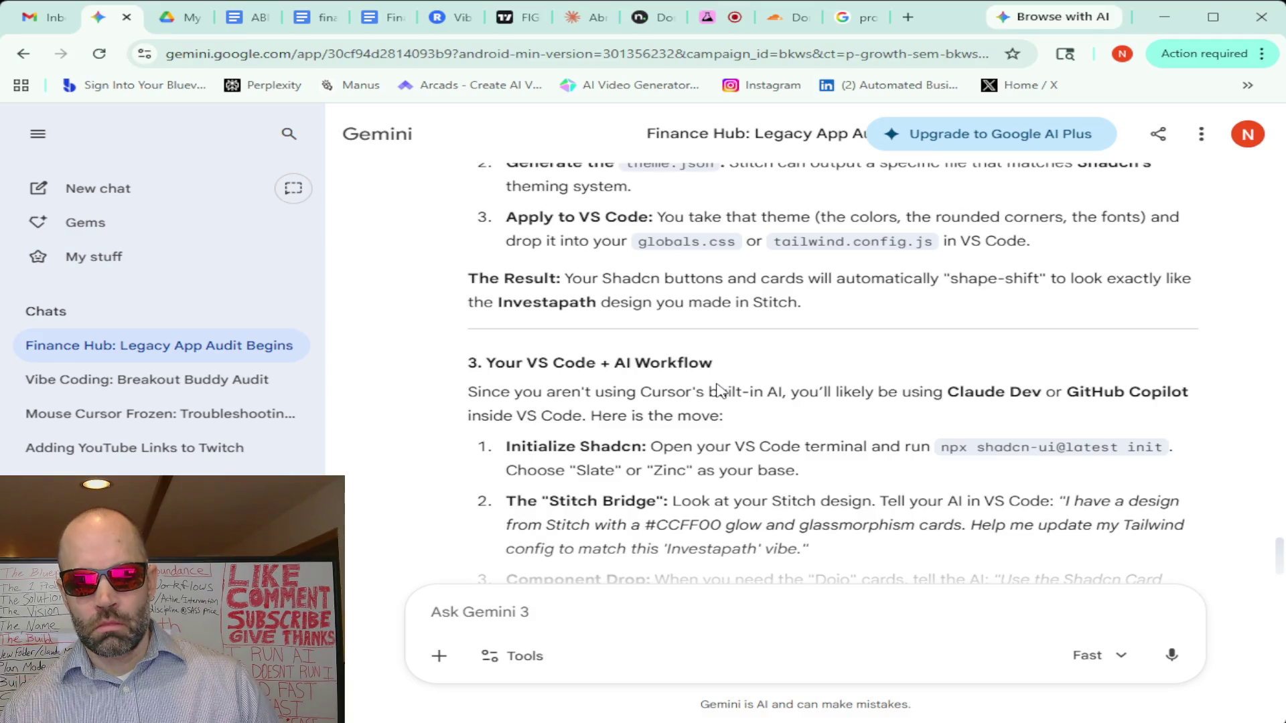
pyautogui.scroll(1, 717, 391)
pyautogui.scroll(1, 717, 390)
pyautogui.scroll(-1, 717, 390)
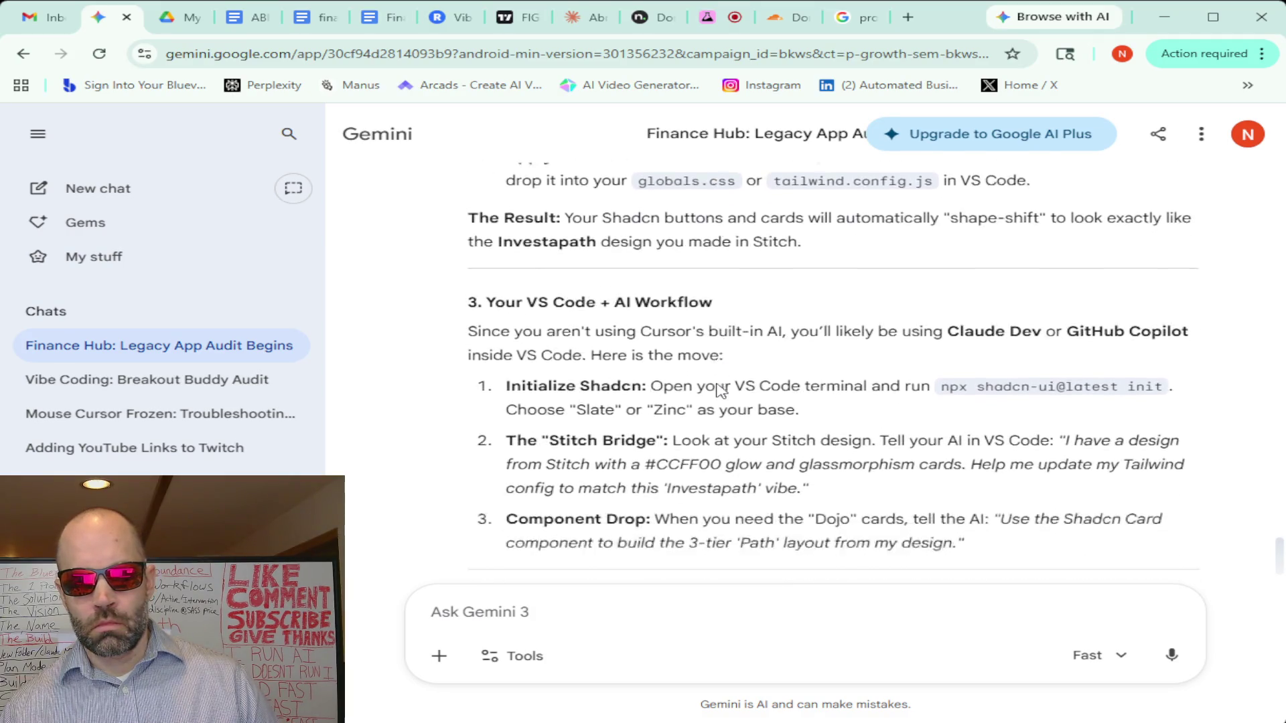
pyautogui.scroll(1, 719, 390)
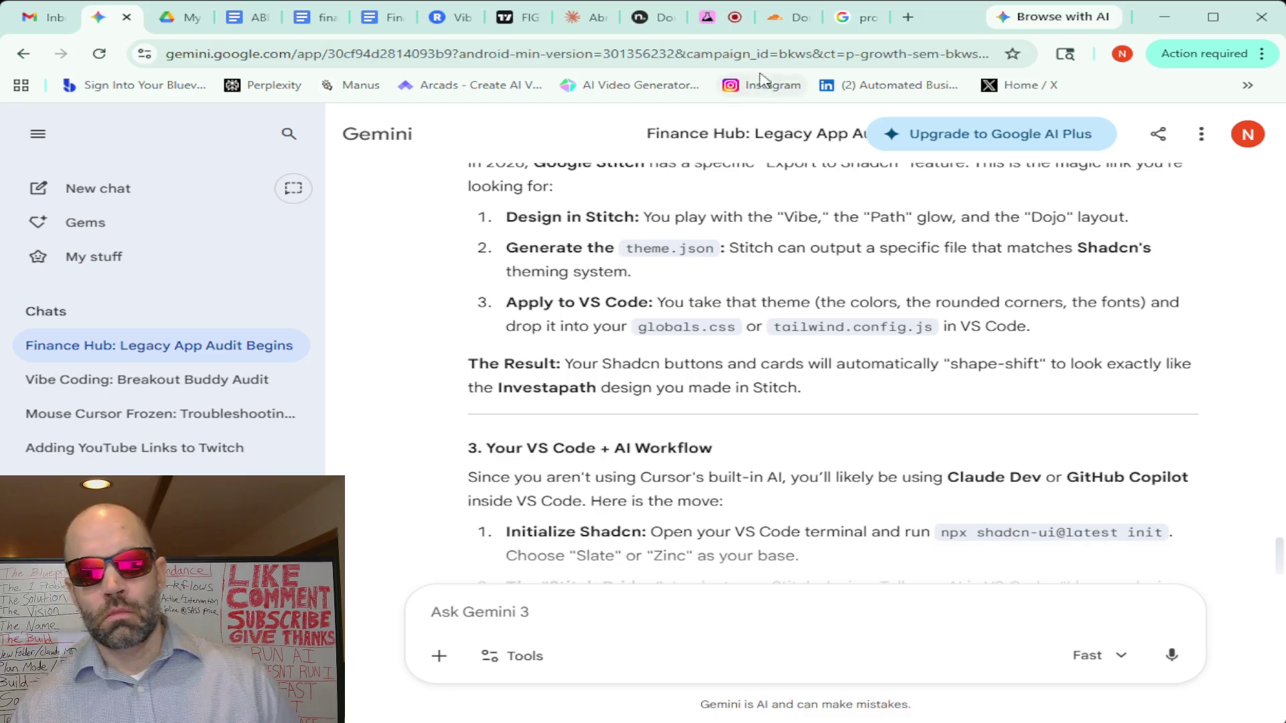
# Return to the Stitch canvas and clear the mobile screen selection while designs generate
pyautogui.click(707, 19)
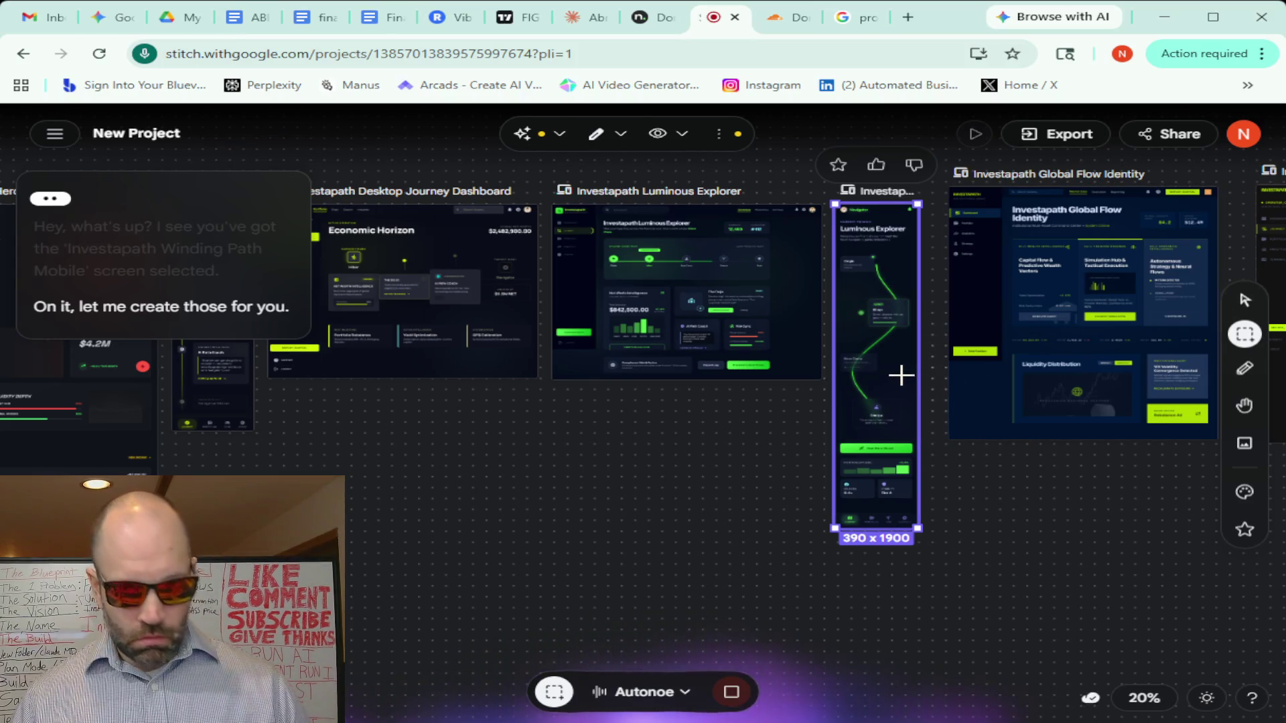
pyautogui.scroll(3, 898, 373)
pyautogui.scroll(2, 898, 373)
pyautogui.scroll(2, 899, 373)
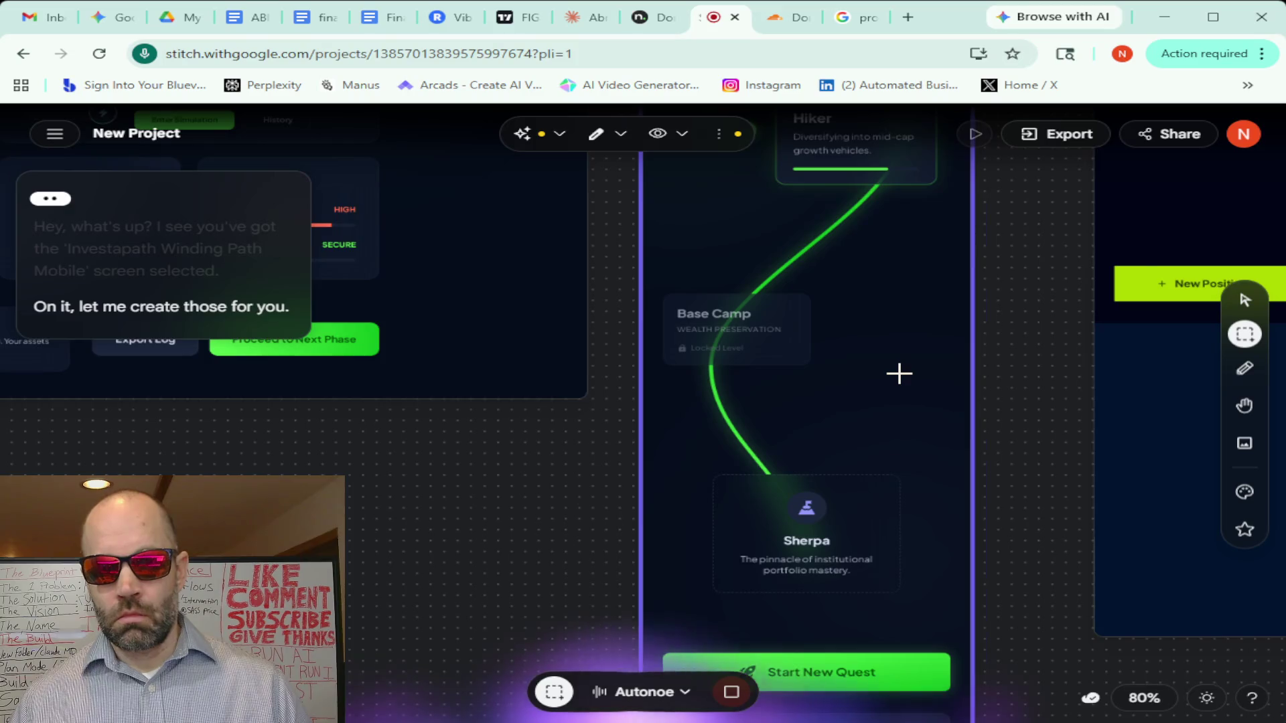
pyautogui.scroll(1, 899, 373)
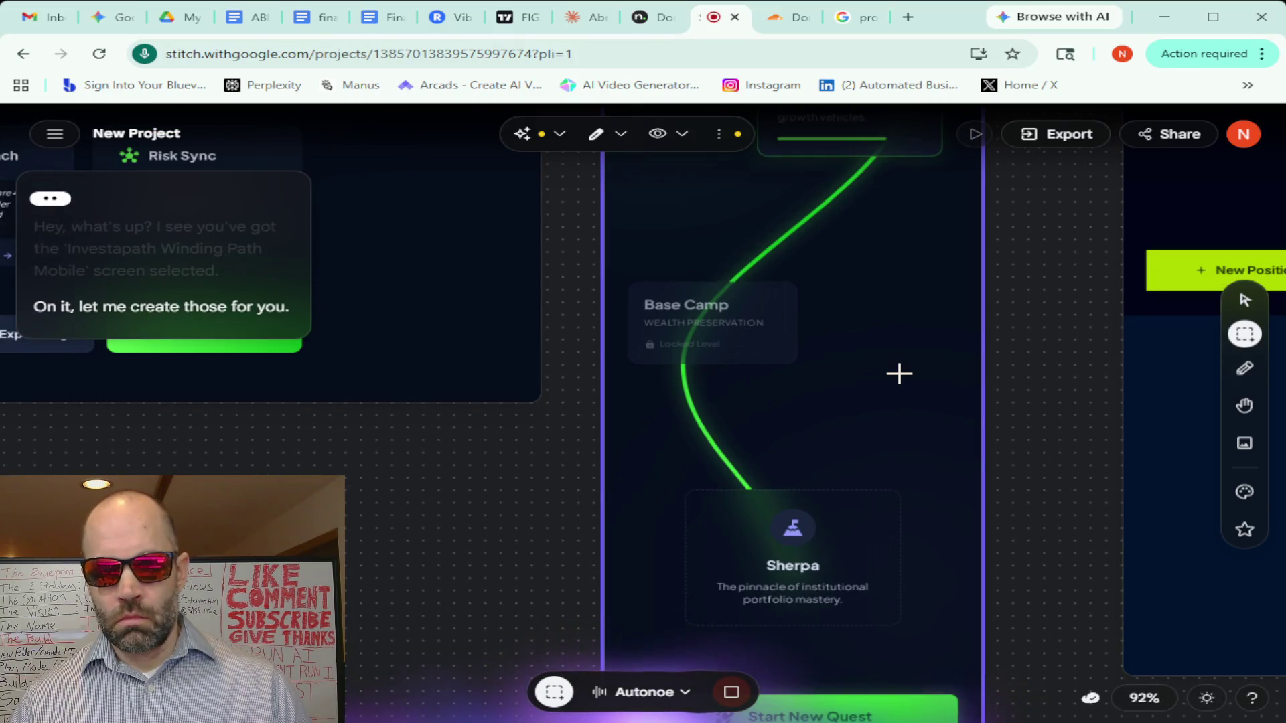
pyautogui.scroll(-2, 899, 373)
pyautogui.scroll(-2, 899, 374)
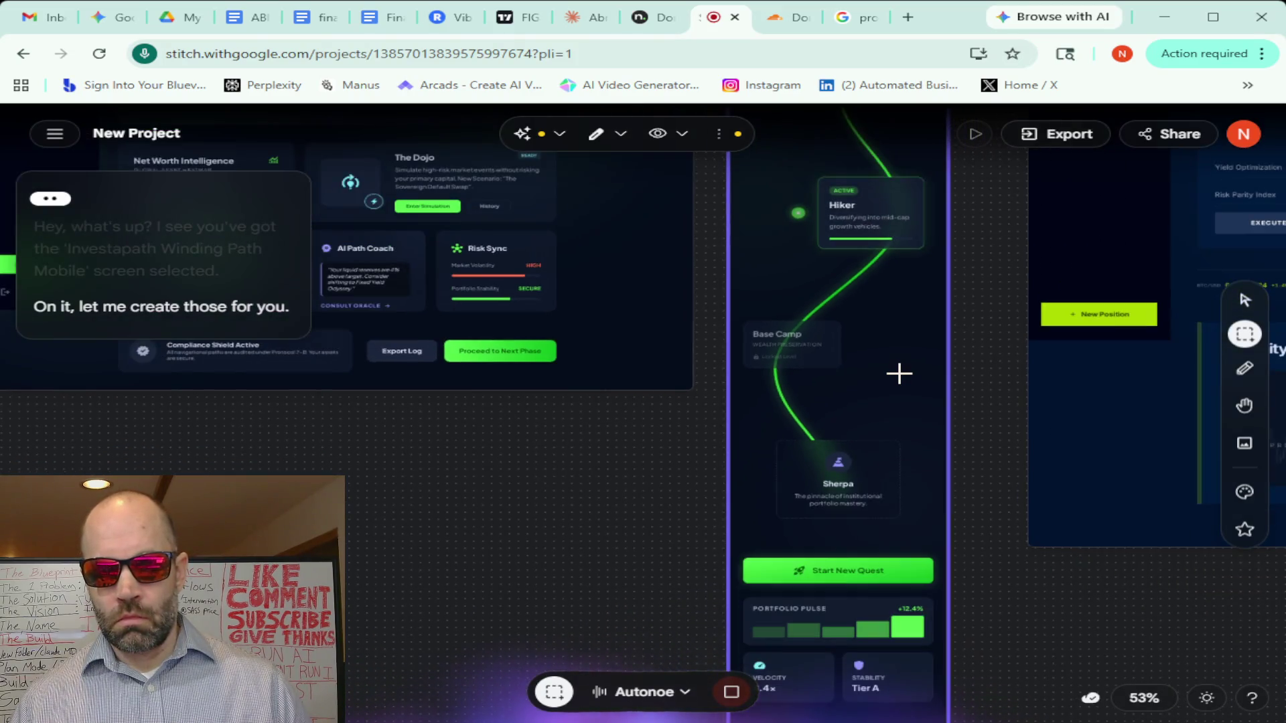
pyautogui.click(975, 260)
pyautogui.scroll(1, 981, 268)
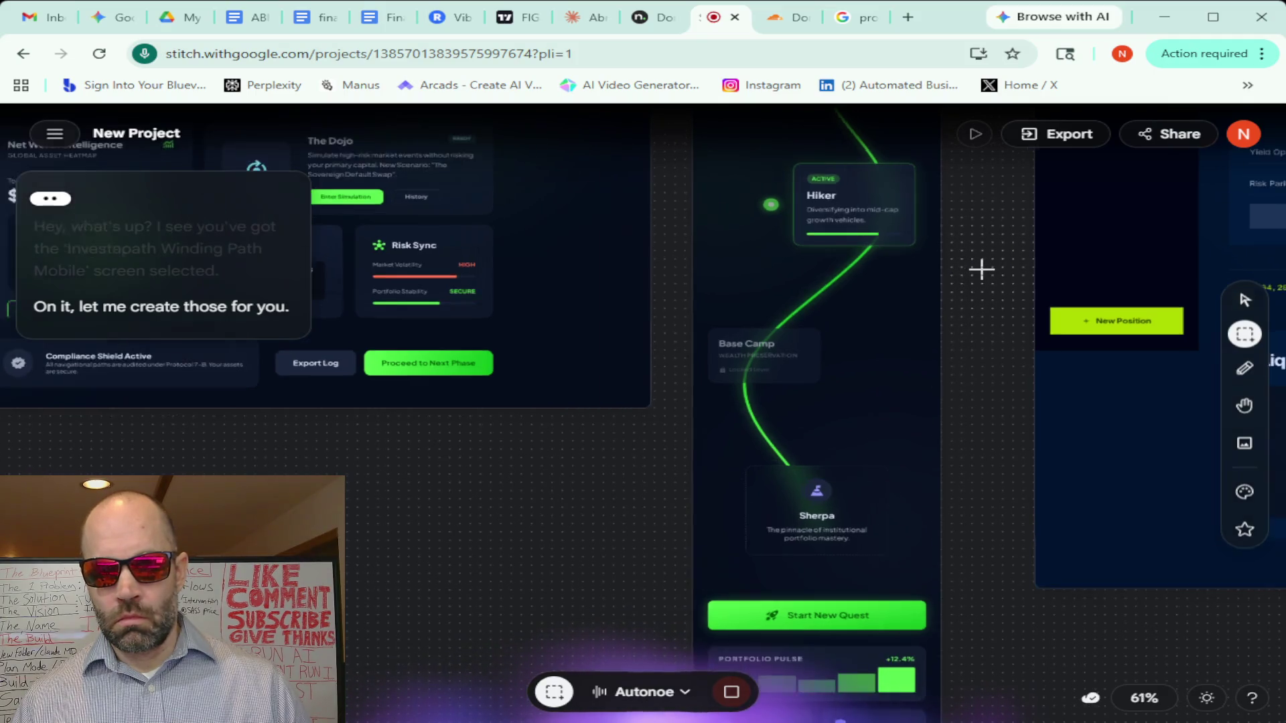
pyautogui.scroll(-2, 982, 269)
pyautogui.scroll(-2, 982, 269)
pyautogui.scroll(-2, 974, 267)
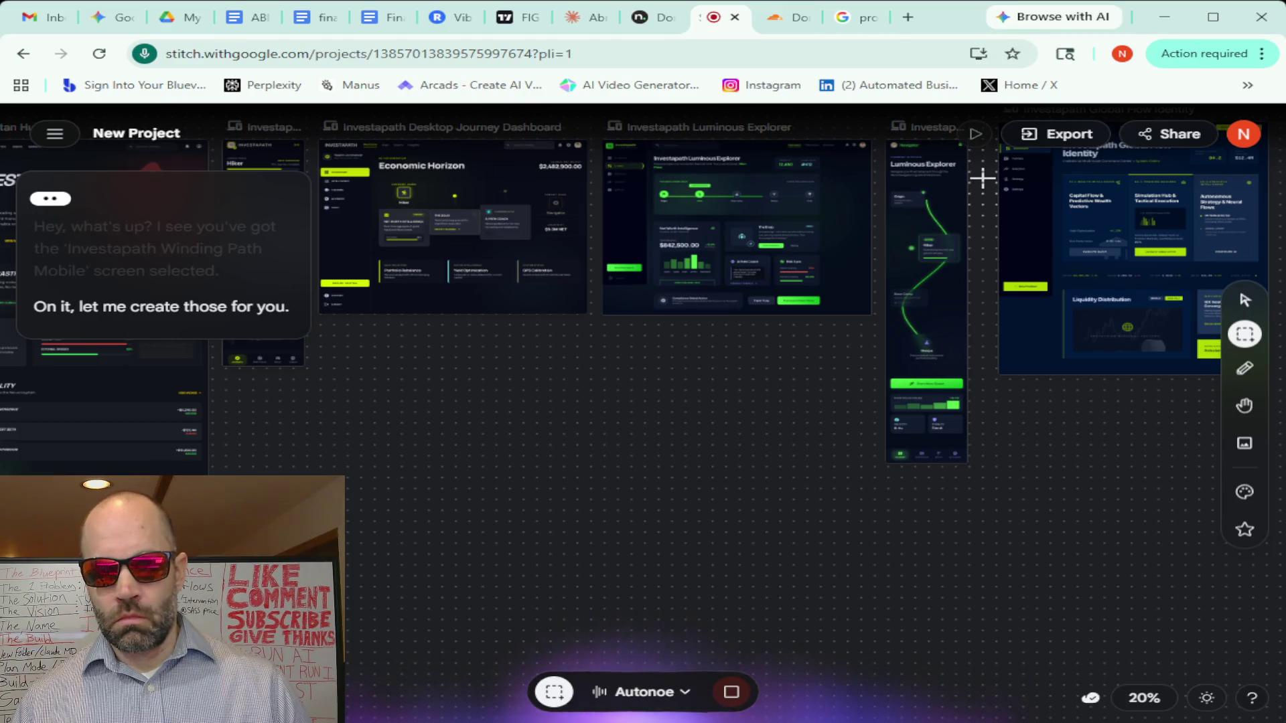
# Select the Winding Path Mobile screen and follow its journey down to the Portfolio Pulse and stats cards
pyautogui.click(1243, 406)
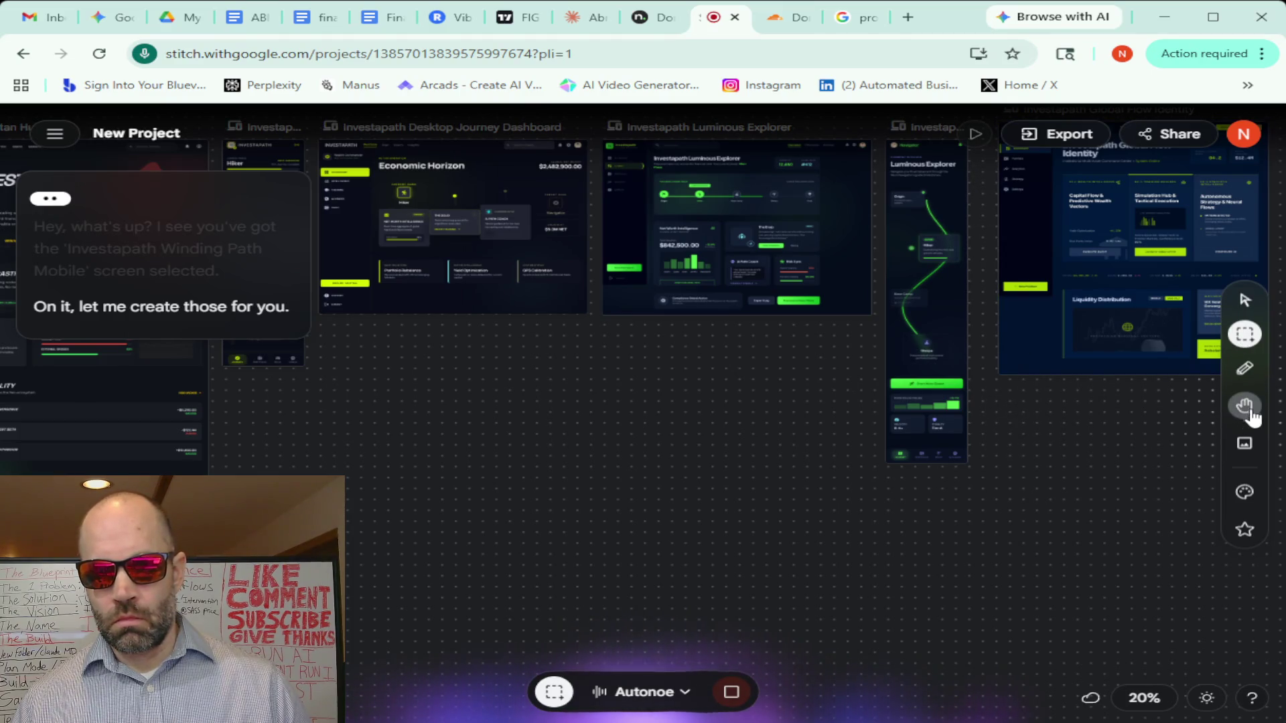
pyautogui.moveTo(865, 311); pyautogui.dragTo(653, 547)
pyautogui.click(741, 432)
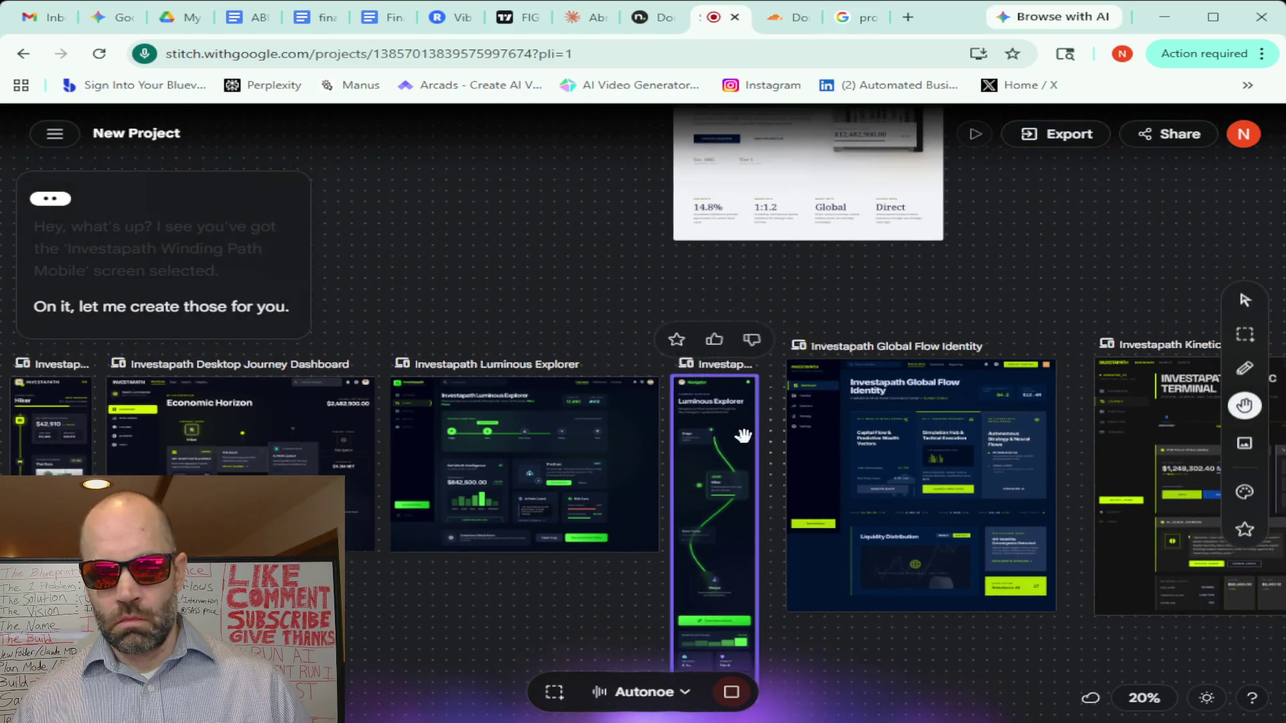
pyautogui.scroll(1, 741, 436)
pyautogui.scroll(3, 739, 436)
pyautogui.scroll(3, 744, 437)
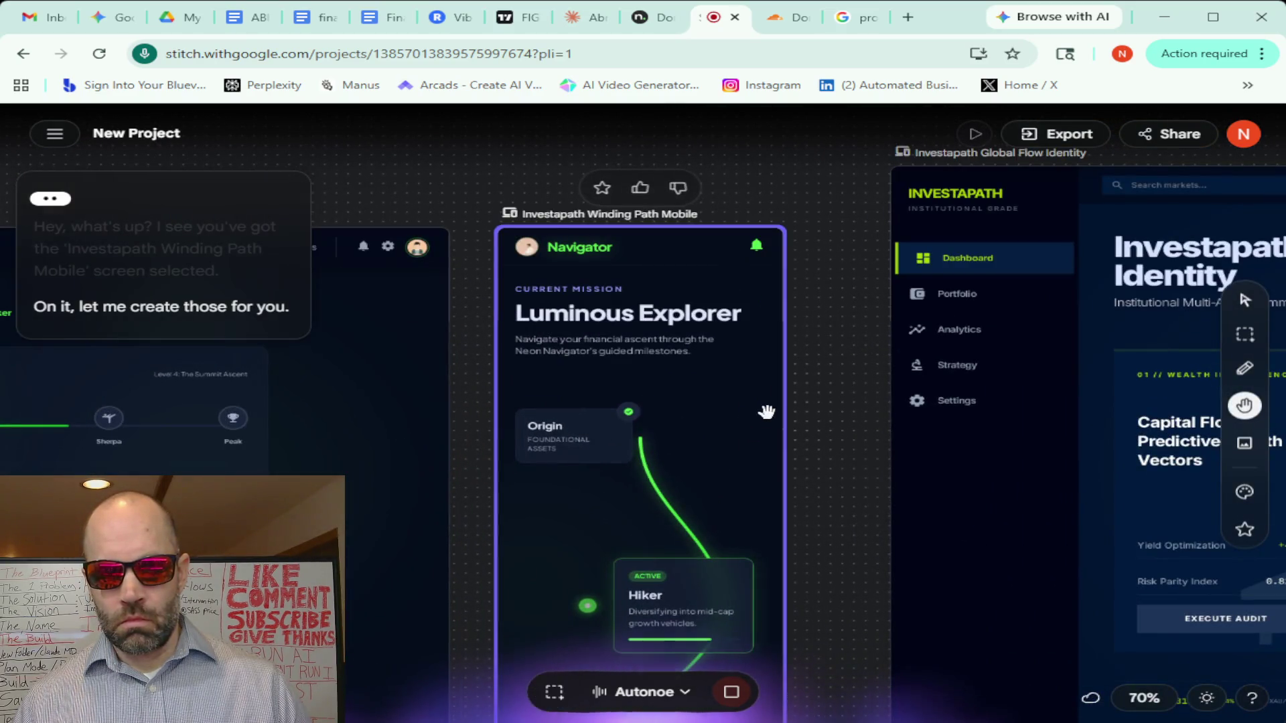
pyautogui.moveTo(819, 478); pyautogui.dragTo(833, 316)
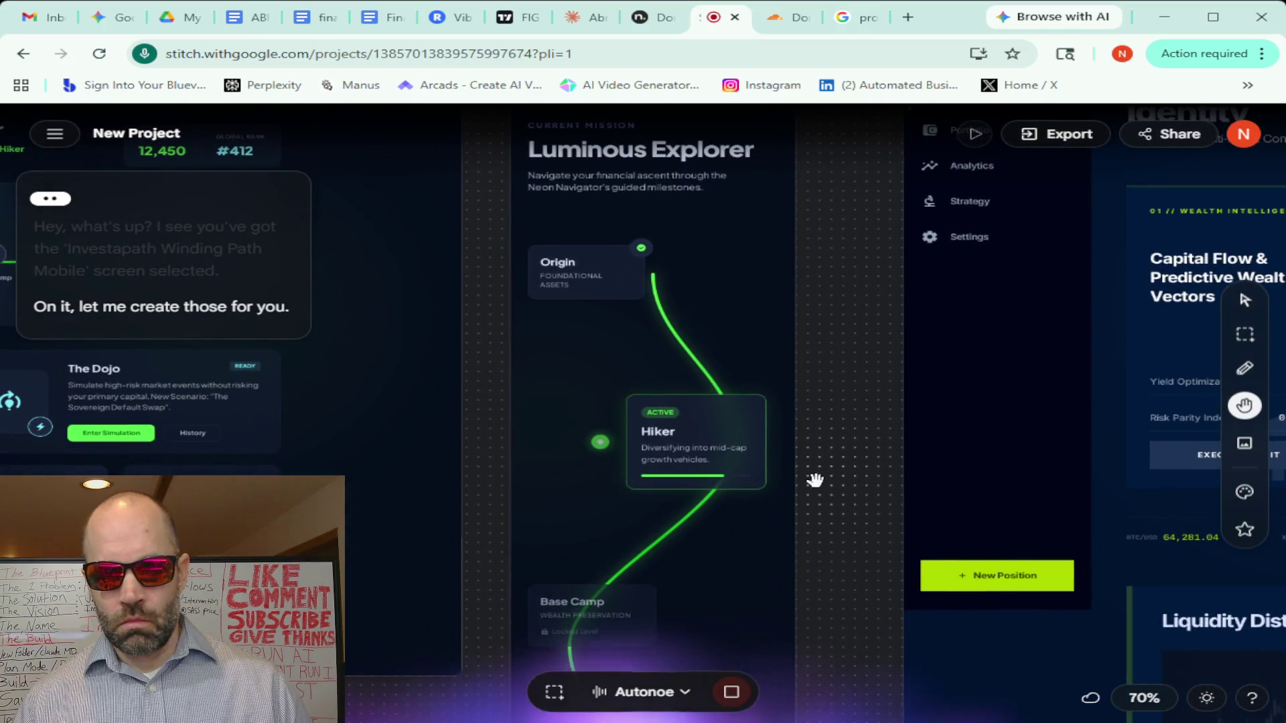
pyautogui.moveTo(812, 479); pyautogui.dragTo(823, 373)
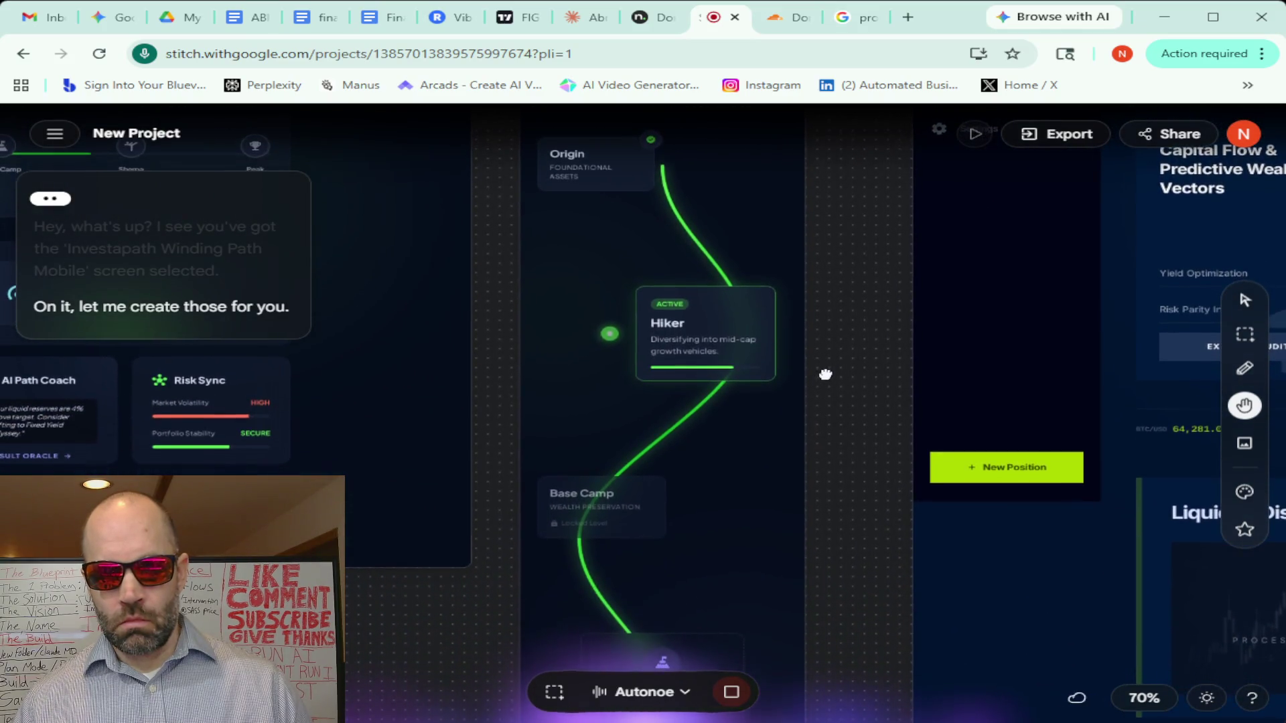
pyautogui.moveTo(837, 467); pyautogui.dragTo(831, 286)
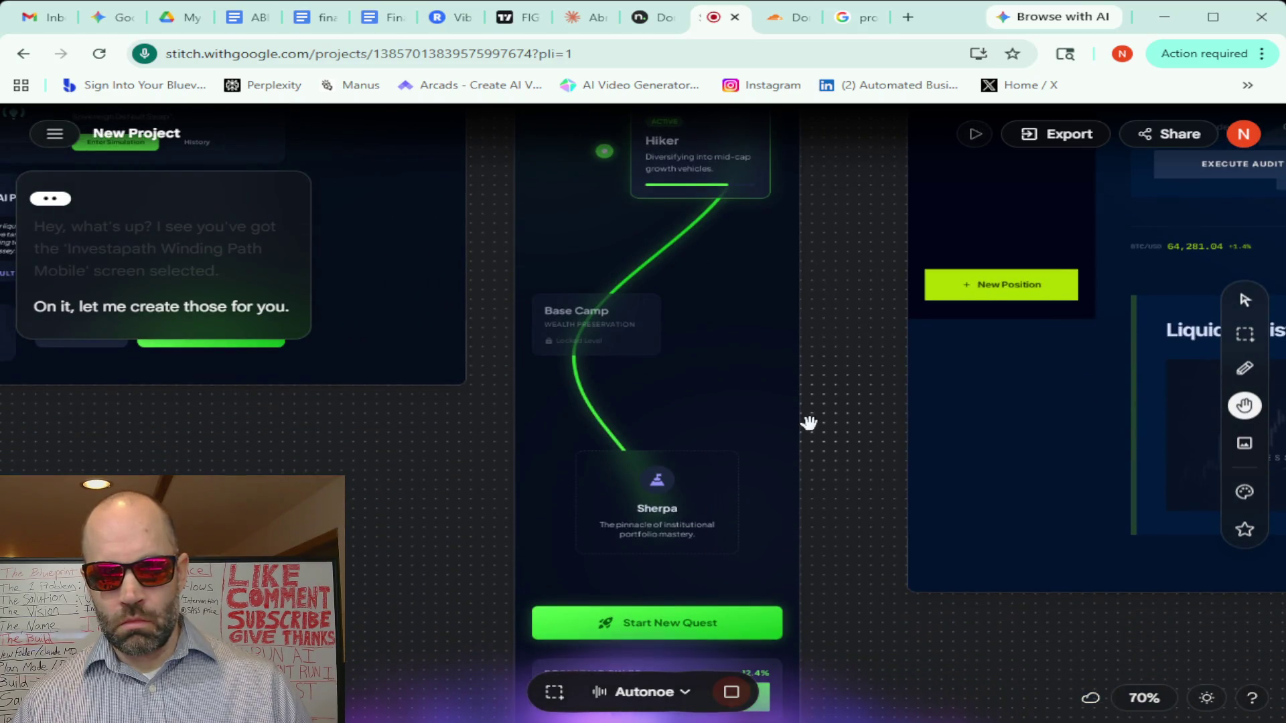
pyautogui.moveTo(816, 443); pyautogui.dragTo(816, 290)
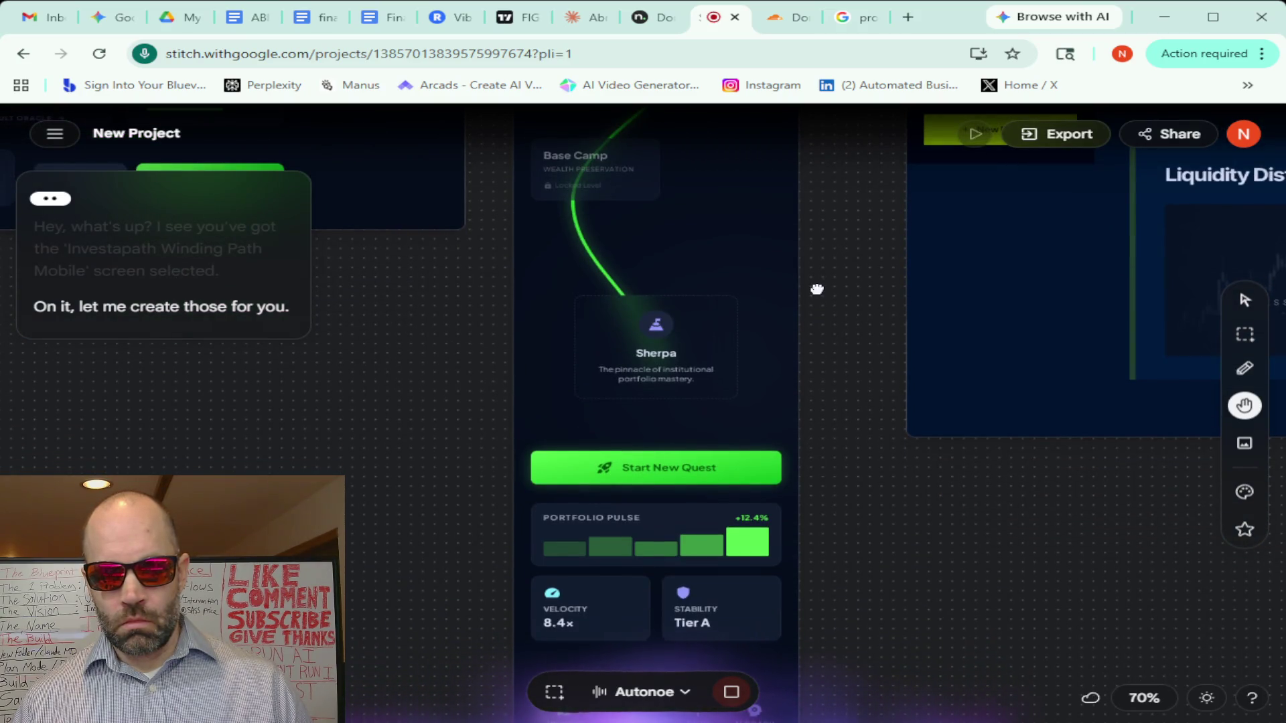
pyautogui.moveTo(817, 292)
pyautogui.mouseDown()
pyautogui.moveTo(804, 151)
pyautogui.moveTo(791, 387)
pyautogui.moveTo(806, 389)
pyautogui.mouseUp()
# Move back up through the Hiker and Origin cards to the Luminous Explorer heading
pyautogui.moveTo(801, 209); pyautogui.dragTo(838, 429)
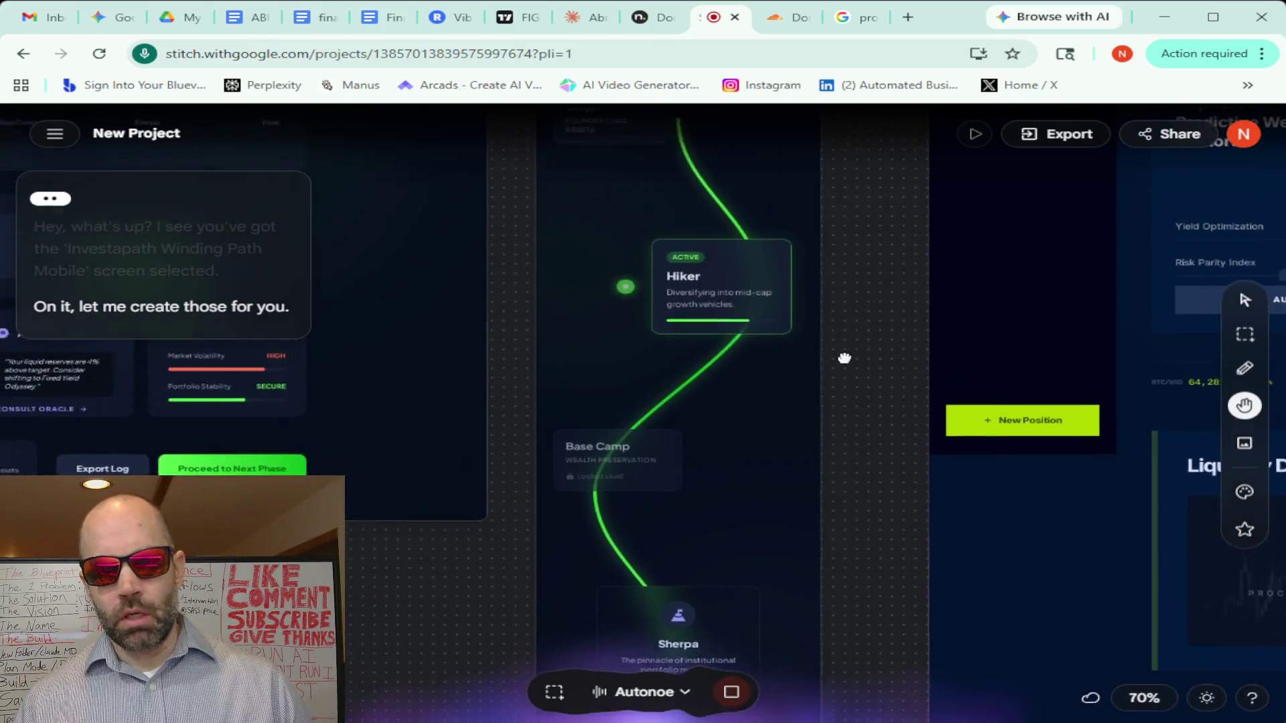
pyautogui.moveTo(853, 214); pyautogui.dragTo(890, 302)
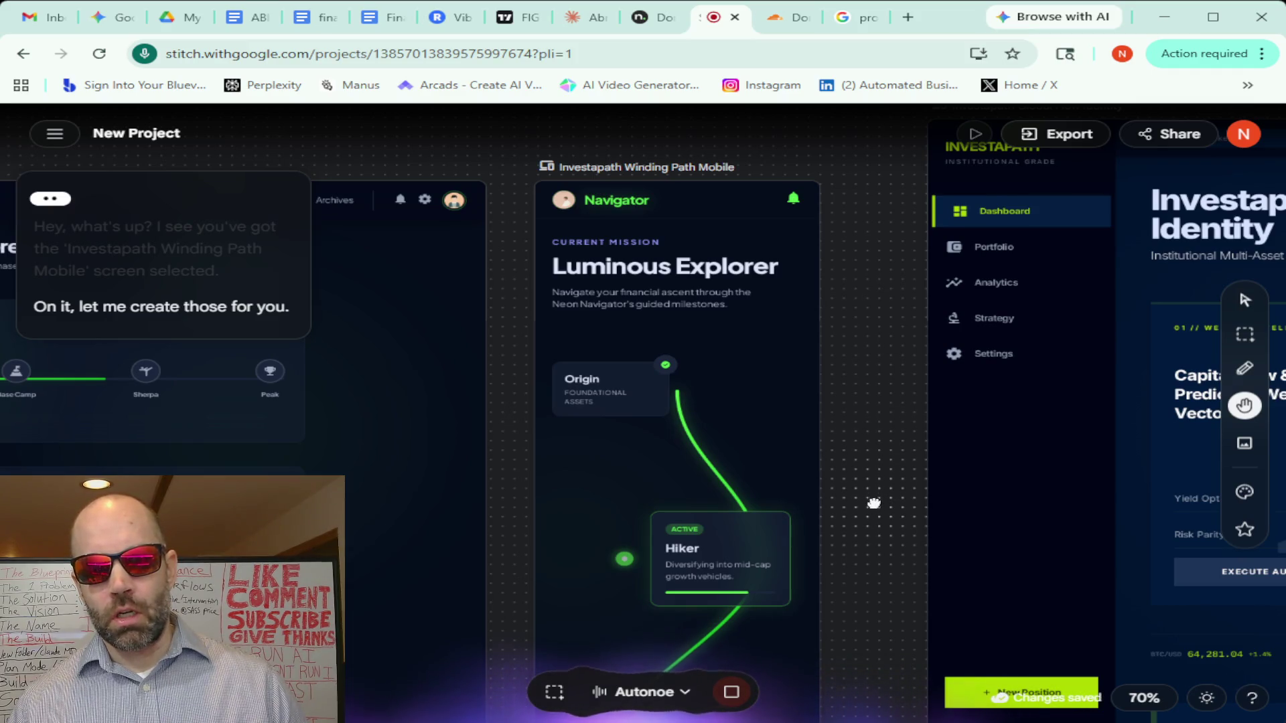
pyautogui.moveTo(874, 503); pyautogui.dragTo(863, 315)
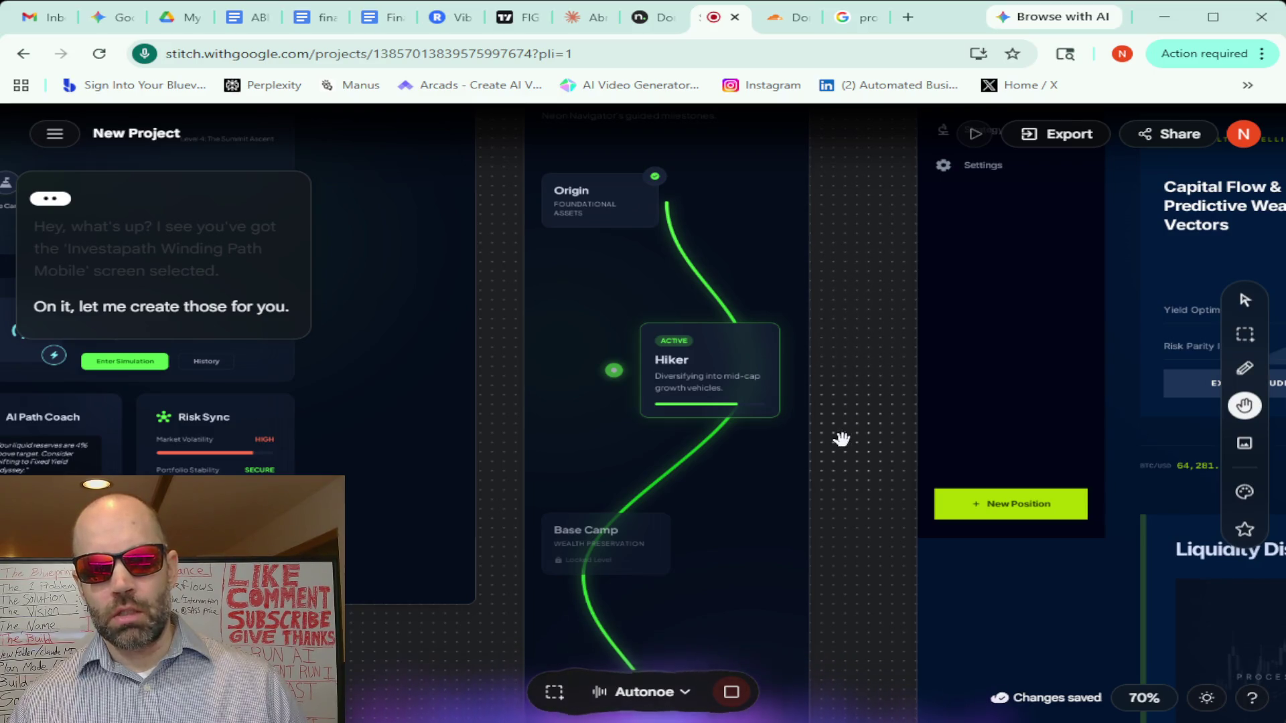
pyautogui.scroll(-1, 854, 466)
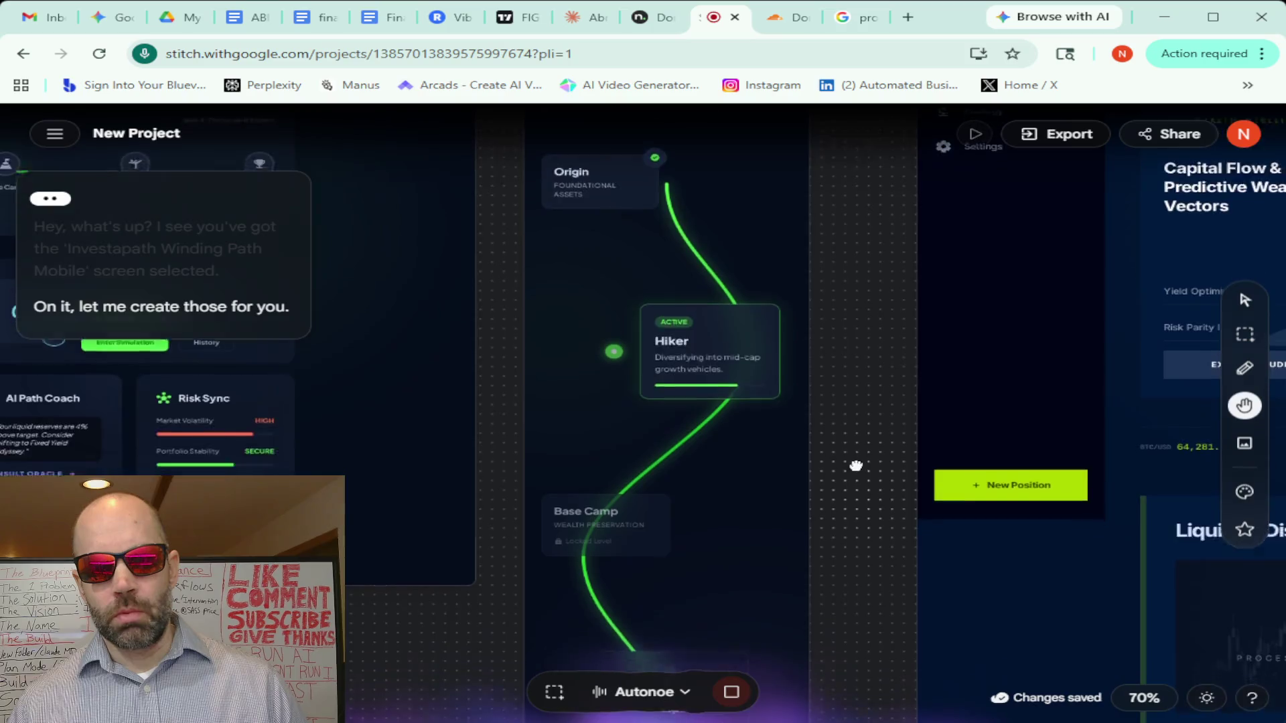
pyautogui.moveTo(855, 467); pyautogui.dragTo(829, 219)
pyautogui.moveTo(833, 290); pyautogui.dragTo(841, 548)
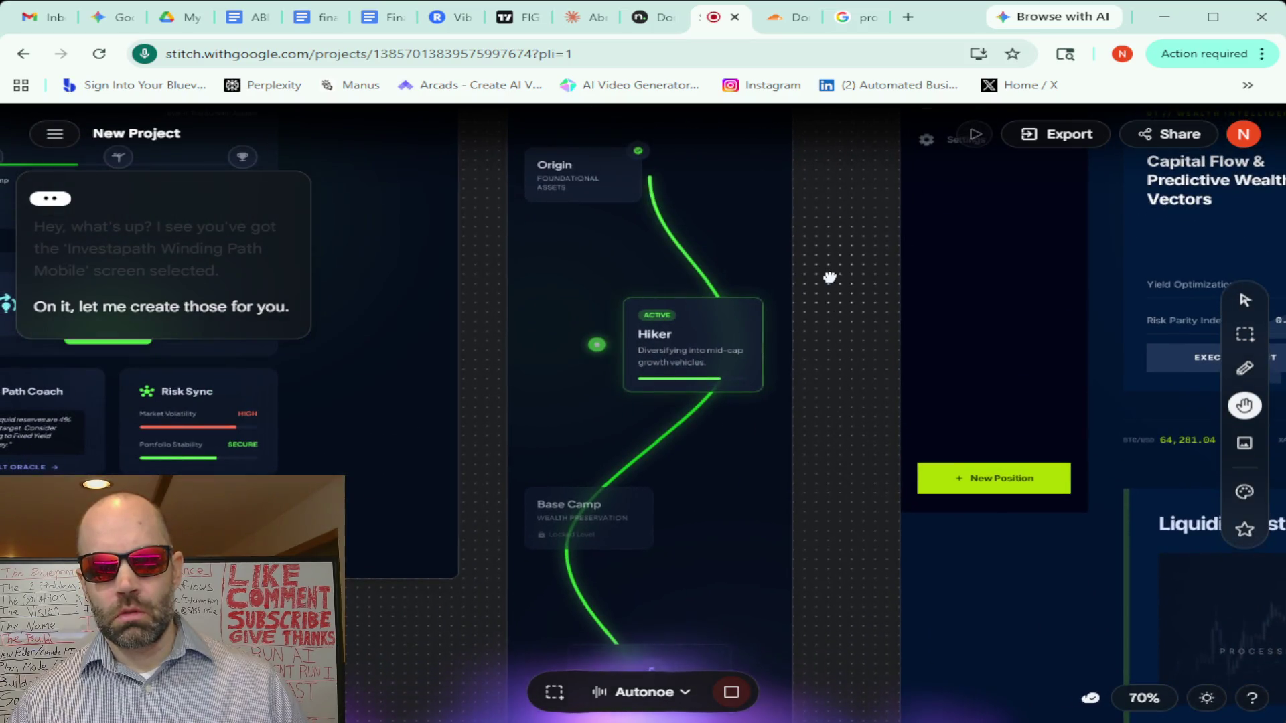
pyautogui.moveTo(830, 277); pyautogui.dragTo(831, 372)
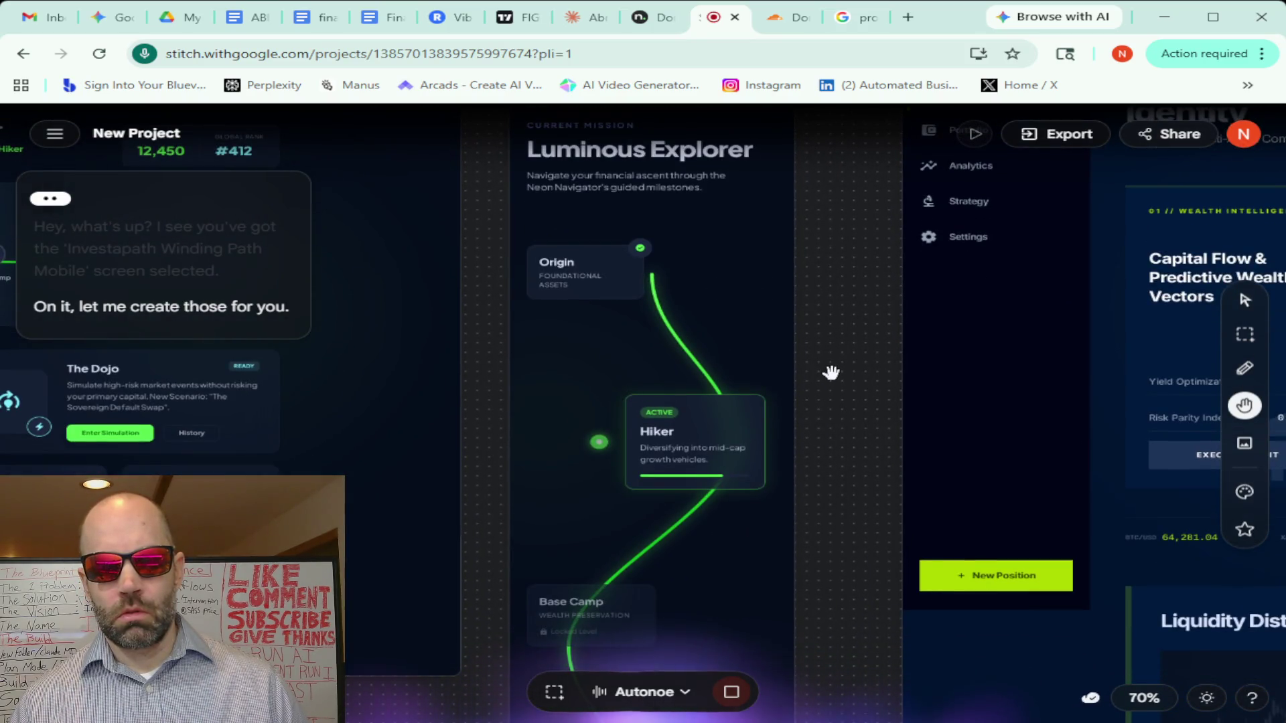
pyautogui.scroll(-5, 830, 373)
pyautogui.scroll(2, 831, 373)
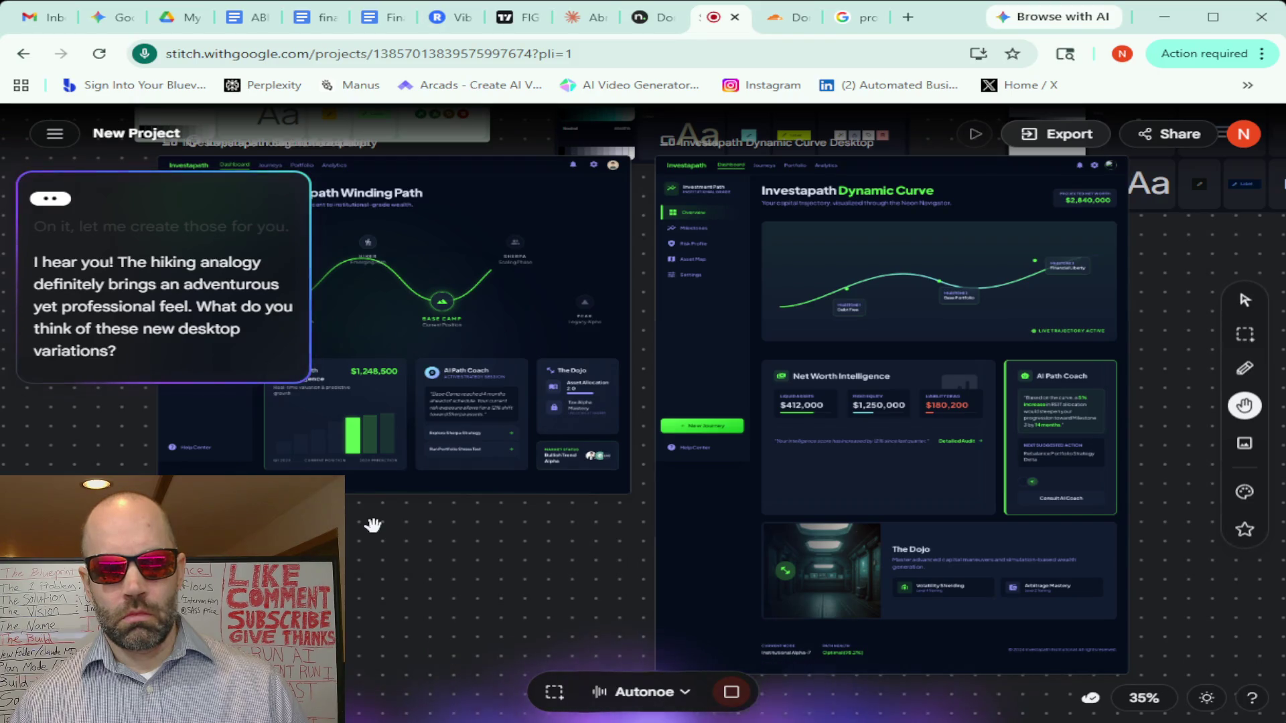
# Switch to typed chat input and briefly select the Winding Path desktop screen, then deselect it
pyautogui.click(727, 693)
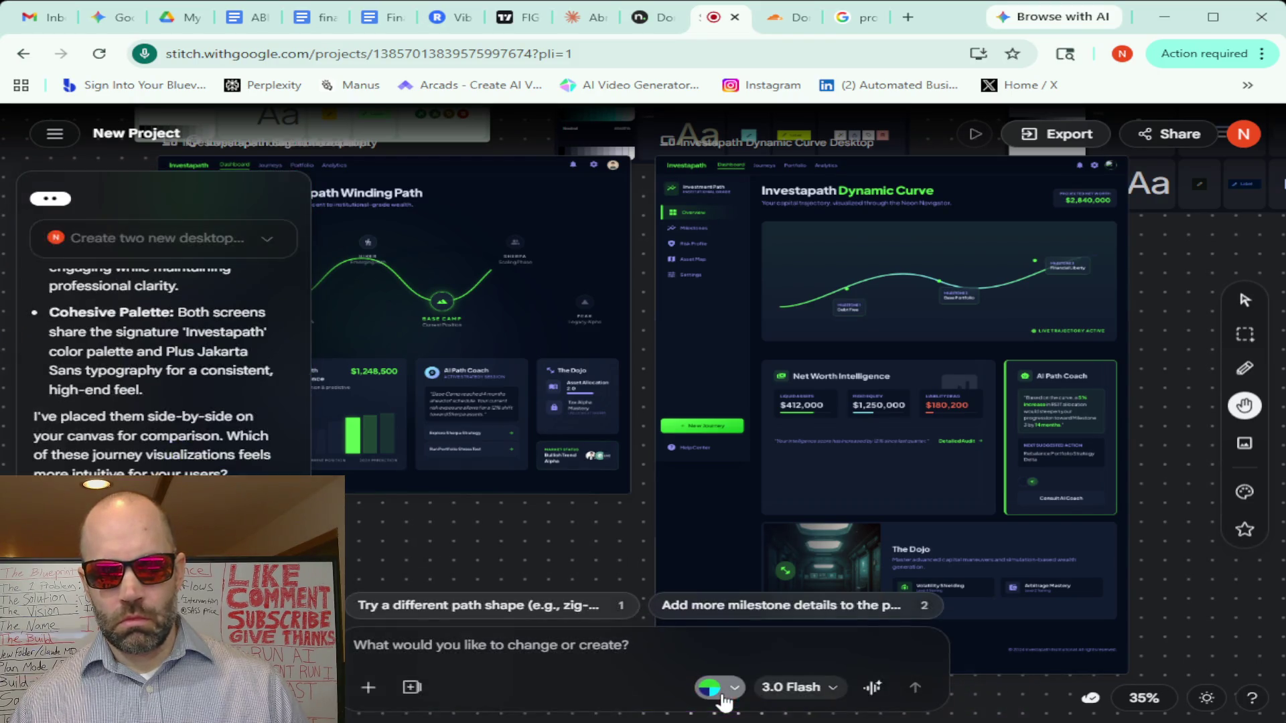
pyautogui.moveTo(463, 551)
pyautogui.mouseDown()
pyautogui.moveTo(506, 565)
pyautogui.moveTo(689, 565)
pyautogui.mouseUp()
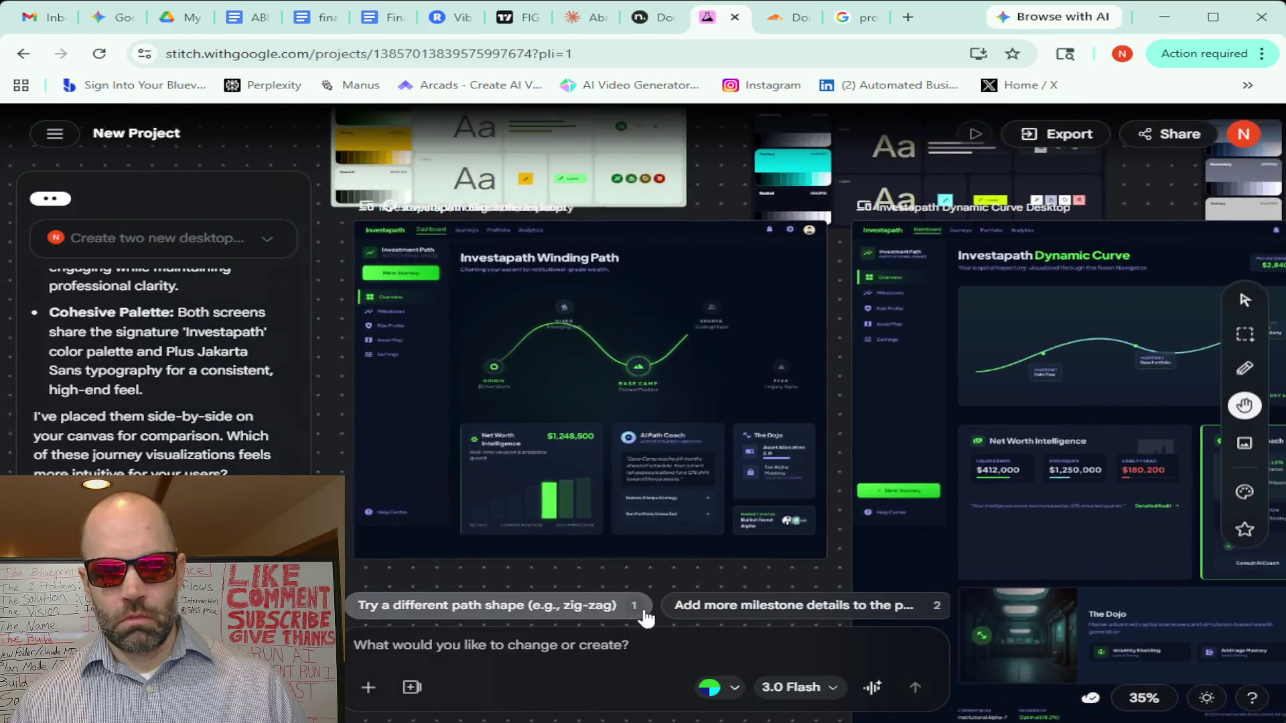
pyautogui.click(634, 449)
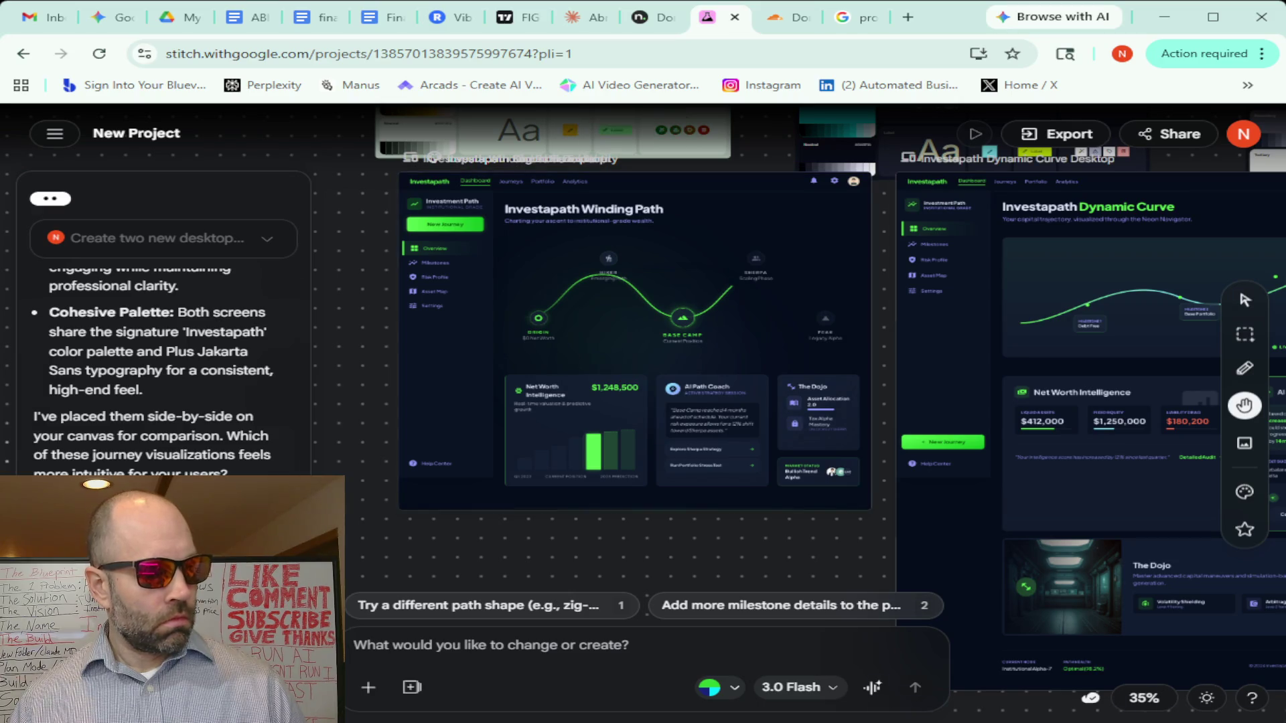
pyautogui.press('Escape')
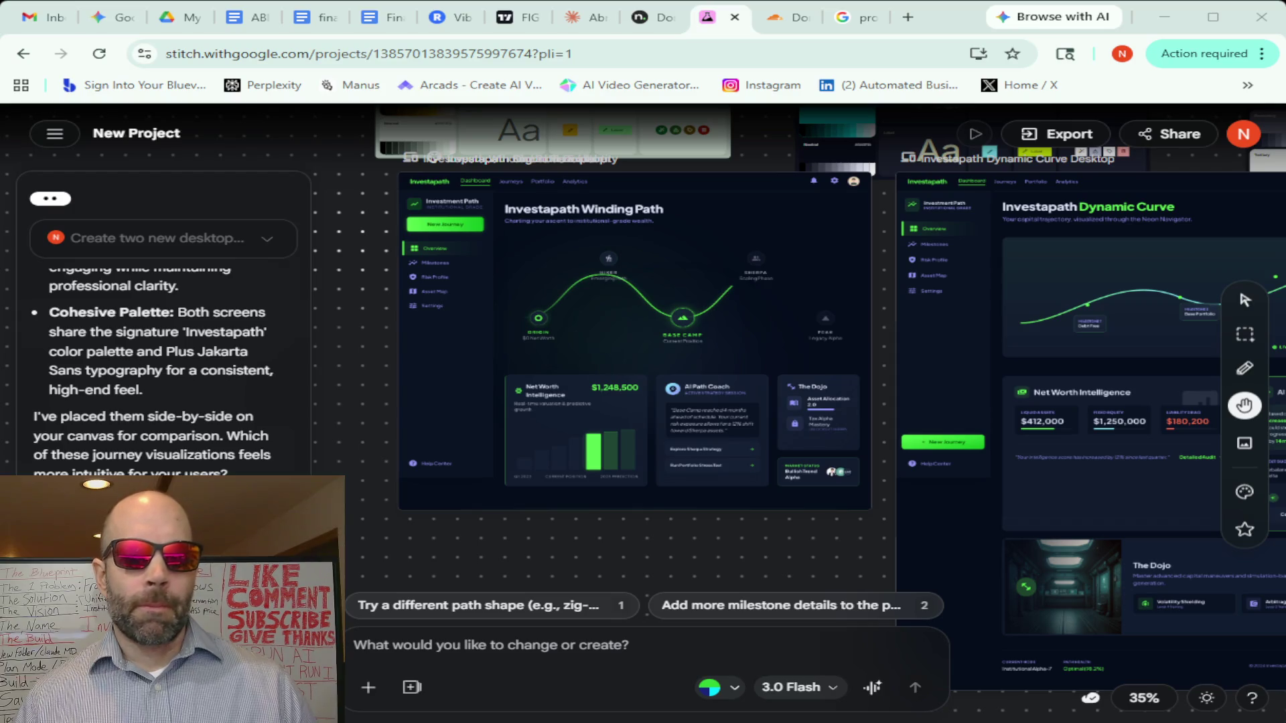
# Pan the canvas to centre the Winding Path and Dynamic Curve desktop designs side by side
pyautogui.moveTo(351, 253); pyautogui.dragTo(438, 268)
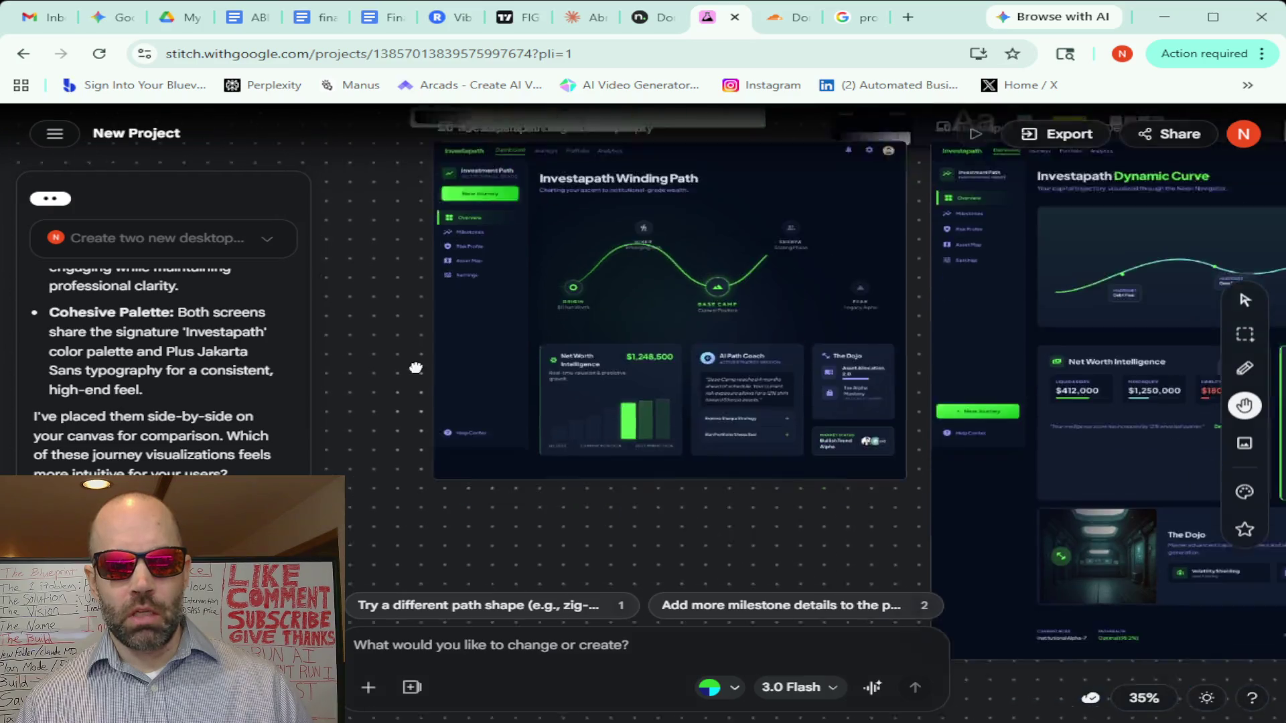
pyautogui.moveTo(476, 416); pyautogui.dragTo(326, 323)
pyautogui.moveTo(695, 485)
pyautogui.mouseDown()
pyautogui.moveTo(377, 416)
pyautogui.moveTo(789, 462)
pyautogui.mouseUp()
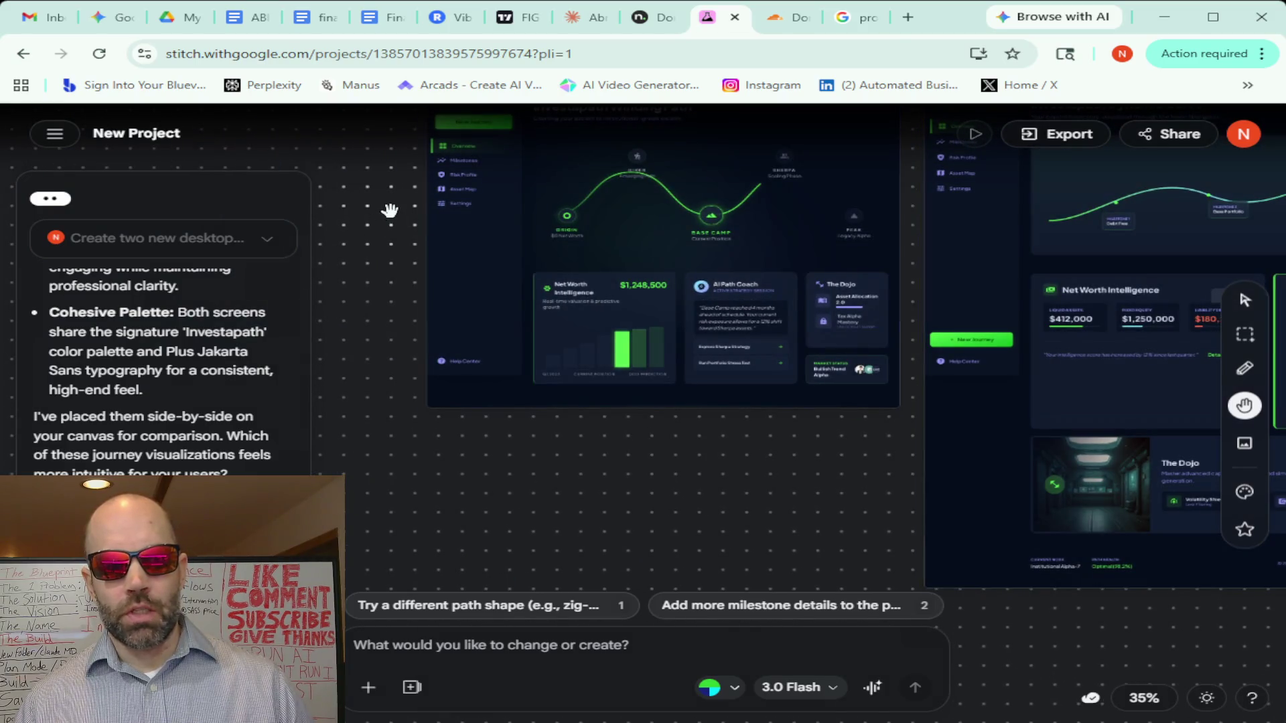
pyautogui.moveTo(389, 211); pyautogui.dragTo(408, 290)
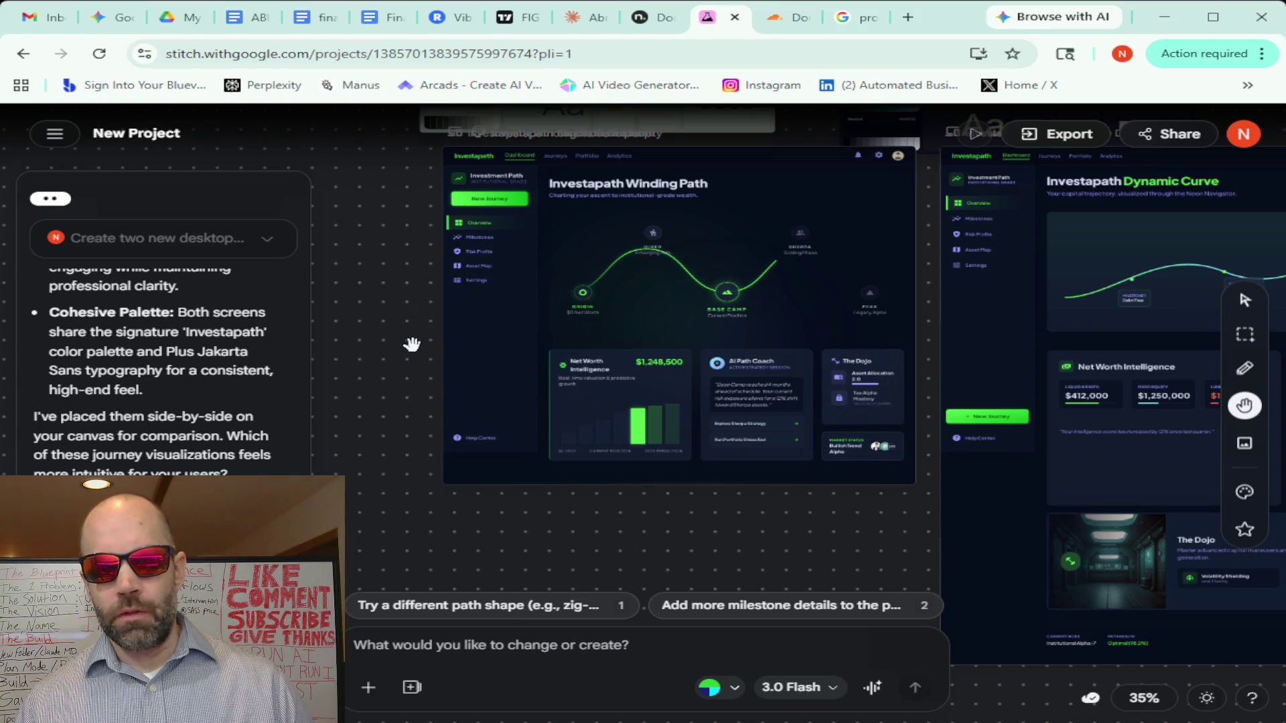
pyautogui.moveTo(936, 221); pyautogui.dragTo(811, 251)
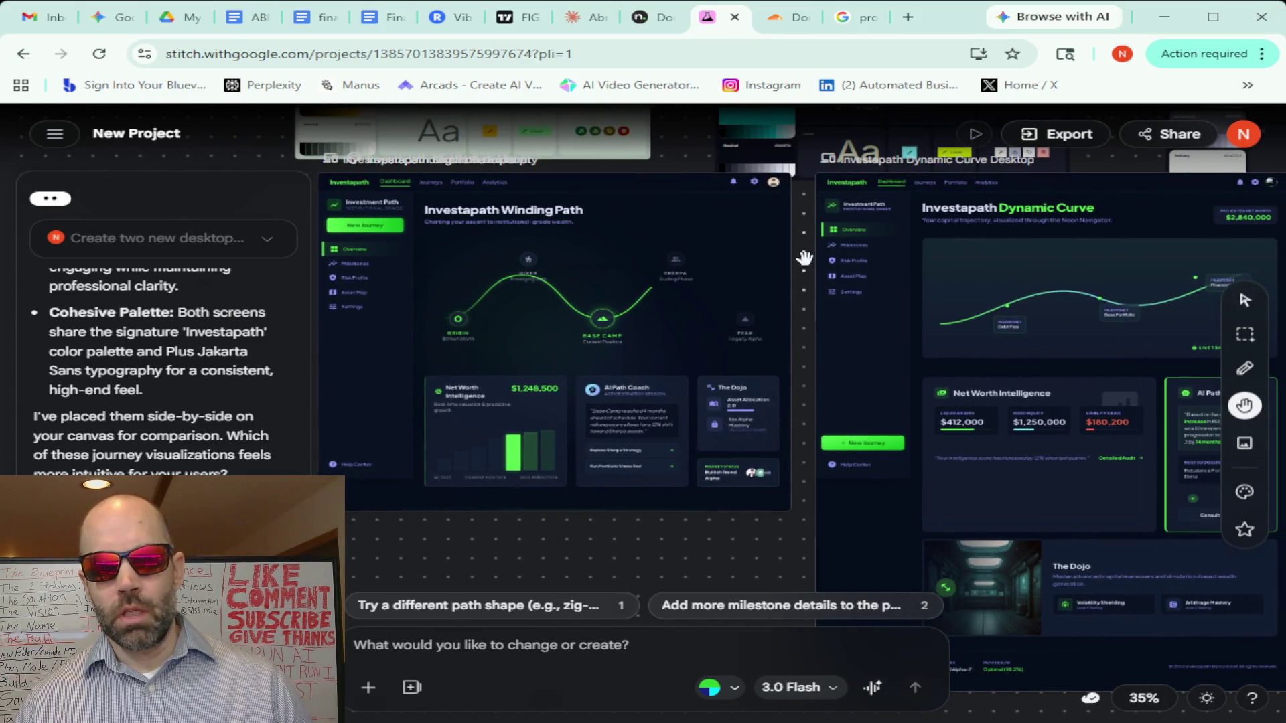
pyautogui.moveTo(680, 317)
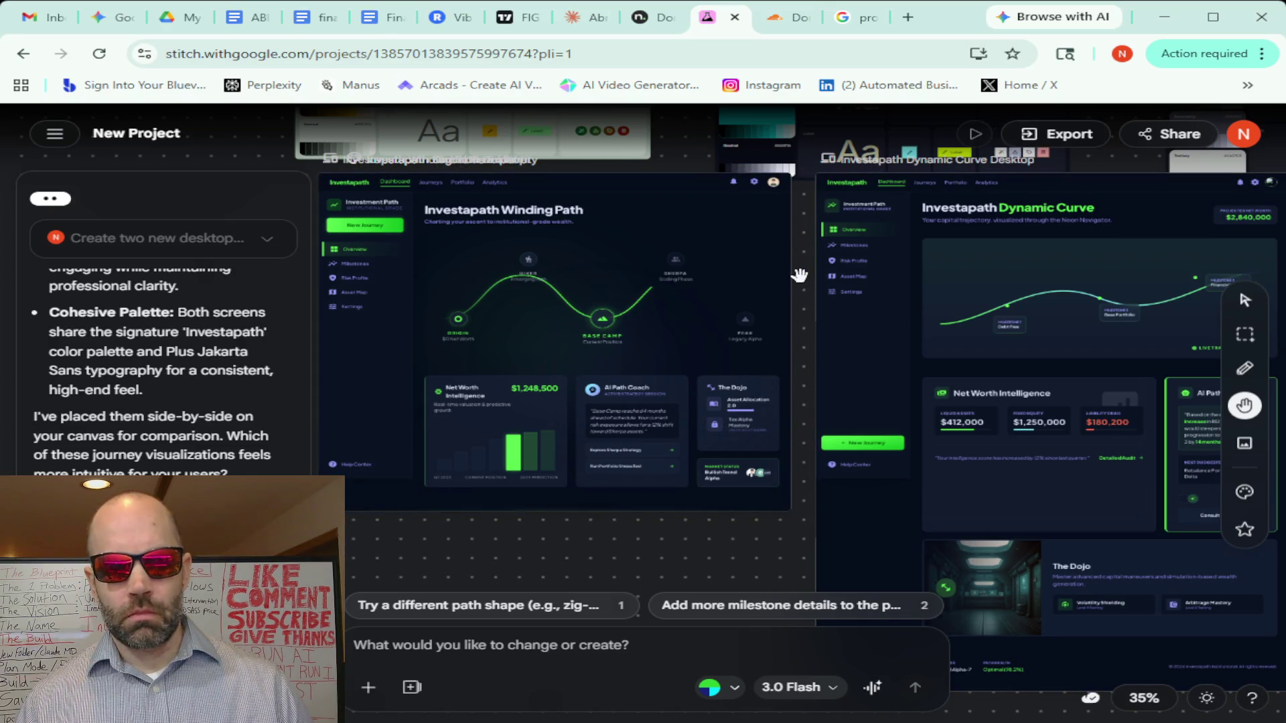
pyautogui.scroll(3, 545, 351)
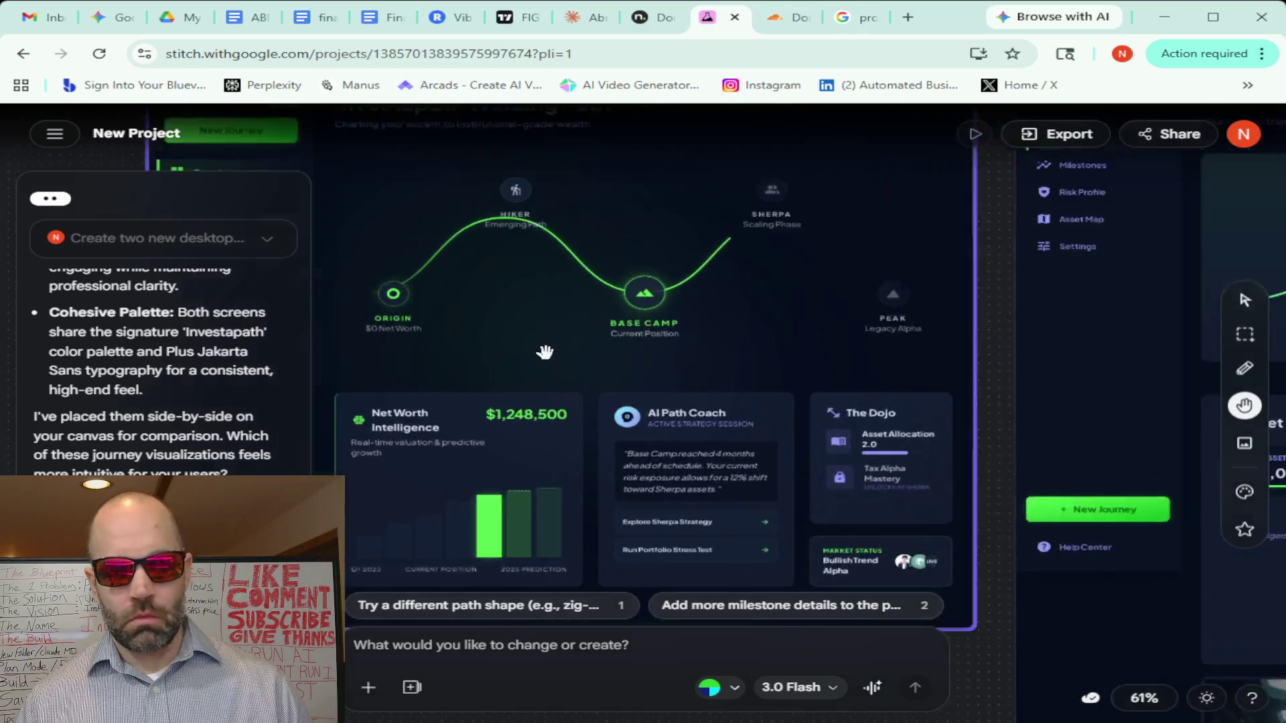
pyautogui.scroll(3, 545, 353)
pyautogui.scroll(-2, 545, 352)
pyautogui.scroll(-2, 545, 351)
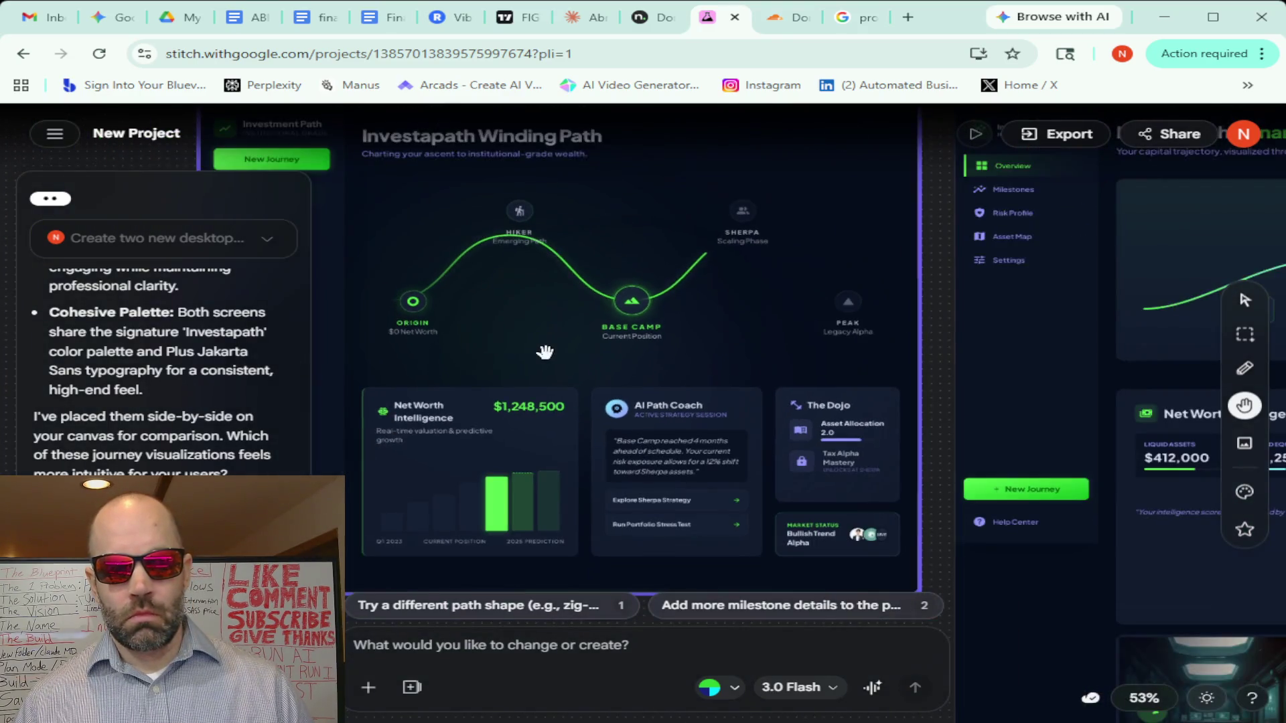
pyautogui.scroll(-2, 545, 353)
pyautogui.scroll(-2, 546, 352)
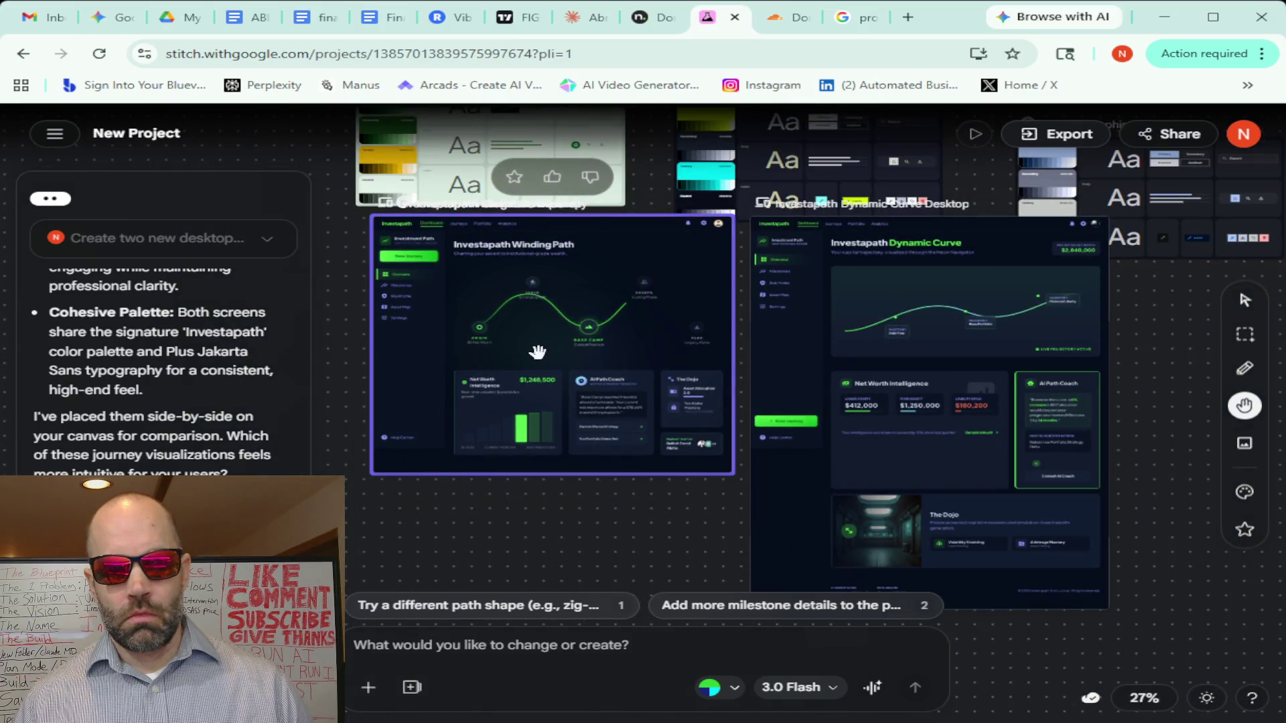
pyautogui.moveTo(1165, 312)
pyautogui.mouseDown()
pyautogui.moveTo(949, 303)
pyautogui.moveTo(913, 284)
pyautogui.mouseUp()
pyautogui.scroll(1, 680, 338)
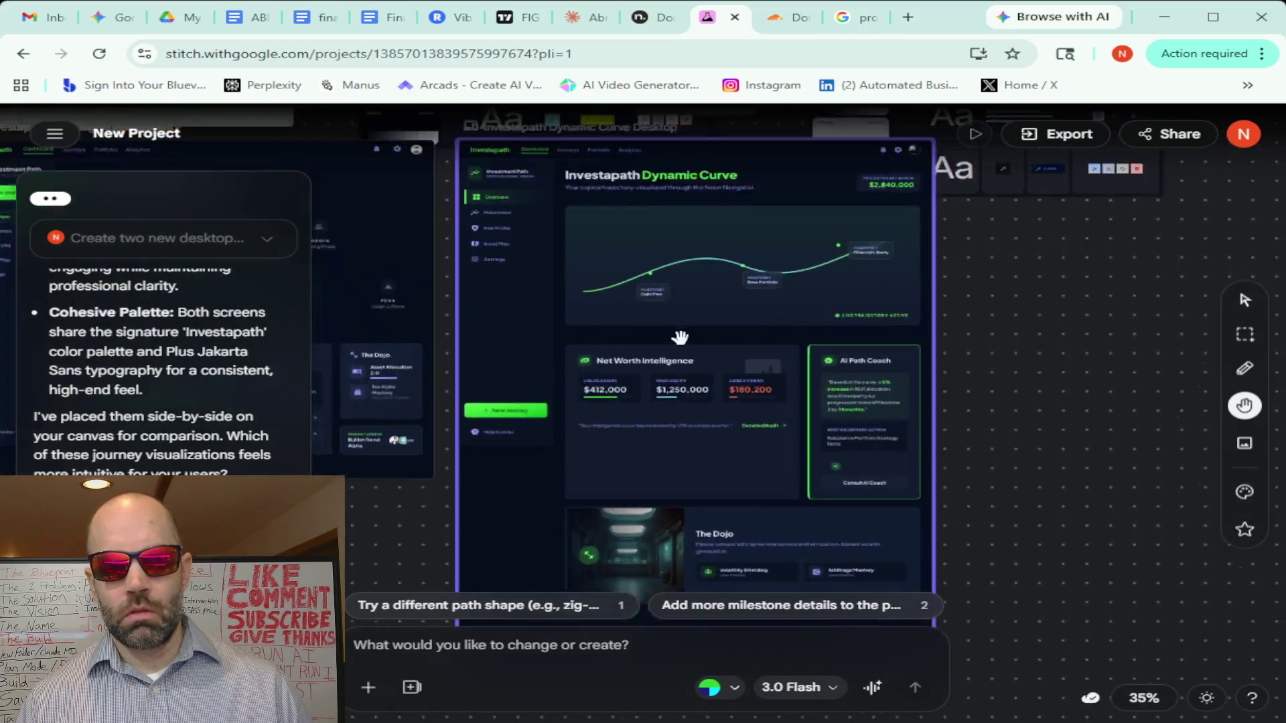
pyautogui.scroll(1, 680, 337)
pyautogui.scroll(-1, 680, 336)
pyautogui.scroll(-1, 681, 336)
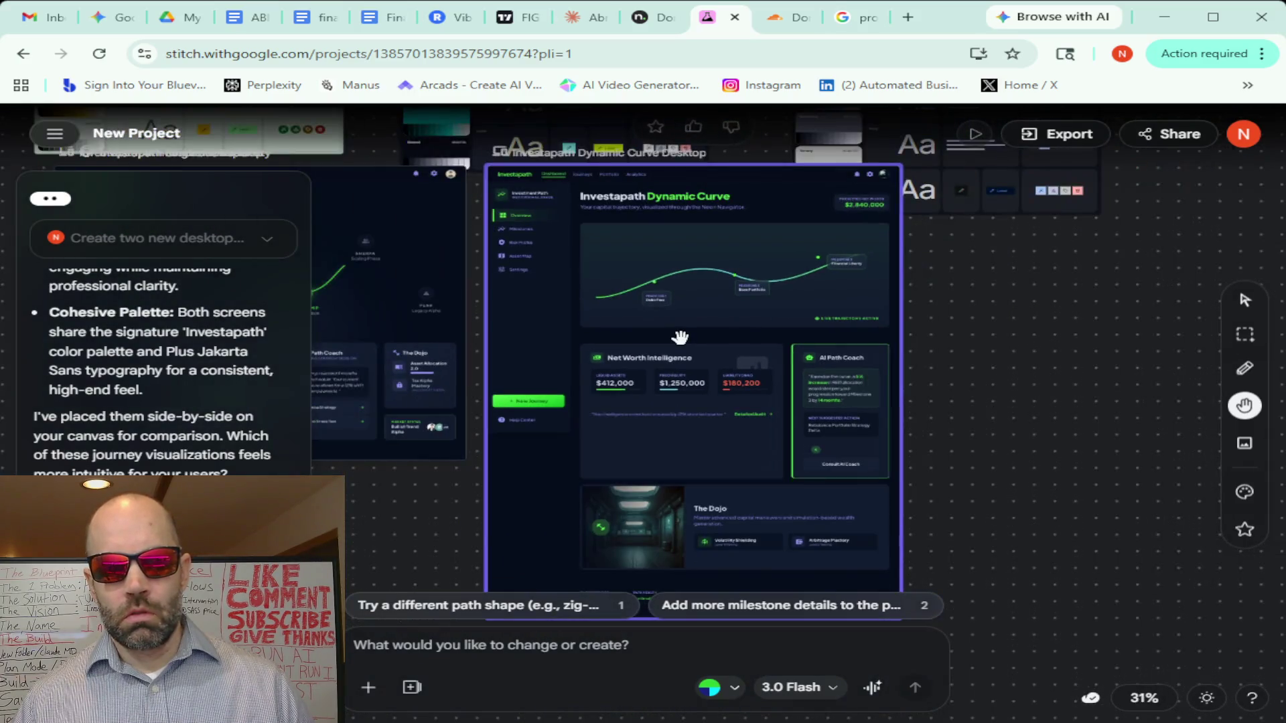
pyautogui.scroll(-1, 680, 336)
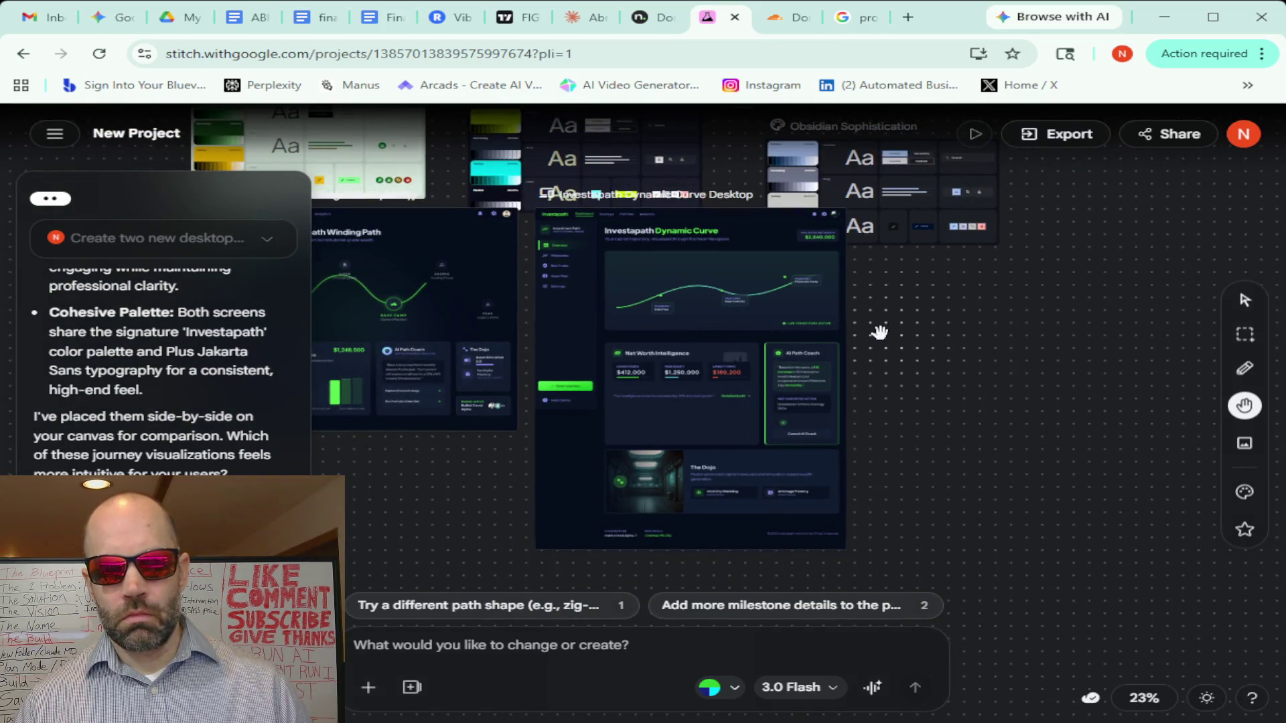
pyautogui.moveTo(879, 332); pyautogui.dragTo(1063, 319)
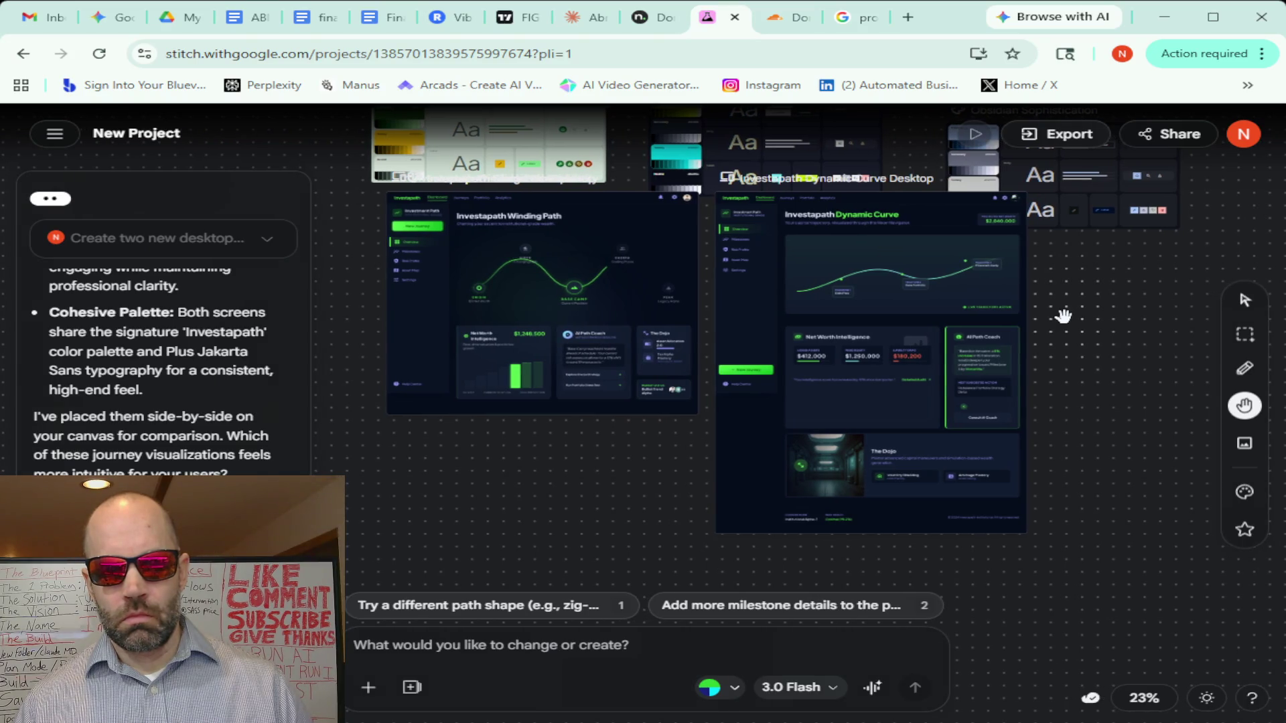
pyautogui.scroll(3, 1063, 311)
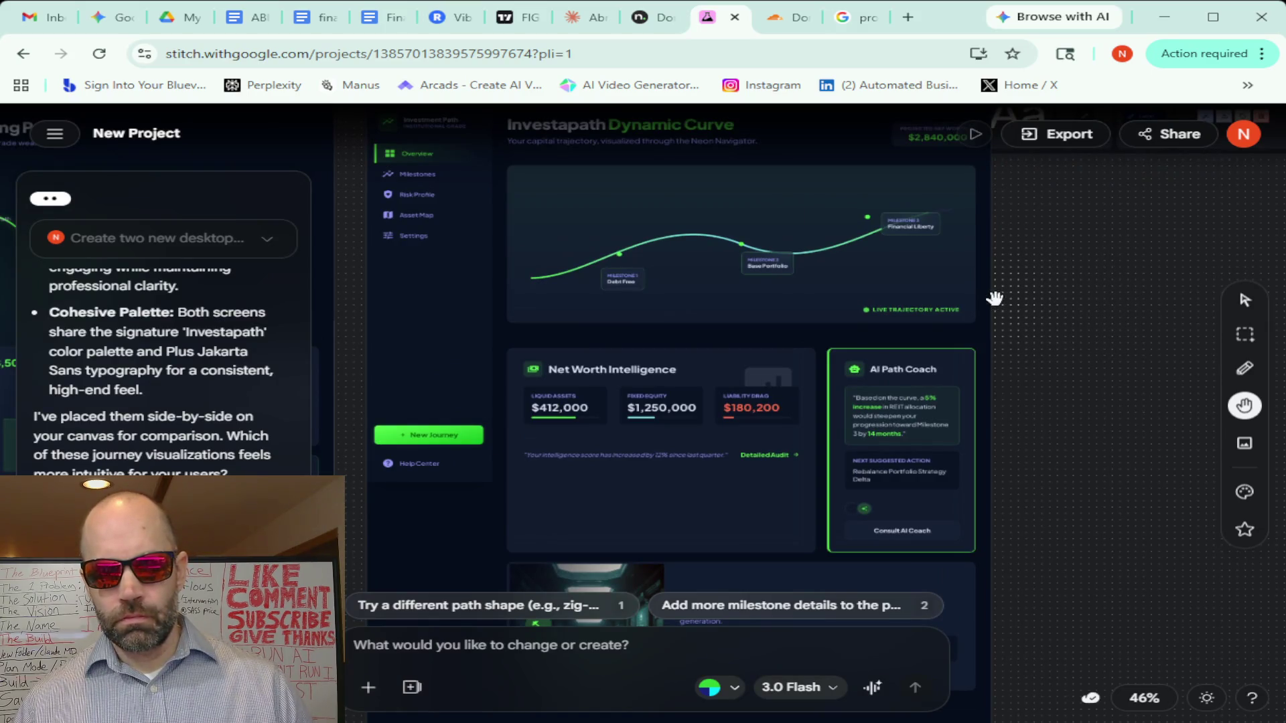
pyautogui.scroll(-2, 994, 299)
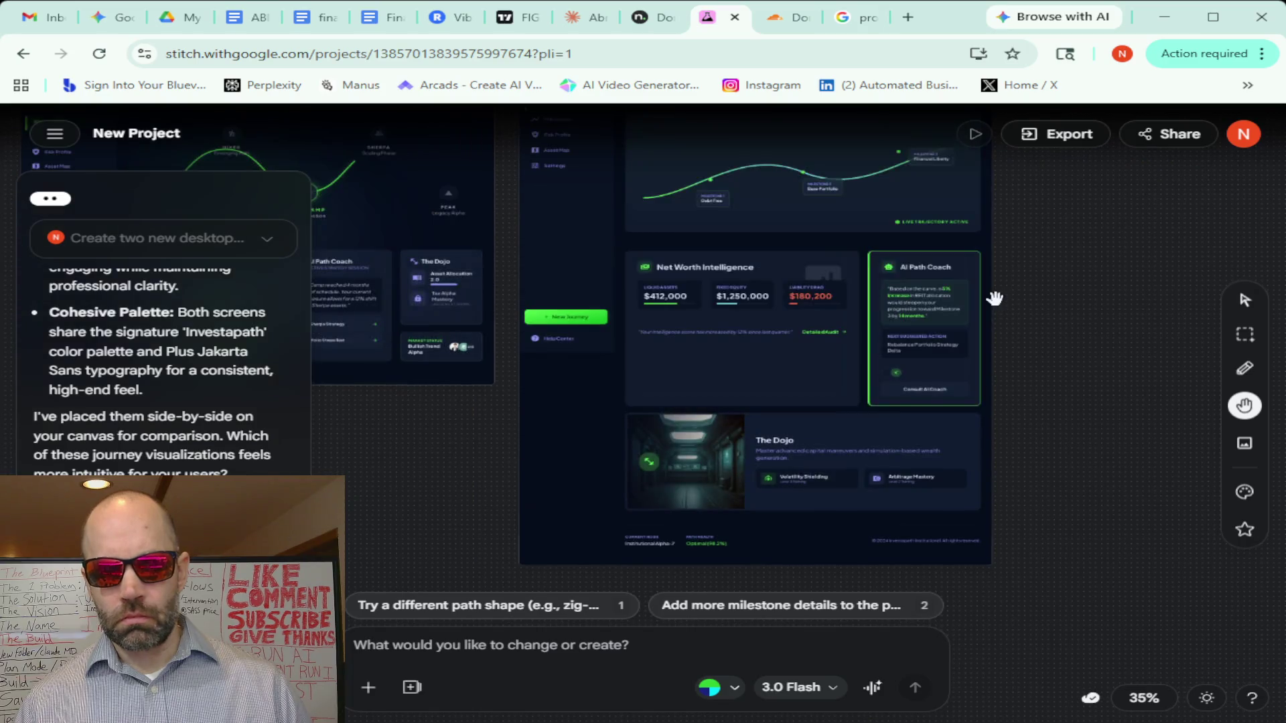
pyautogui.moveTo(385, 516)
pyautogui.mouseDown()
pyautogui.moveTo(784, 523)
pyautogui.moveTo(637, 579)
pyautogui.mouseUp()
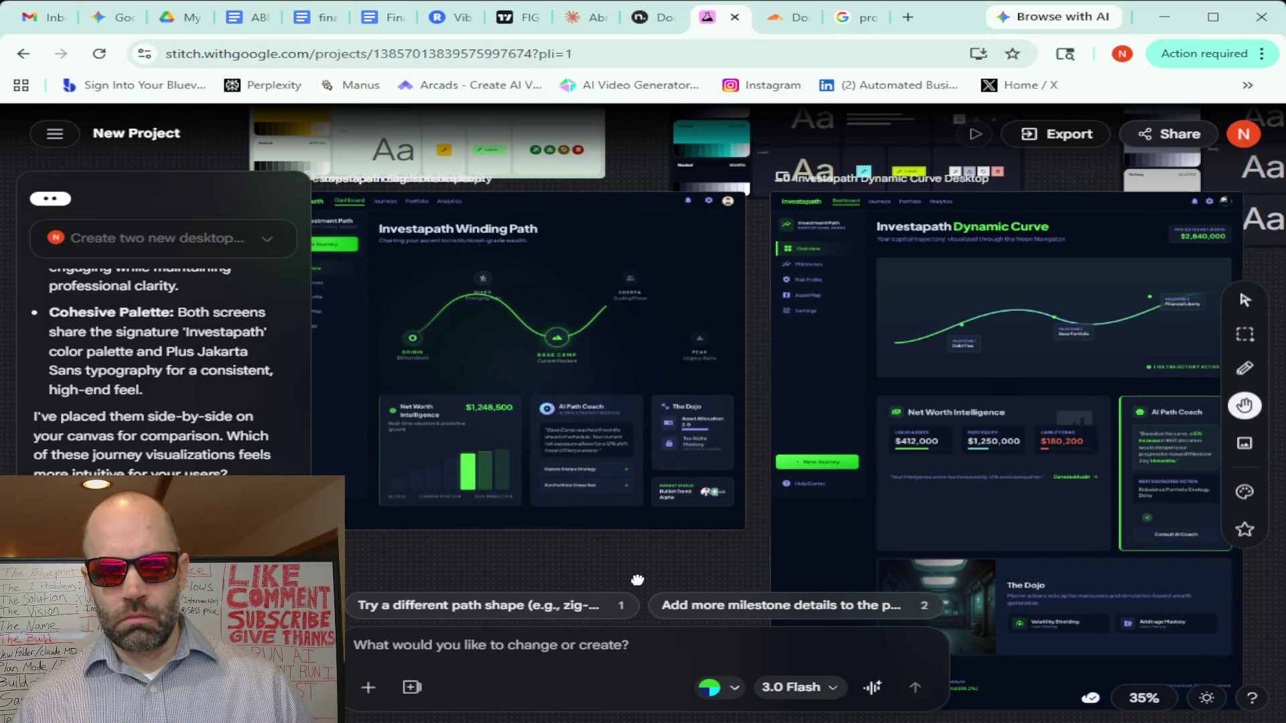
pyautogui.moveTo(637, 579); pyautogui.dragTo(571, 568)
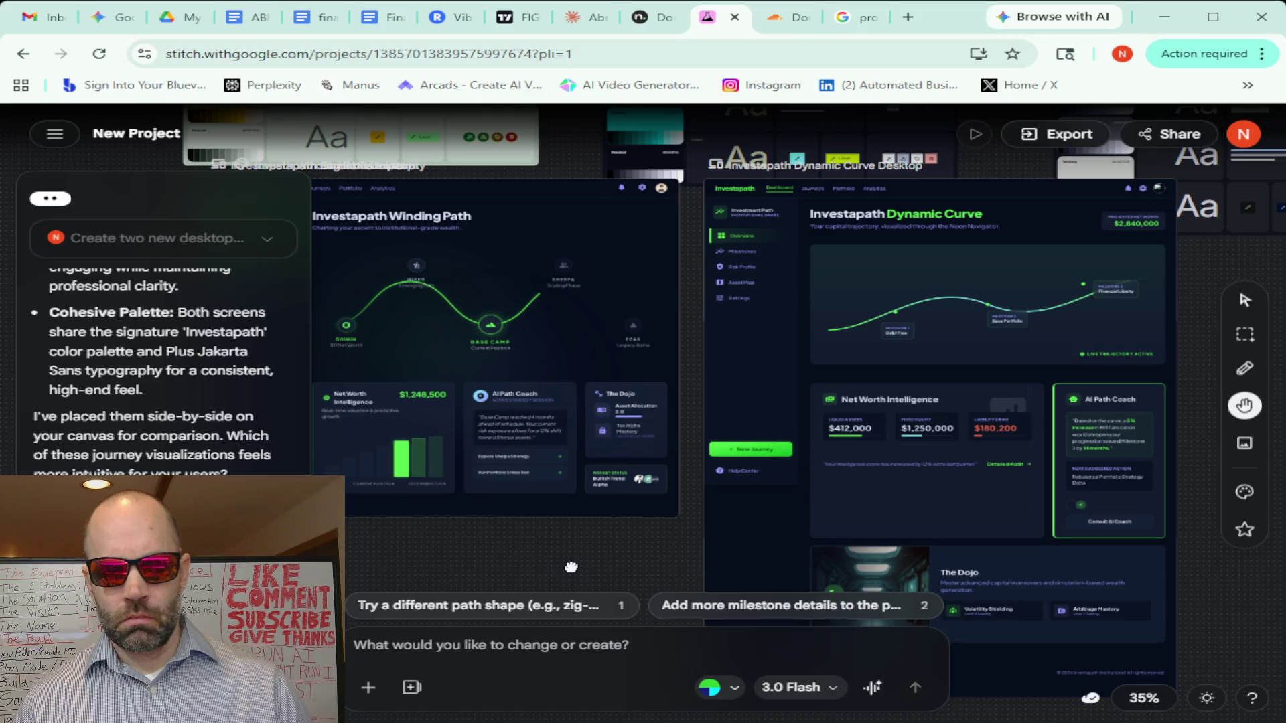
pyautogui.hscroll(-2, 571, 568)
pyautogui.scroll(2, 570, 568)
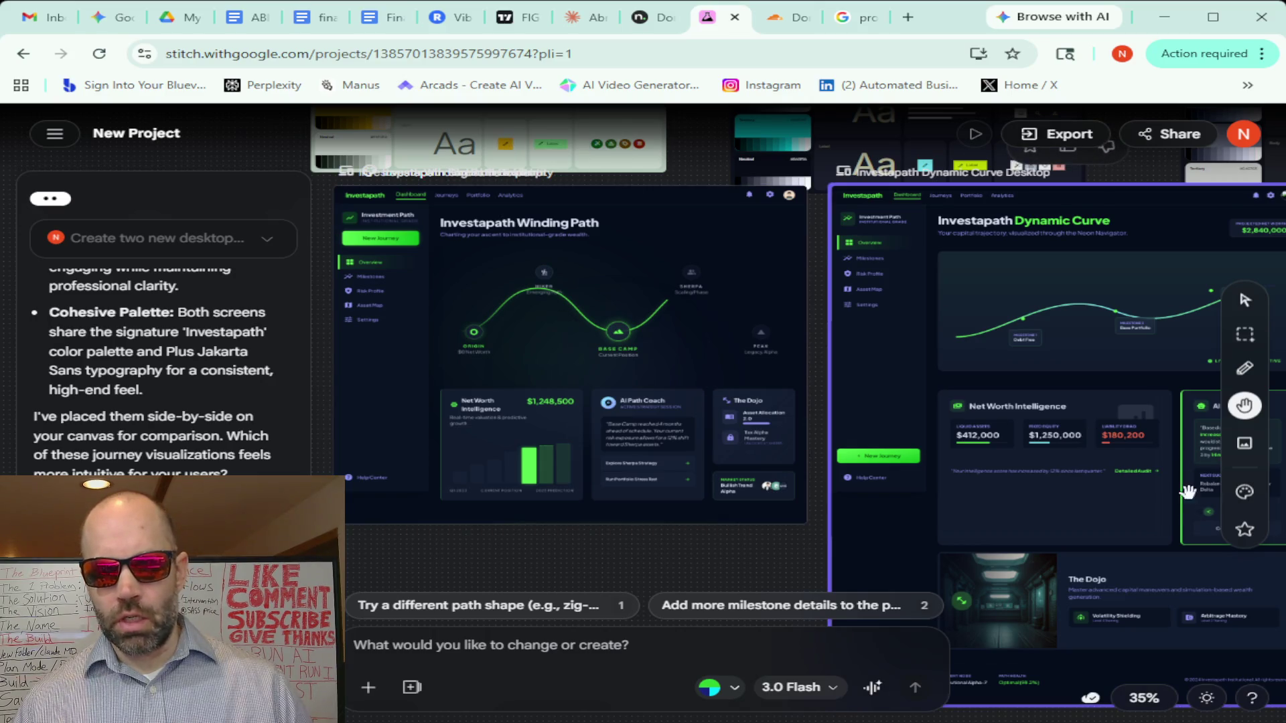
pyautogui.moveTo(569, 353)
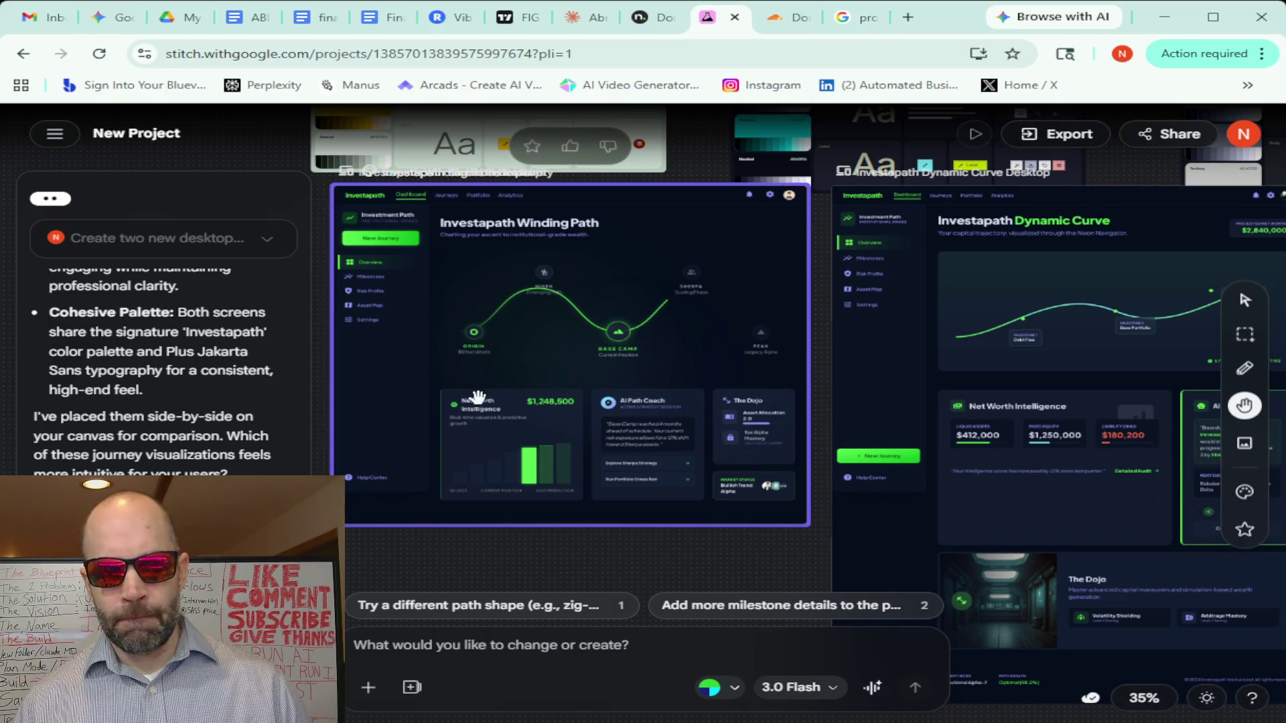
pyautogui.hscroll(5, 798, 347)
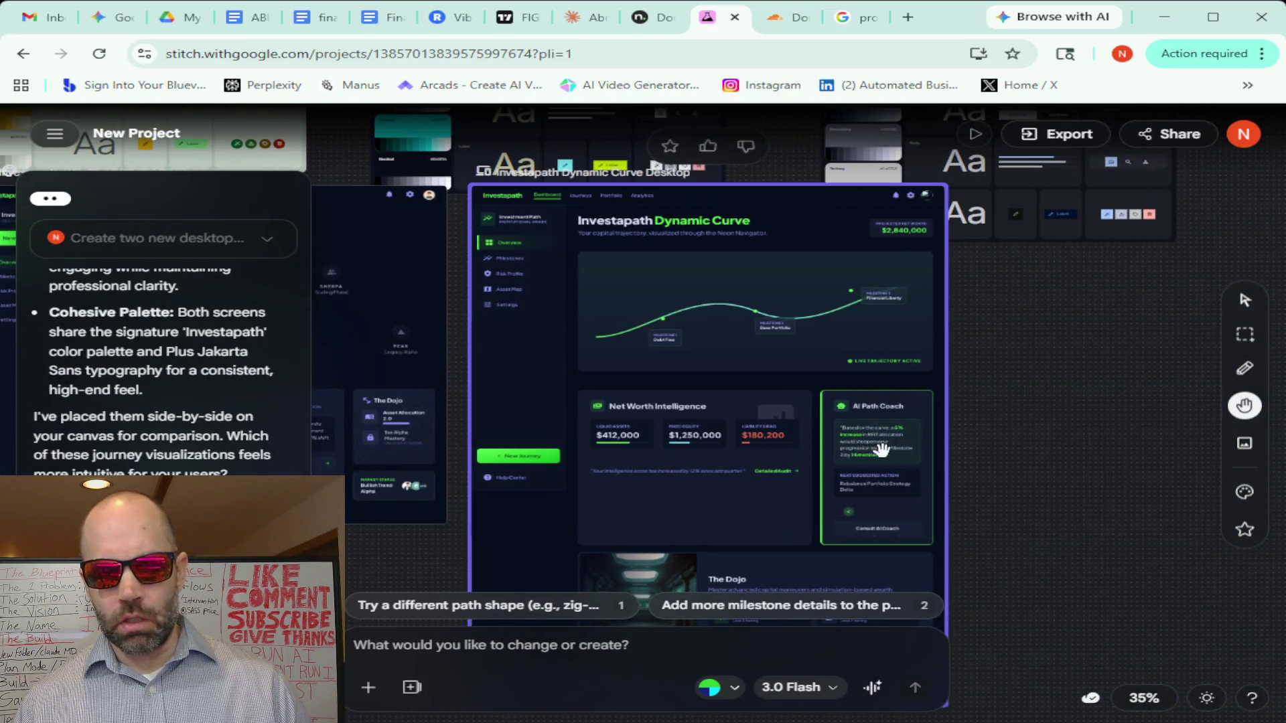
pyautogui.scroll(-3, 965, 342)
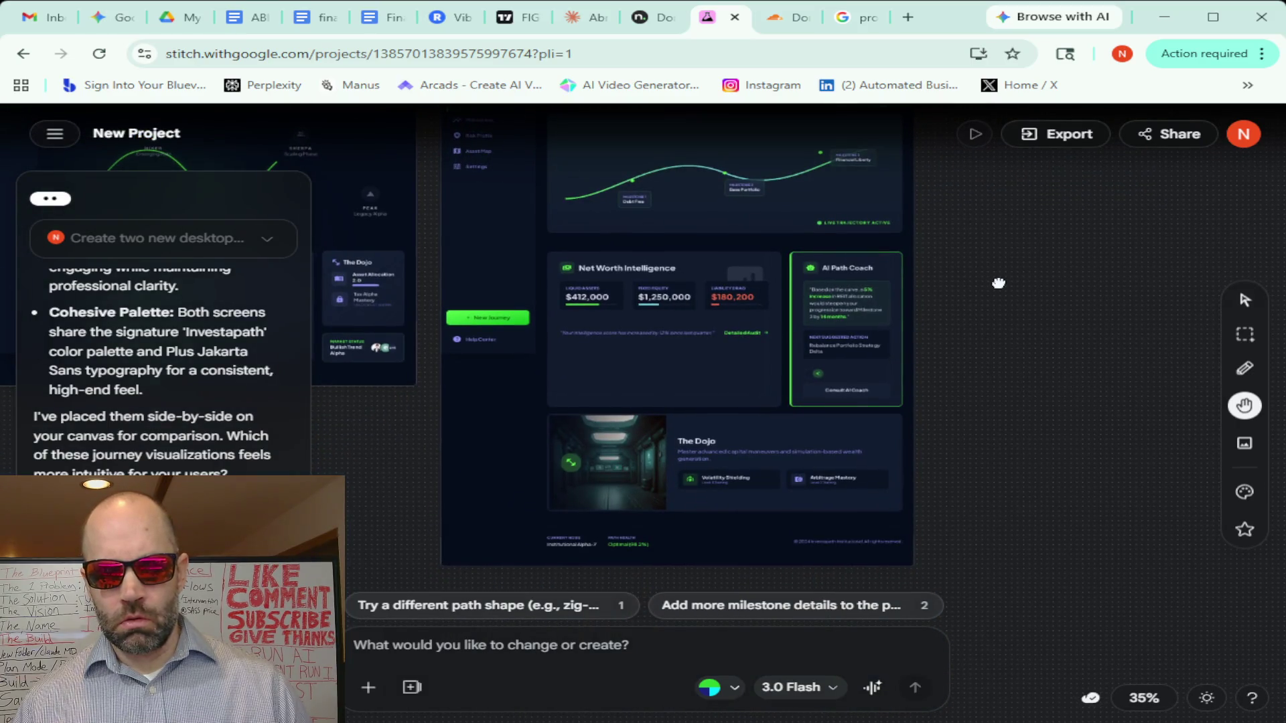
pyautogui.moveTo(997, 283); pyautogui.dragTo(1163, 287)
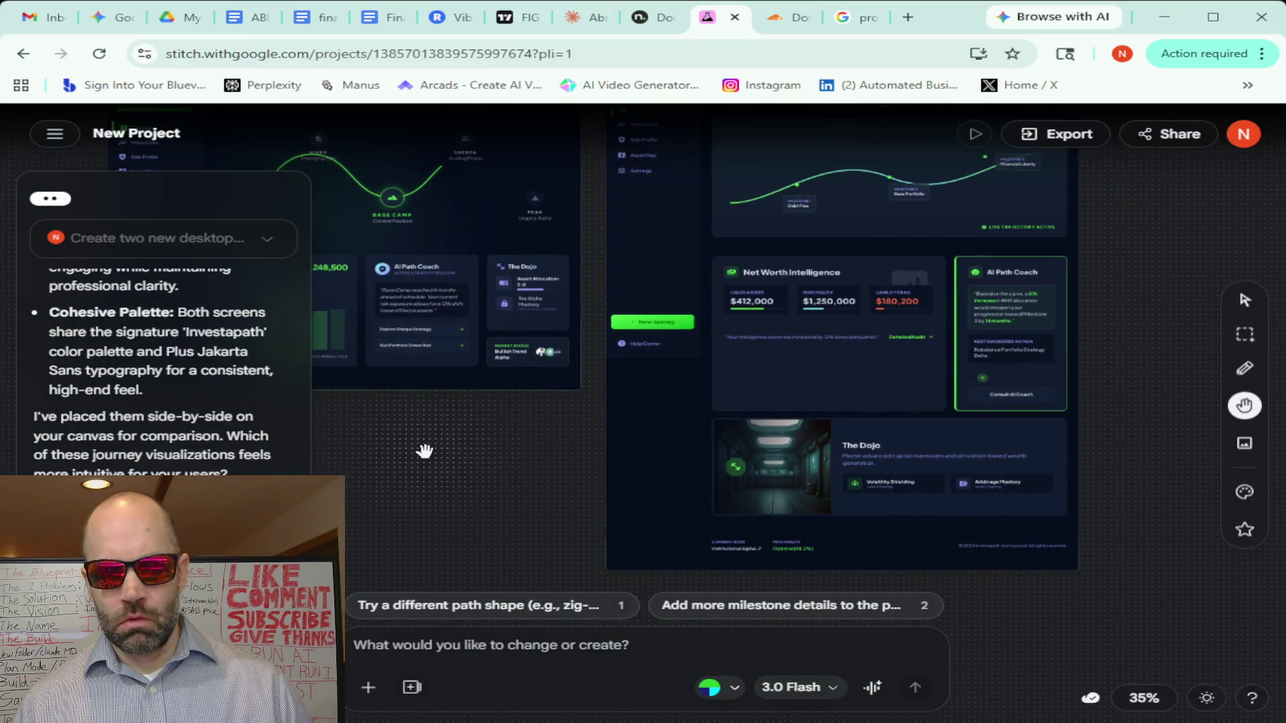
pyautogui.moveTo(425, 451)
pyautogui.mouseDown()
pyautogui.moveTo(618, 459)
pyautogui.moveTo(644, 537)
pyautogui.moveTo(681, 565)
pyautogui.mouseUp()
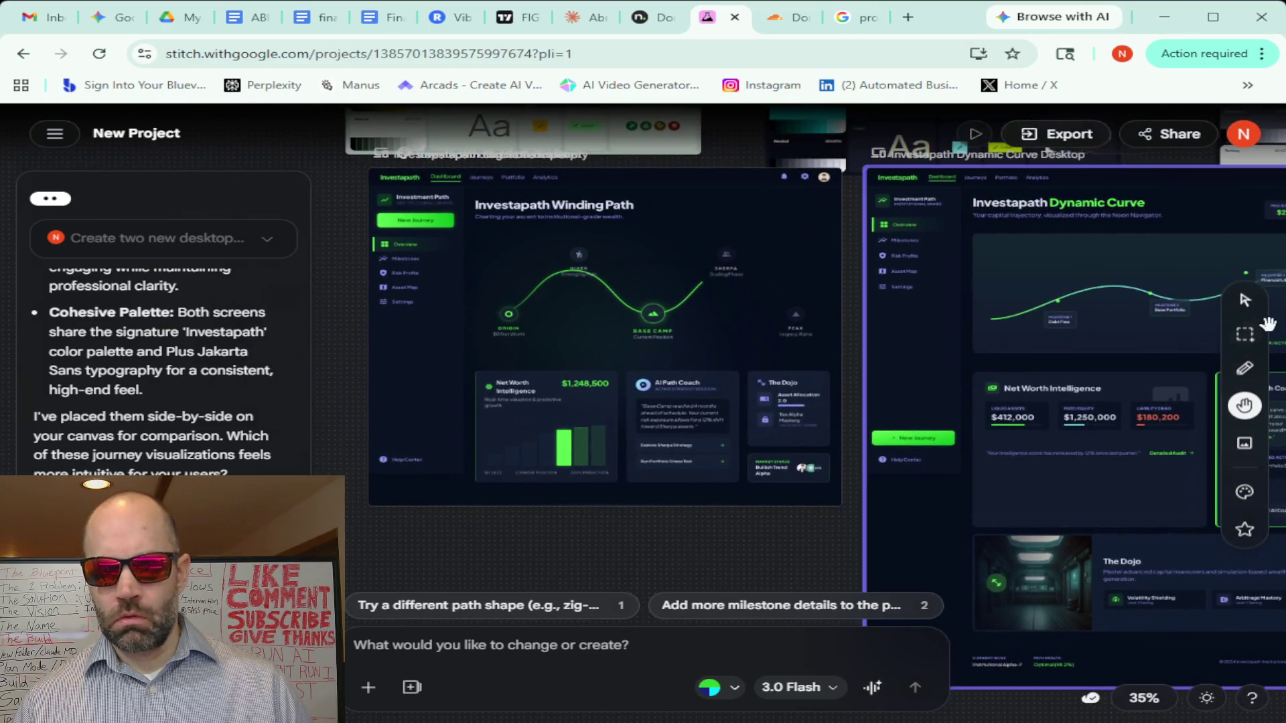
# Add the Winding Path screen as request context, discuss it in voice mode, then end the voice conversation
pyautogui.click(1241, 299)
pyautogui.click(633, 313)
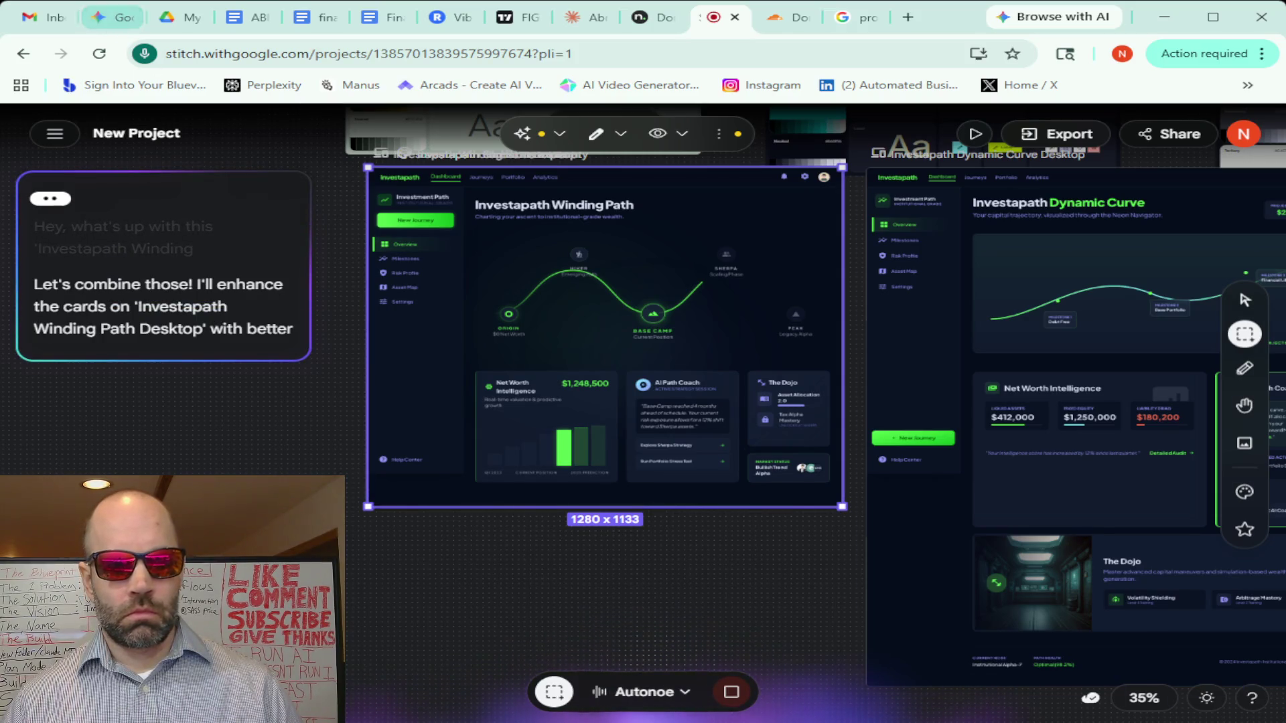
pyautogui.click(731, 691)
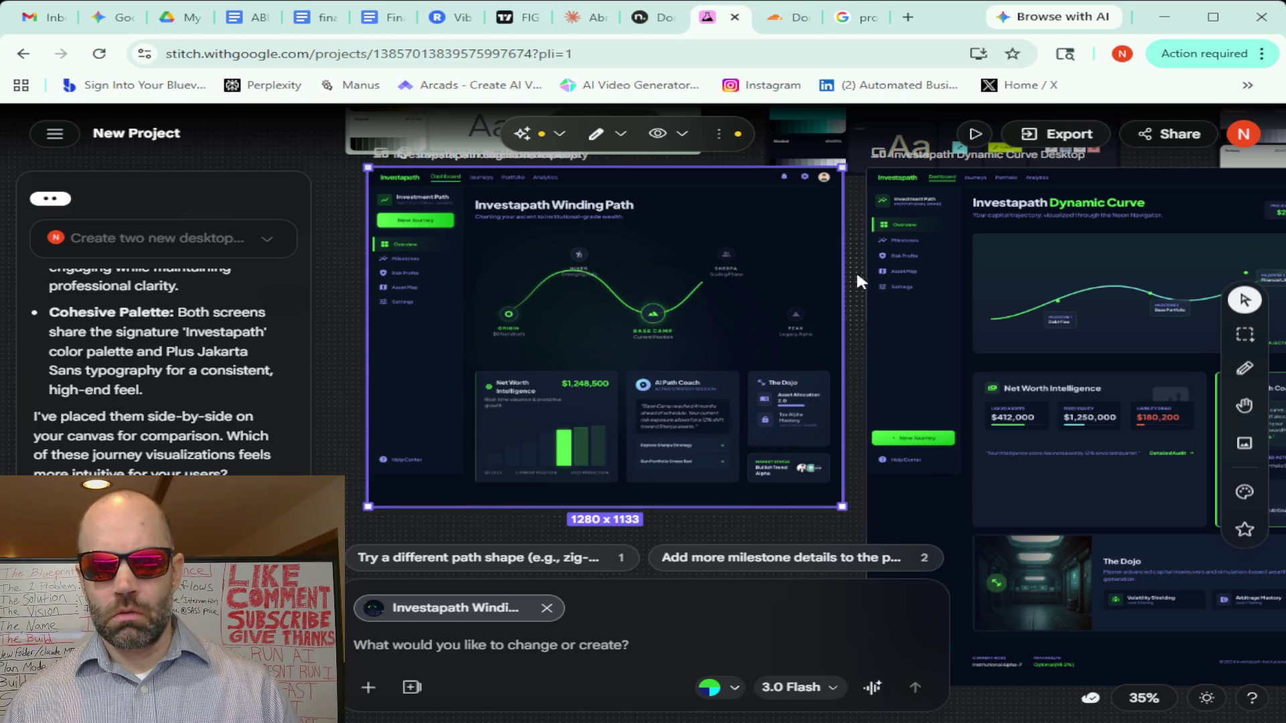
# Deselect the Winding Path screen and switch to the Hand tool for a canvas overview
pyautogui.click(872, 427)
pyautogui.moveTo(857, 343); pyautogui.dragTo(847, 323)
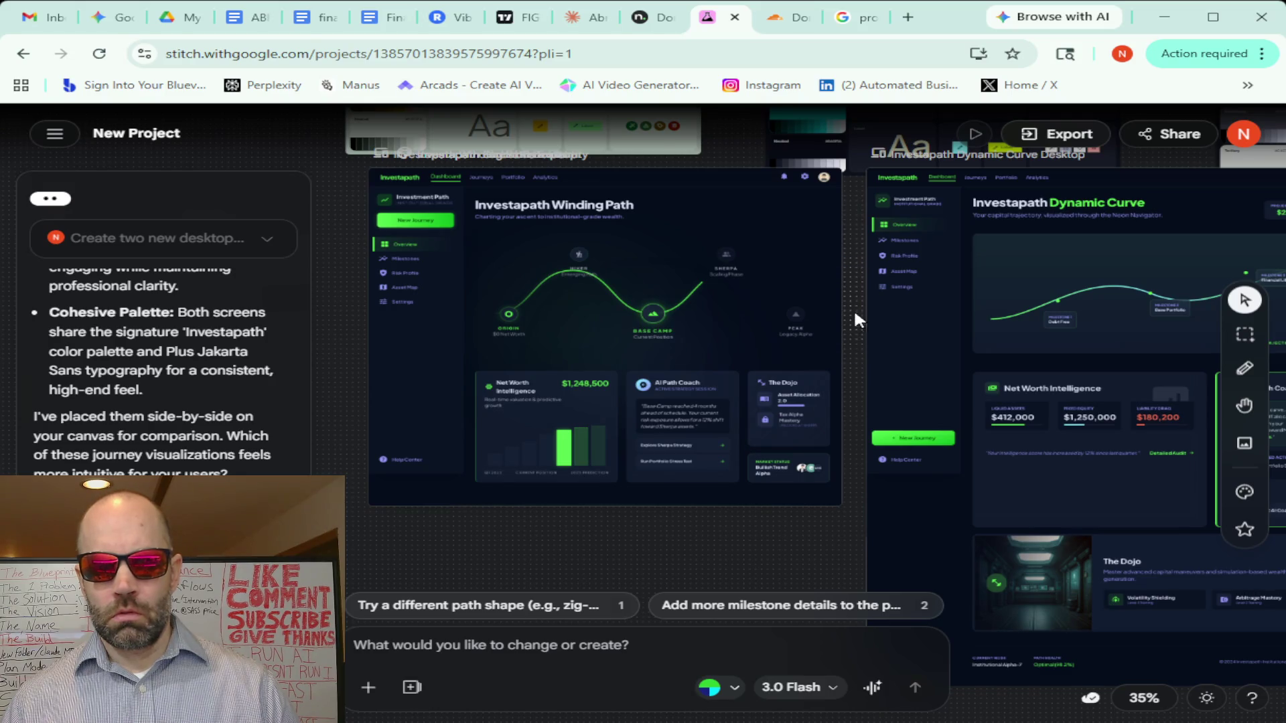
pyautogui.scroll(-3, 355, 401)
pyautogui.scroll(4, 357, 413)
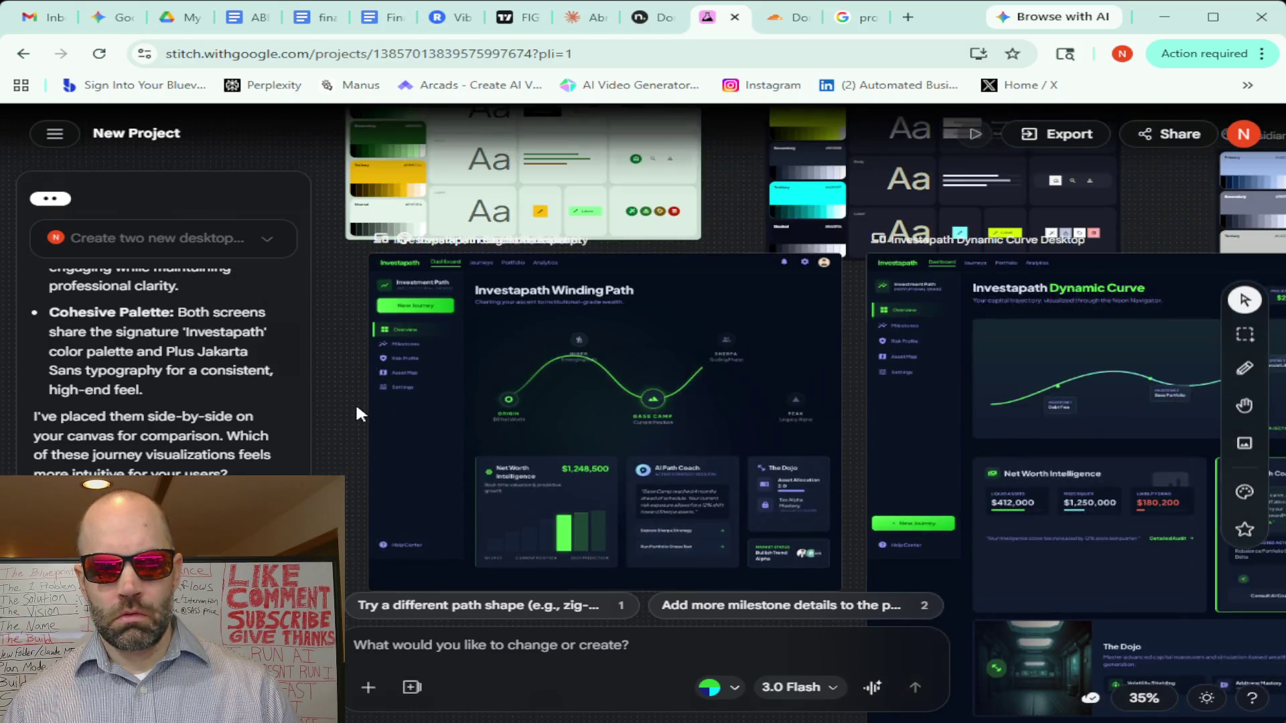
pyautogui.scroll(3, 357, 411)
pyautogui.scroll(-2, 359, 414)
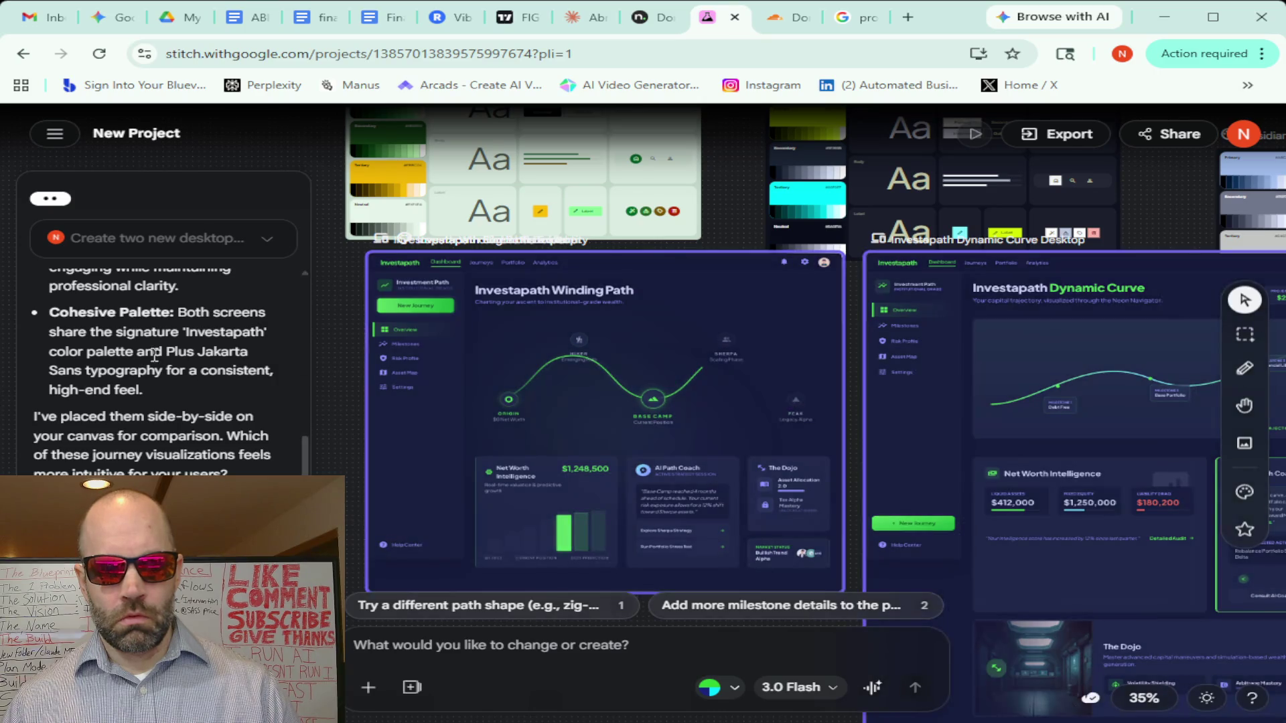
pyautogui.scroll(2, 151, 361)
pyautogui.scroll(2, 152, 350)
pyautogui.scroll(3, 152, 351)
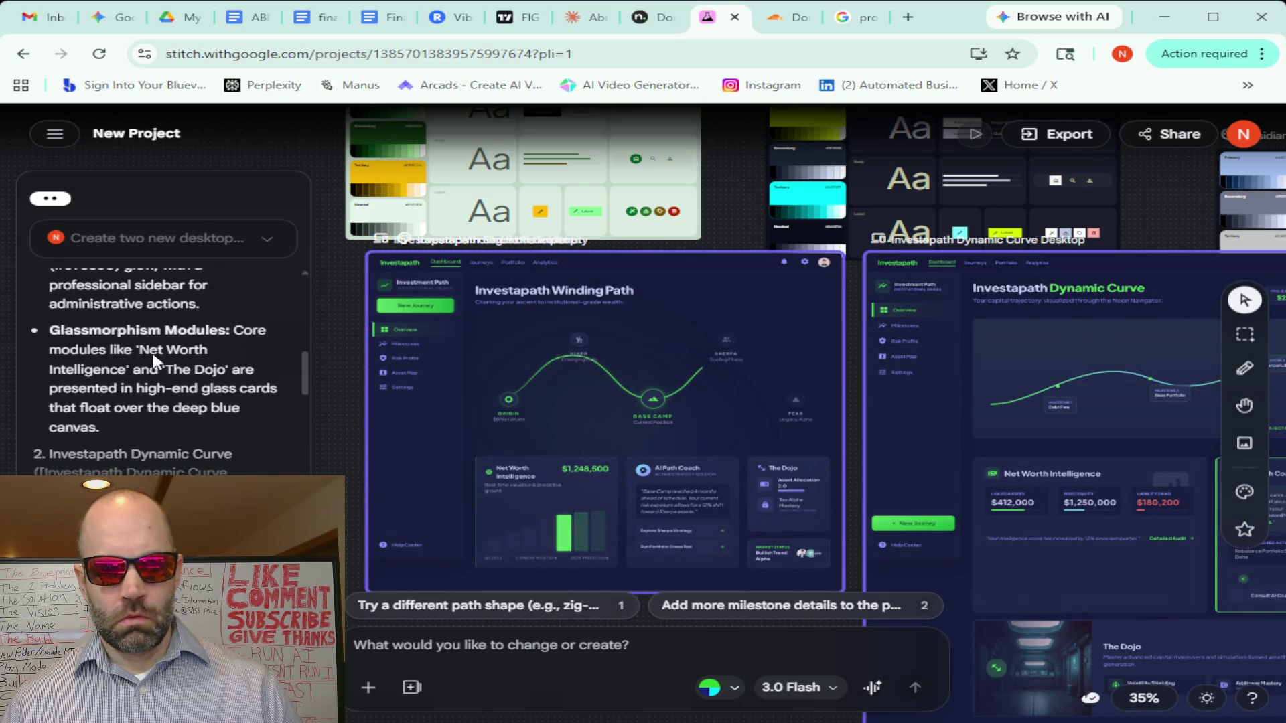
pyautogui.scroll(-3, 152, 351)
pyautogui.scroll(-4, 154, 354)
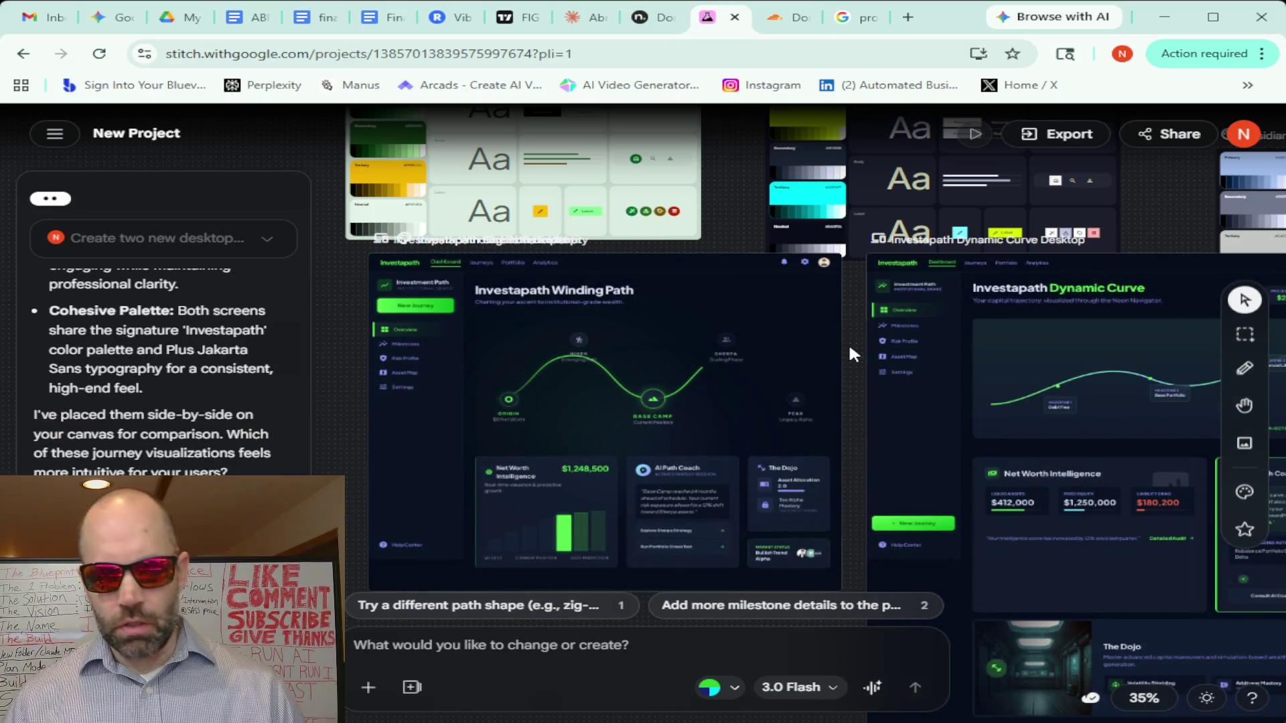
pyautogui.click(1244, 405)
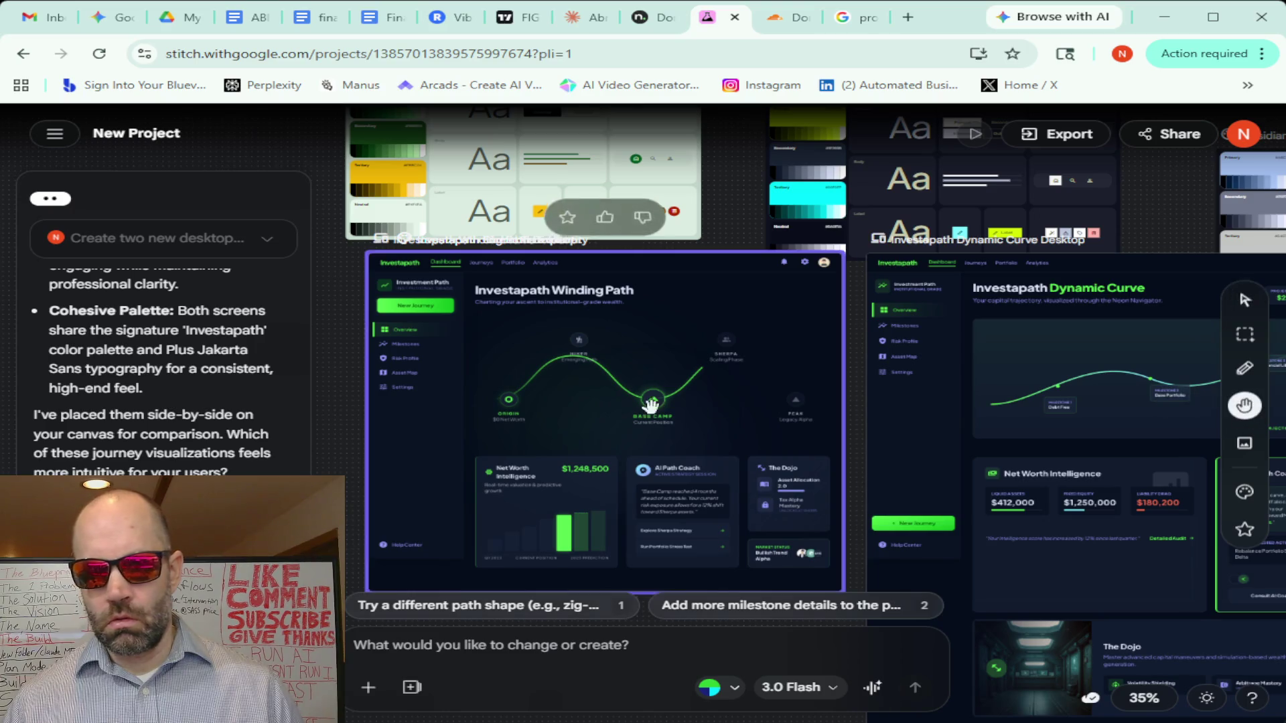
pyautogui.scroll(-5, 854, 362)
pyautogui.scroll(-3, 854, 361)
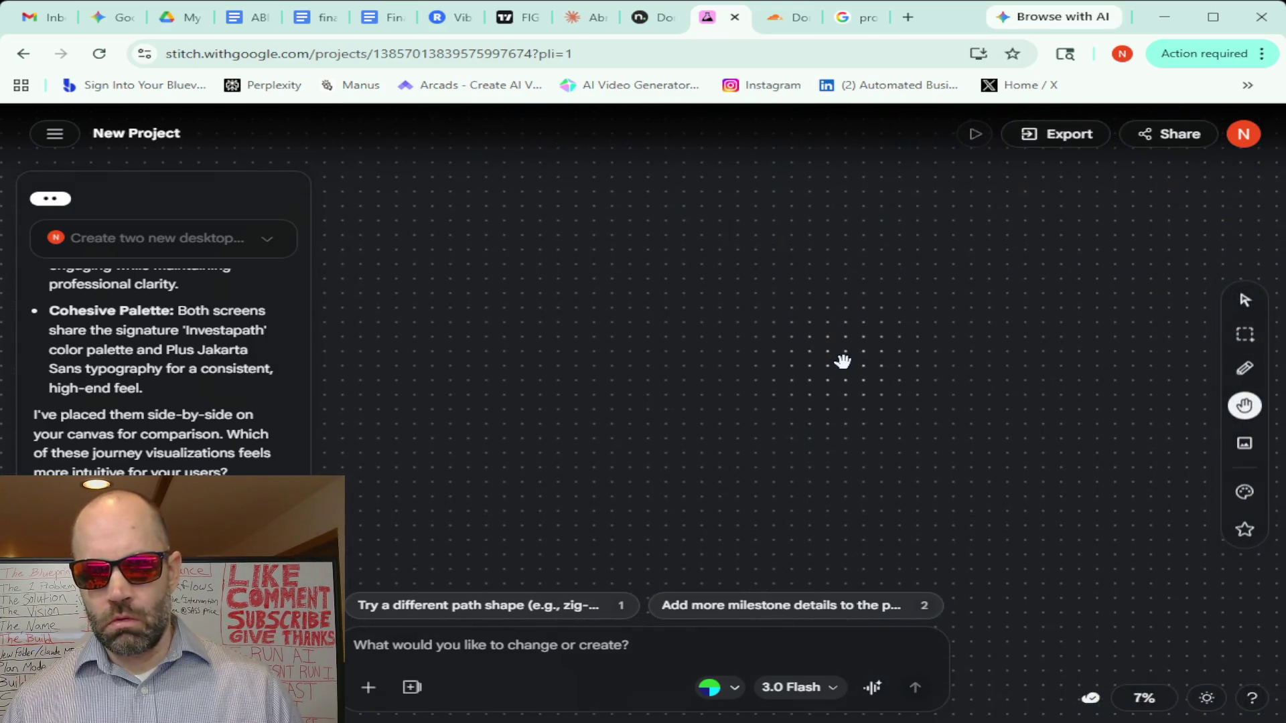
# Survey the whole project canvas and bring the Investapath dashboards toward the centre
pyautogui.moveTo(999, 321)
pyautogui.mouseDown()
pyautogui.moveTo(855, 480)
pyautogui.moveTo(753, 560)
pyautogui.mouseUp()
pyautogui.moveTo(993, 515); pyautogui.dragTo(712, 509)
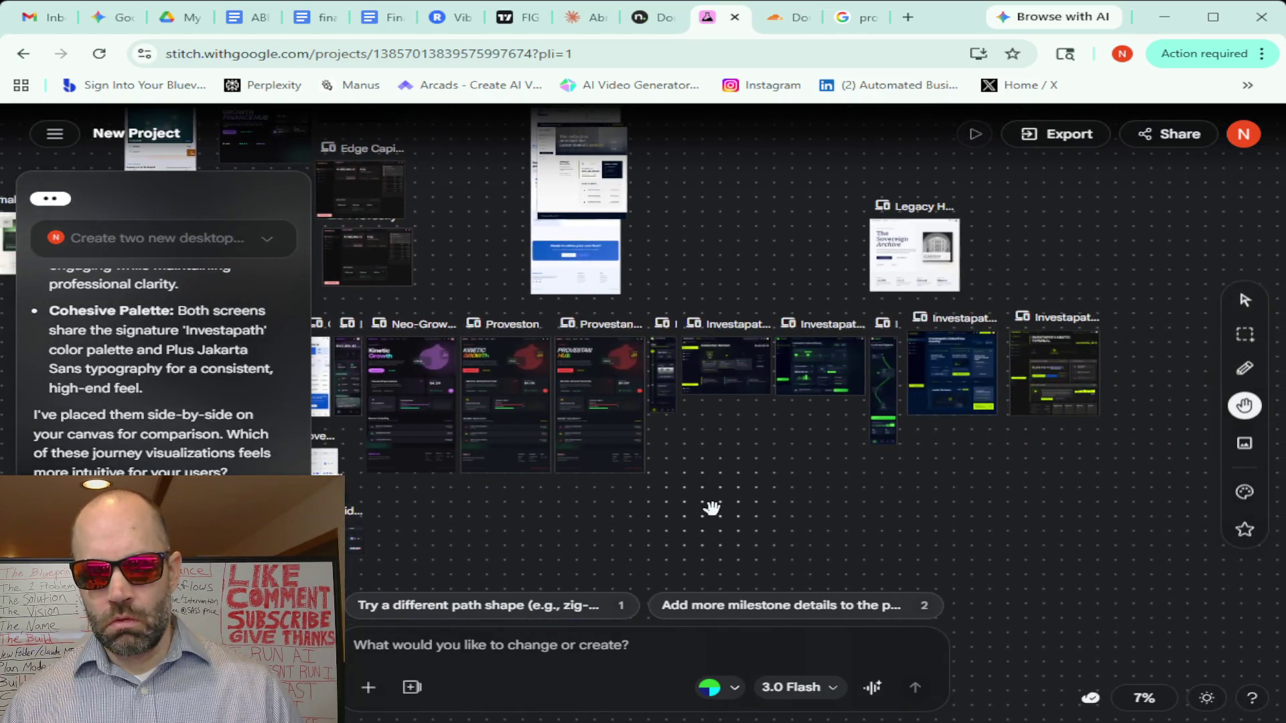
pyautogui.moveTo(761, 453)
pyautogui.mouseDown()
pyautogui.moveTo(1042, 565)
pyautogui.moveTo(1029, 485)
pyautogui.mouseUp()
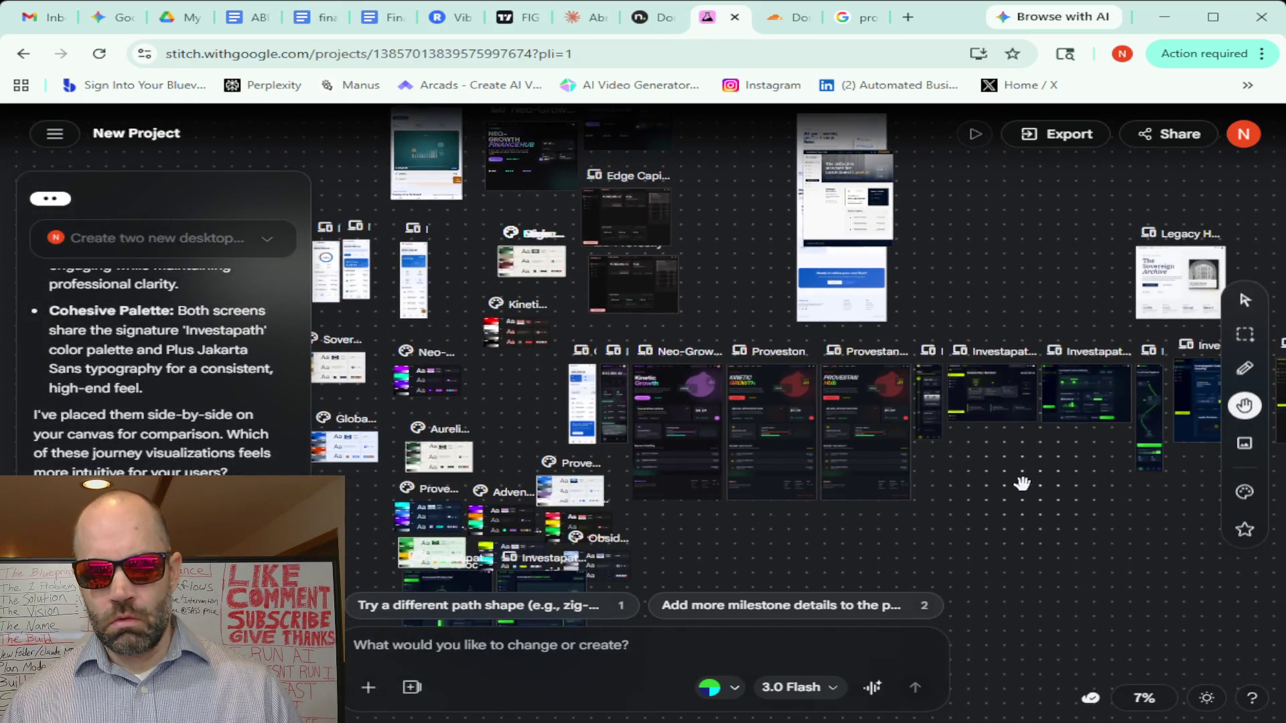
pyautogui.moveTo(918, 532); pyautogui.dragTo(1114, 448)
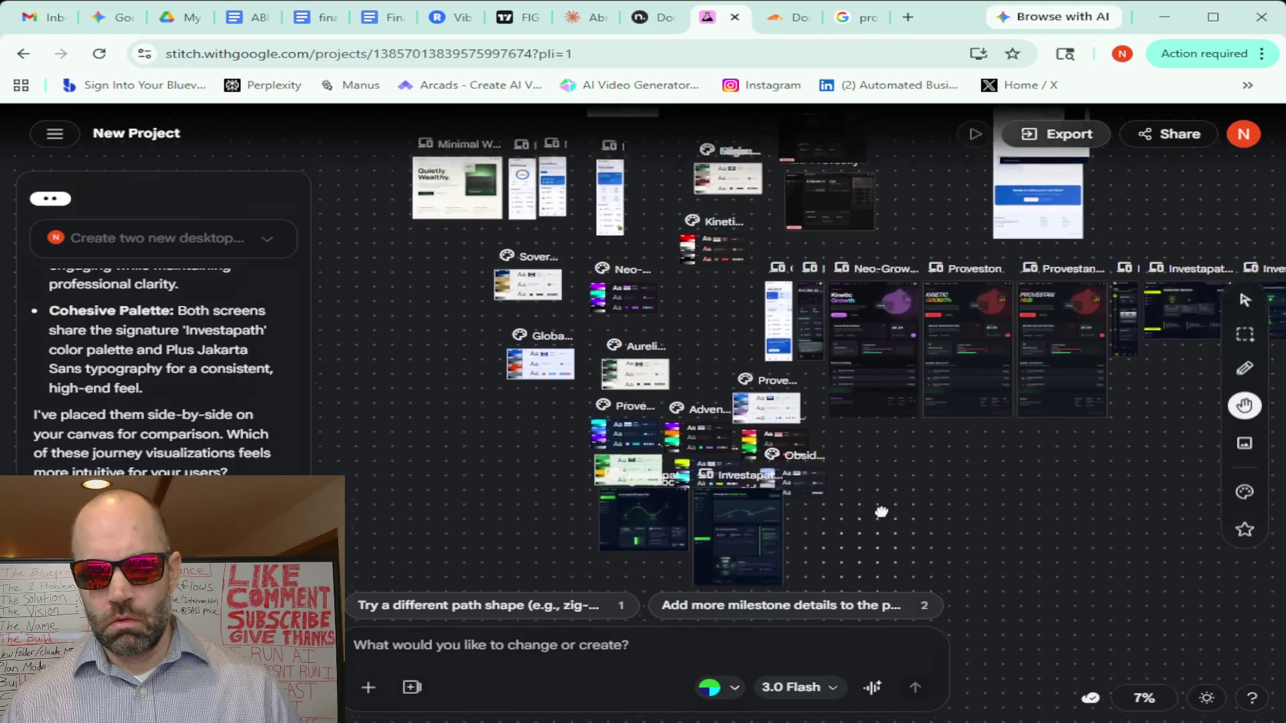
pyautogui.moveTo(880, 513); pyautogui.dragTo(841, 459)
pyautogui.scroll(2, 841, 463)
pyautogui.scroll(3, 841, 467)
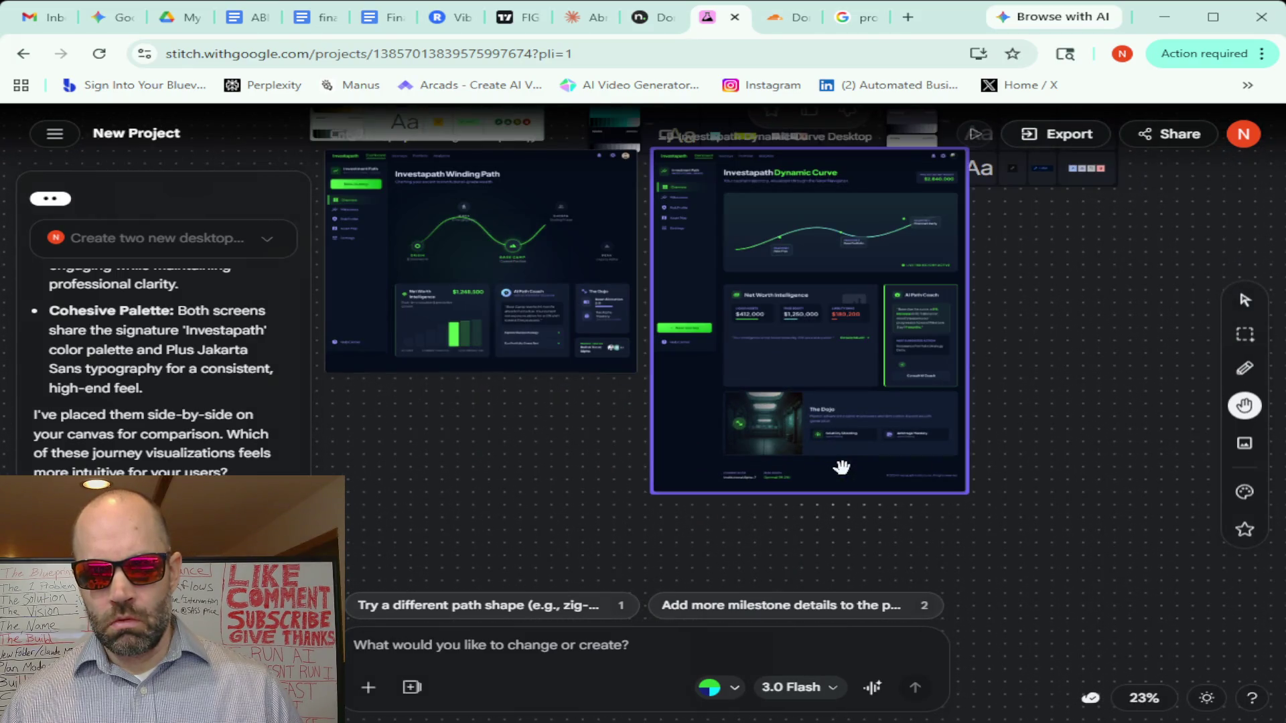
pyautogui.scroll(-3, 841, 468)
pyautogui.moveTo(502, 316); pyautogui.dragTo(704, 570)
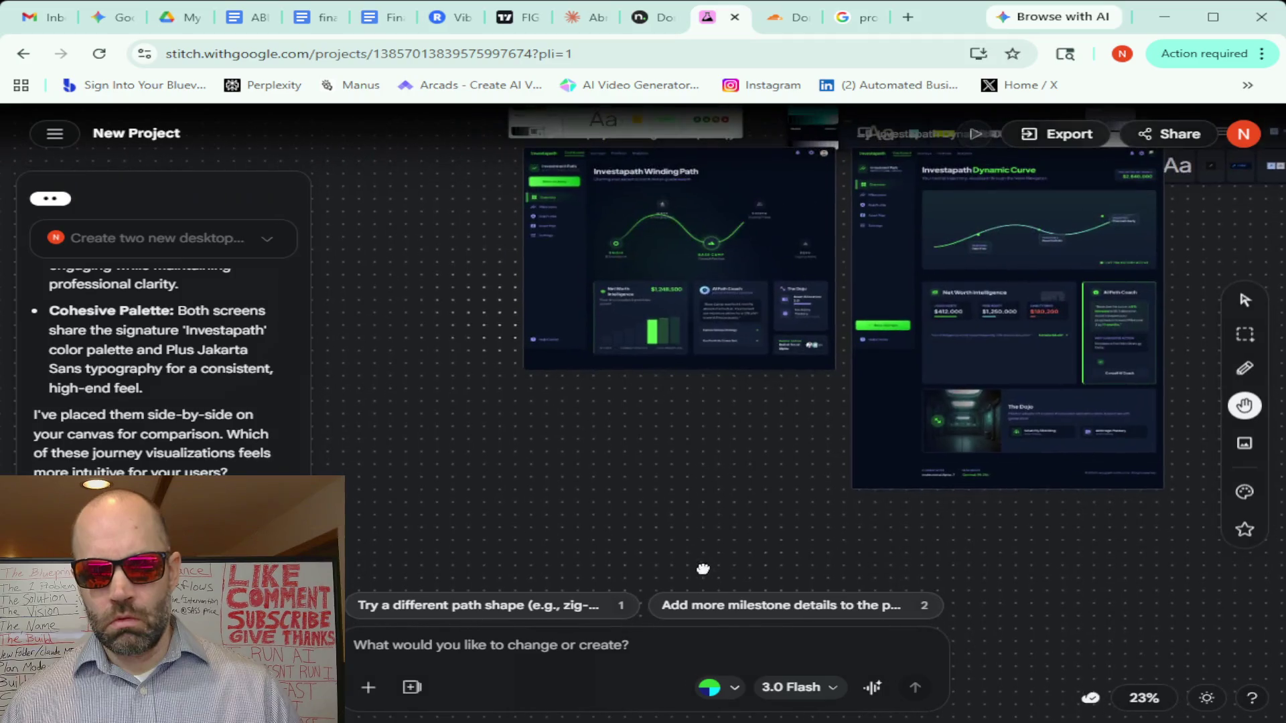
# Start a voice conversation with the assistant and bring the full Winding Path screen into view
pyautogui.click(872, 687)
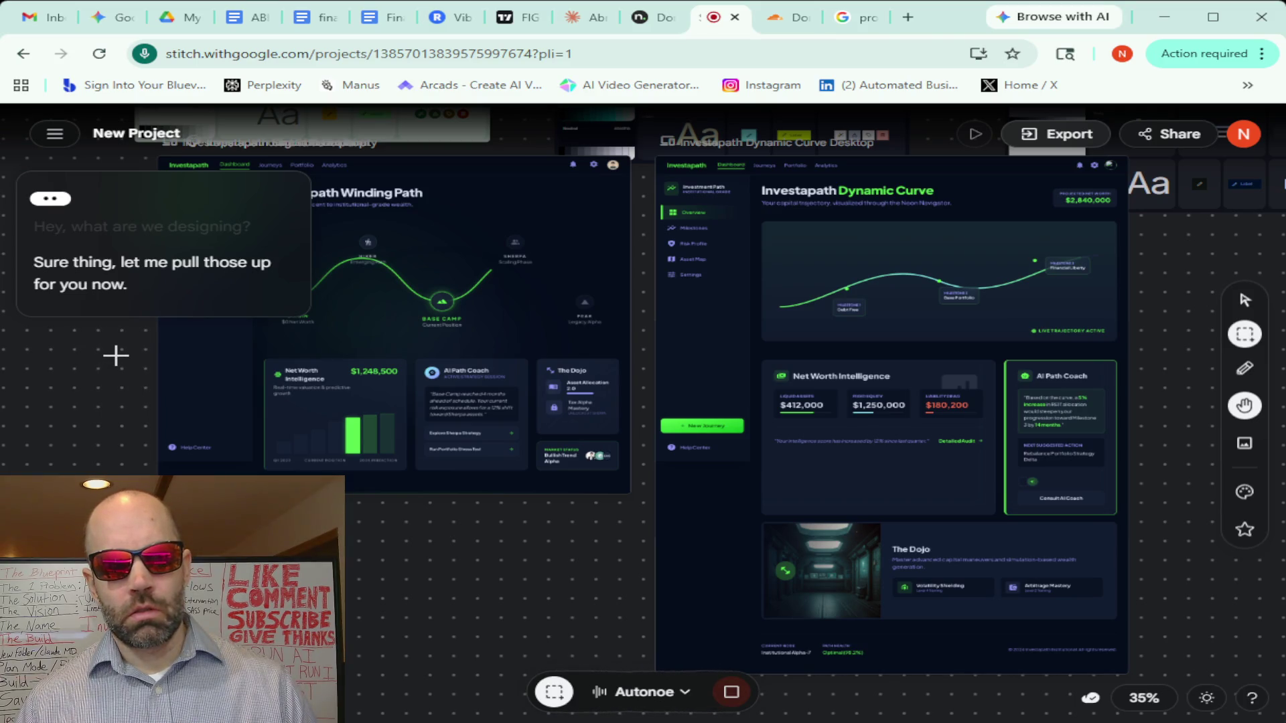
pyautogui.moveTo(115, 354); pyautogui.dragTo(368, 453)
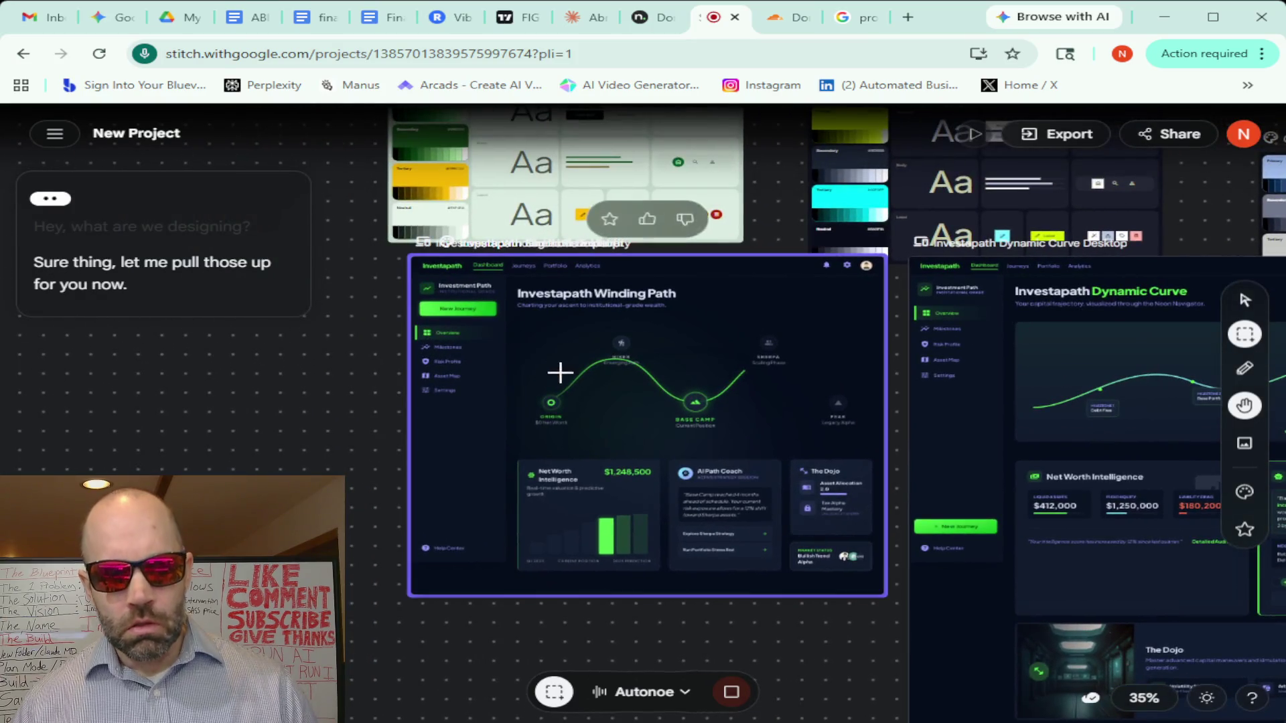
# Select and nudge the Winding Path screen during Live mode, deselect it, then end the live voice session
pyautogui.click(1244, 300)
pyautogui.click(750, 376)
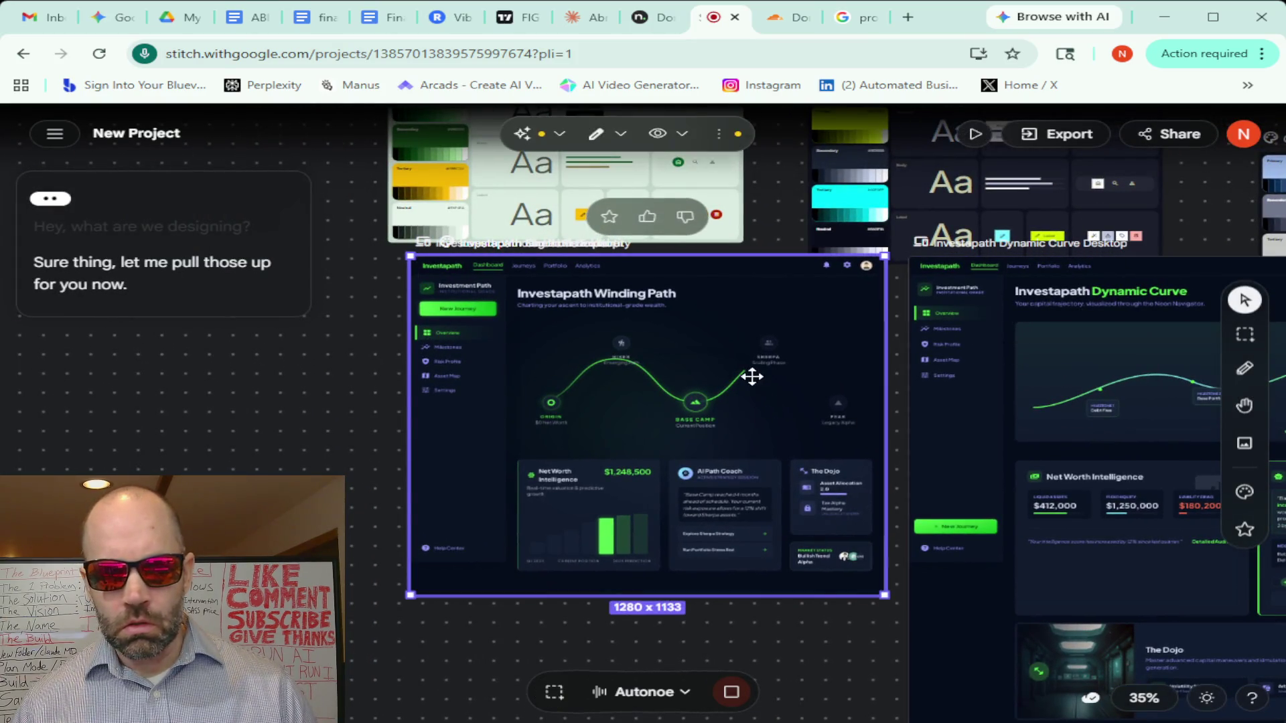
pyautogui.moveTo(736, 379); pyautogui.dragTo(682, 451)
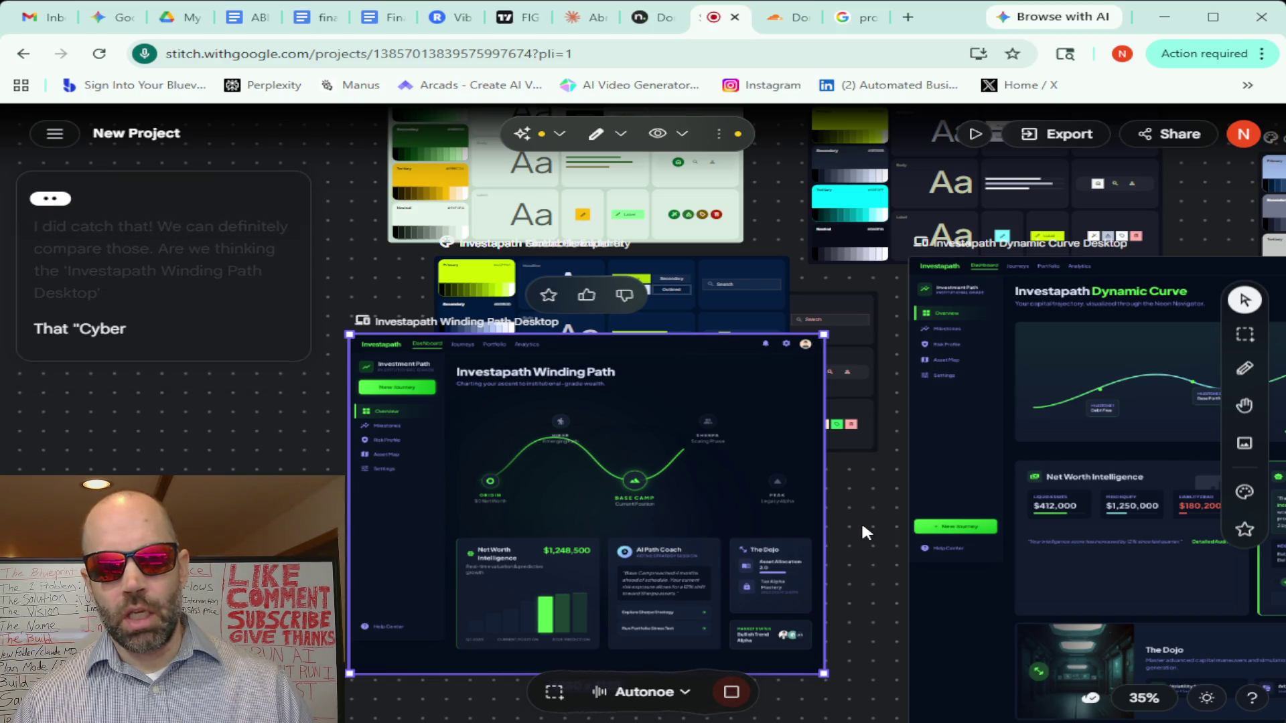
pyautogui.click(866, 550)
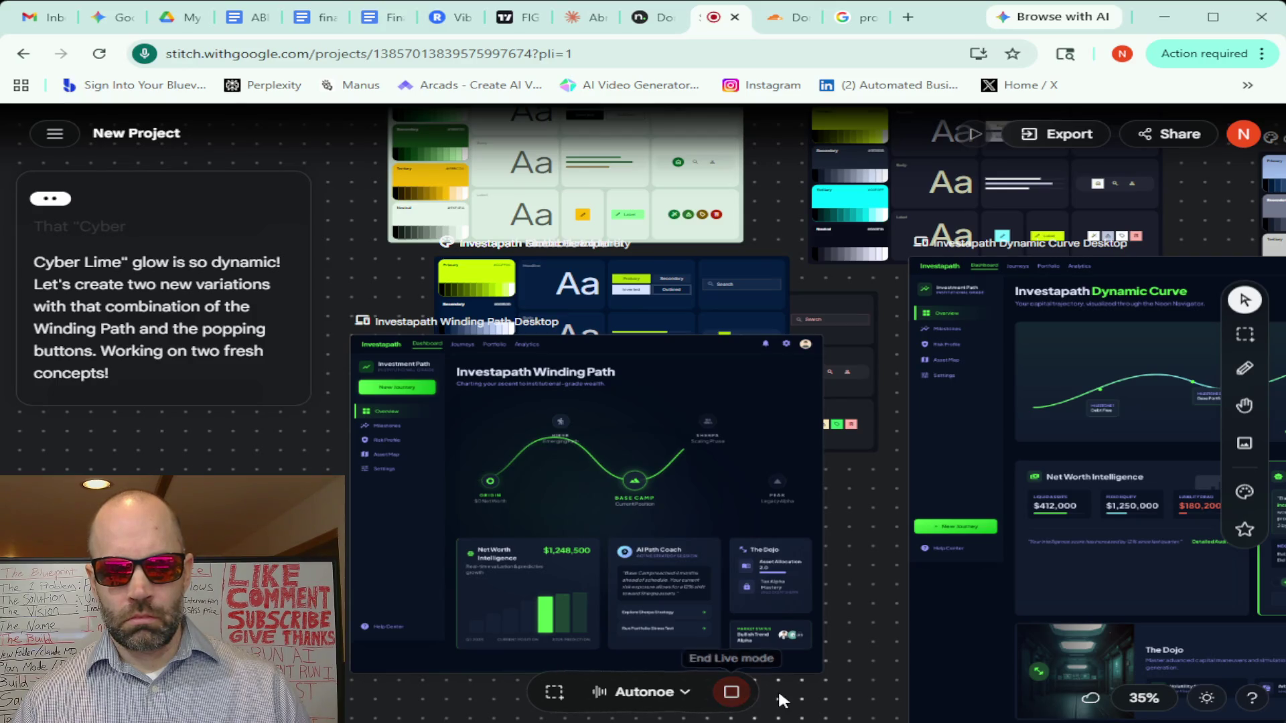
pyautogui.click(731, 693)
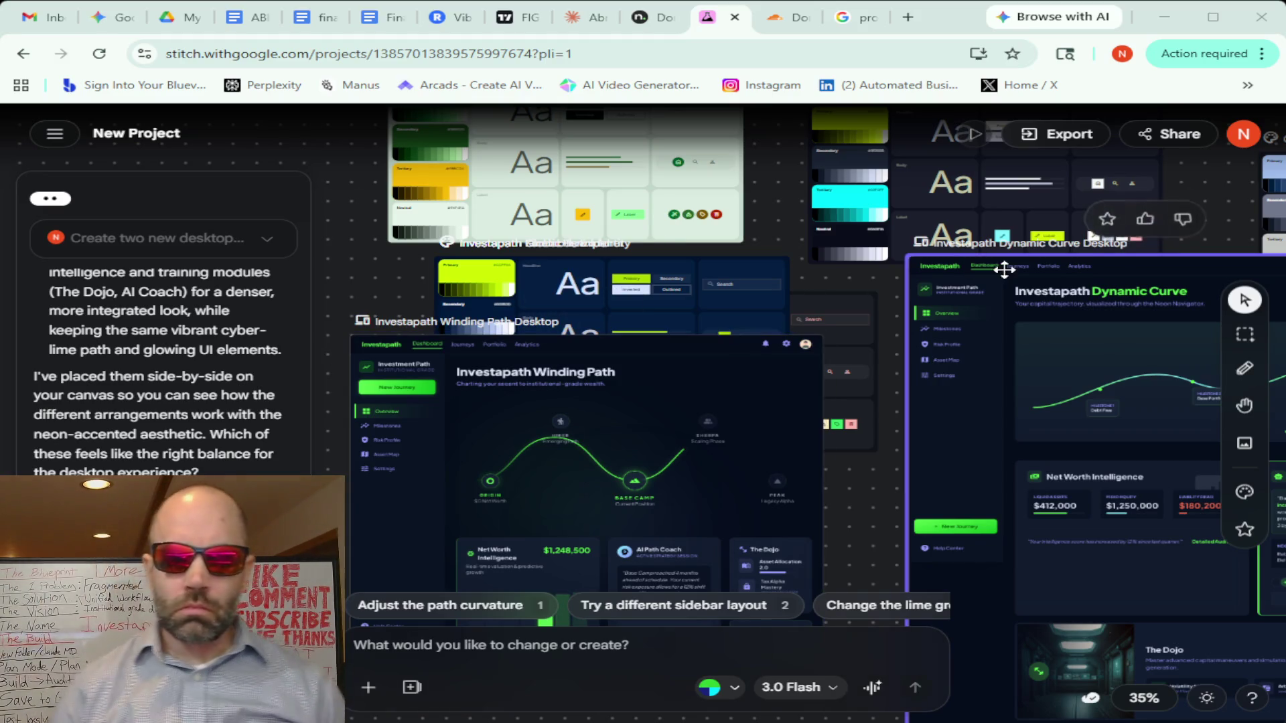
pyautogui.moveTo(671, 290)
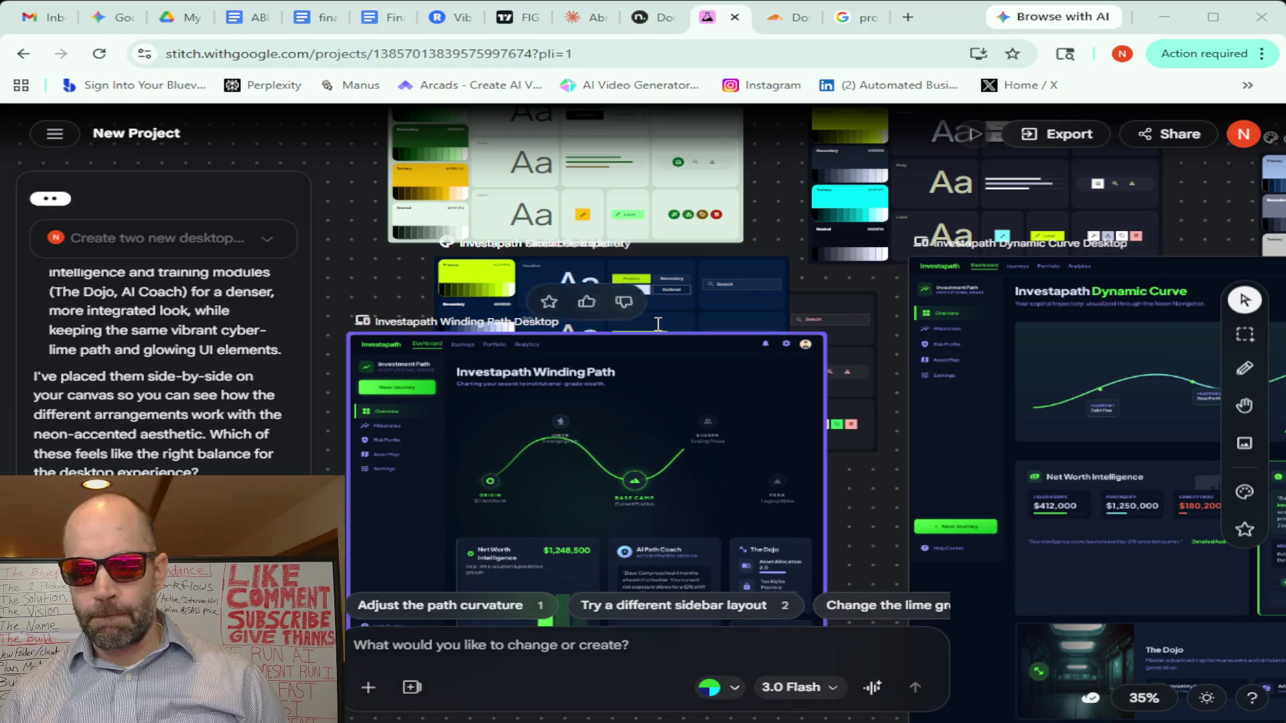
pyautogui.moveTo(613, 292)
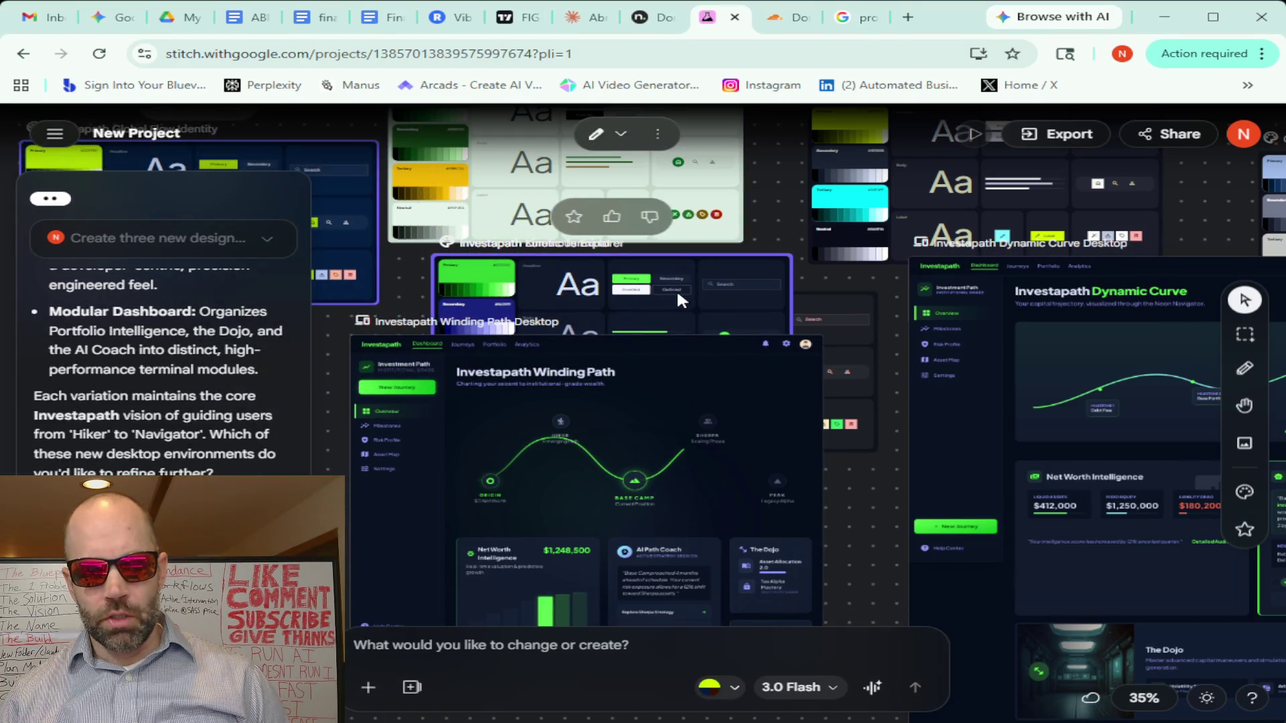
# Move the Kinetic Terminal and Velocity Flux style boards toward the left, out of the way
pyautogui.moveTo(677, 296); pyautogui.dragTo(251, 400)
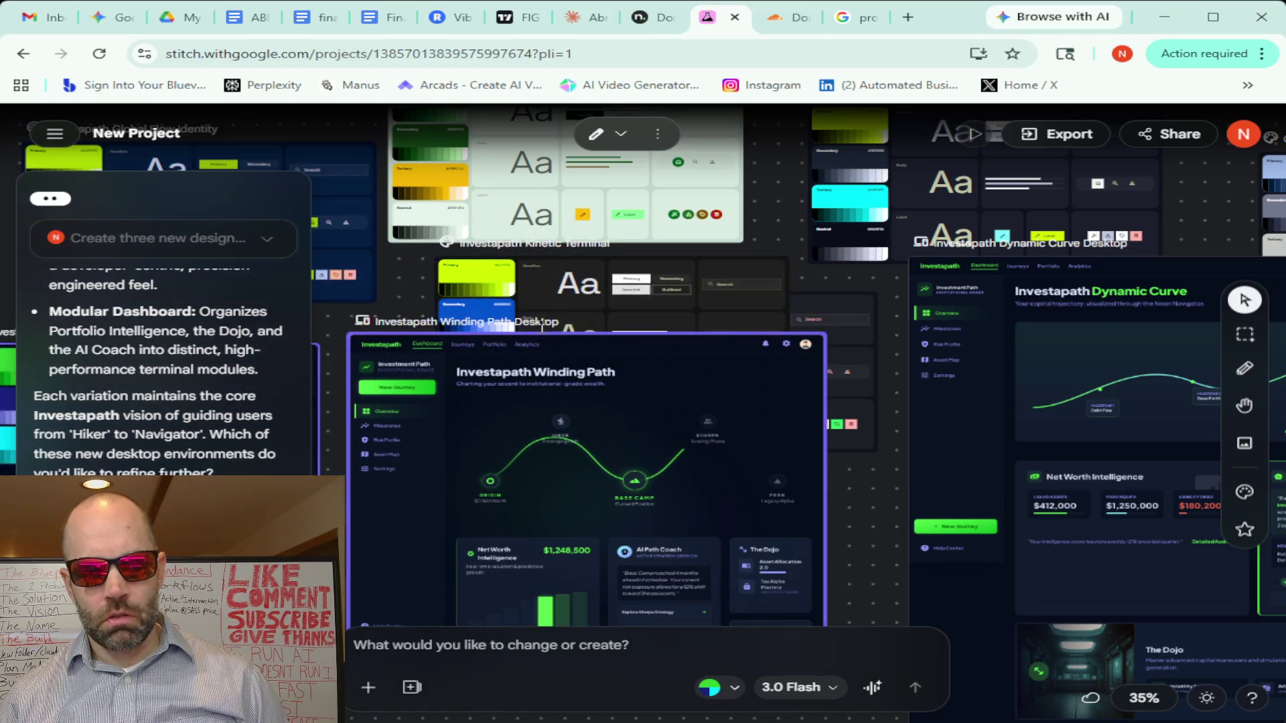
pyautogui.moveTo(681, 280); pyautogui.dragTo(451, 487)
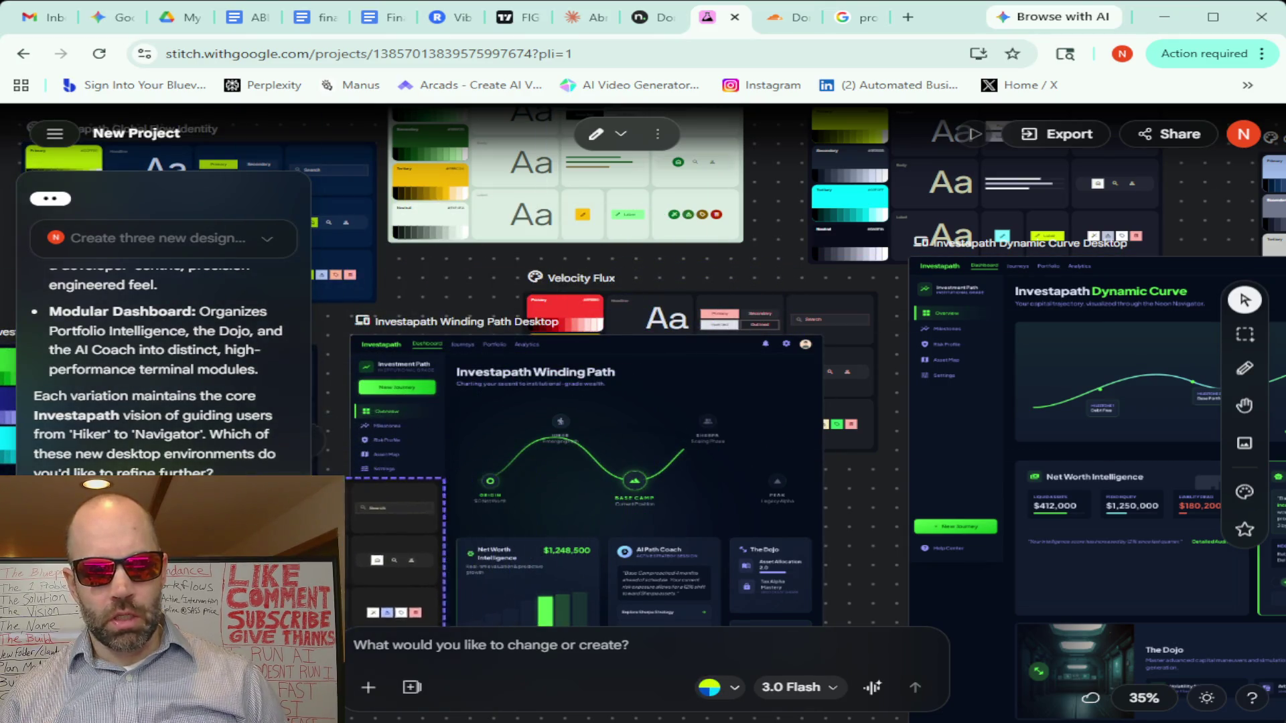
pyautogui.moveTo(732, 311)
pyautogui.mouseDown()
pyautogui.moveTo(619, 288)
pyautogui.moveTo(649, 273)
pyautogui.mouseUp()
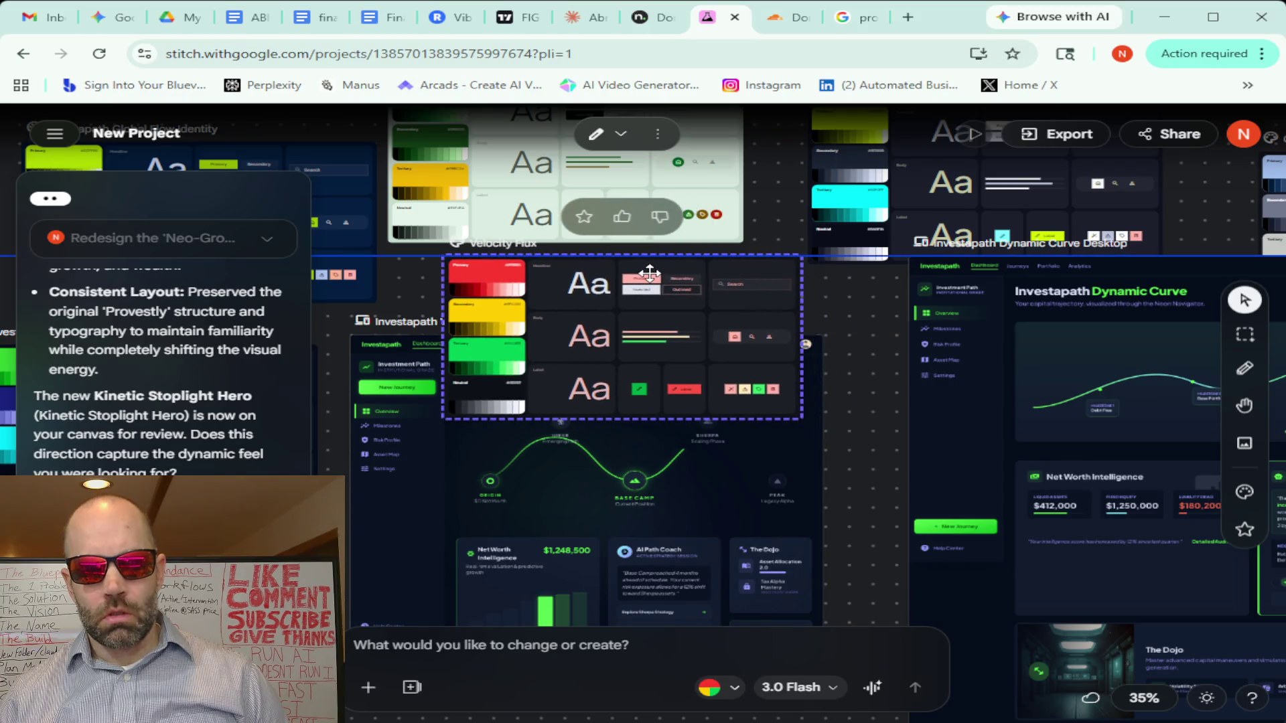
pyautogui.moveTo(649, 273)
pyautogui.mouseDown()
pyautogui.moveTo(191, 130)
pyautogui.moveTo(206, 190)
pyautogui.mouseUp()
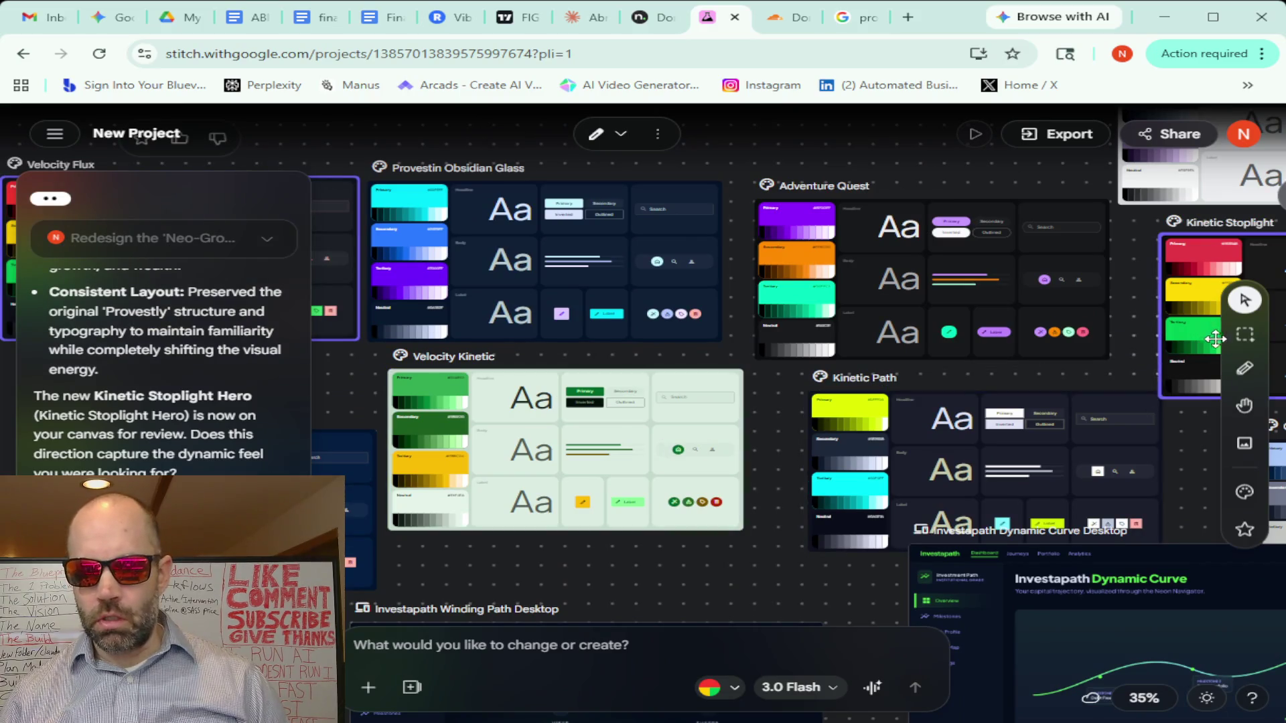
# Pan with the Hand tool to centre the Neon Winding Path A and B screens
pyautogui.click(1244, 404)
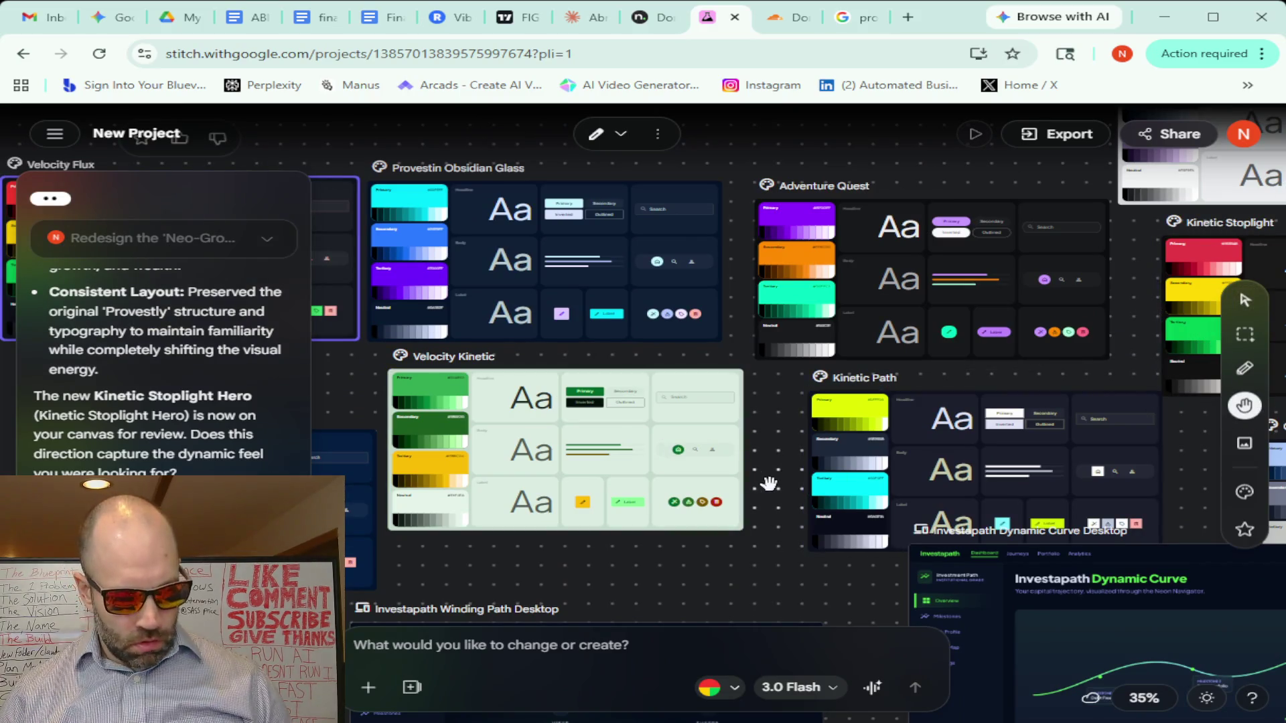
pyautogui.scroll(-3, 767, 483)
pyautogui.scroll(-3, 747, 454)
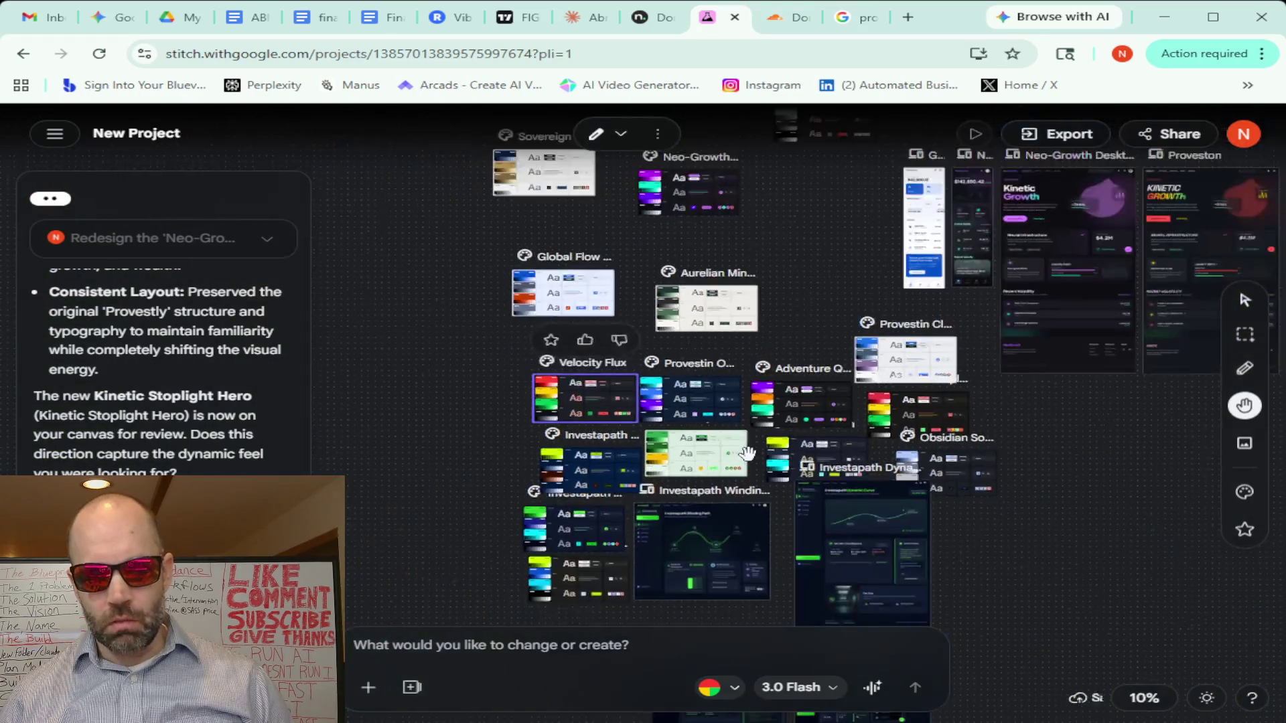
pyautogui.scroll(-2, 747, 454)
pyautogui.scroll(-1, 748, 455)
pyautogui.scroll(-1, 748, 454)
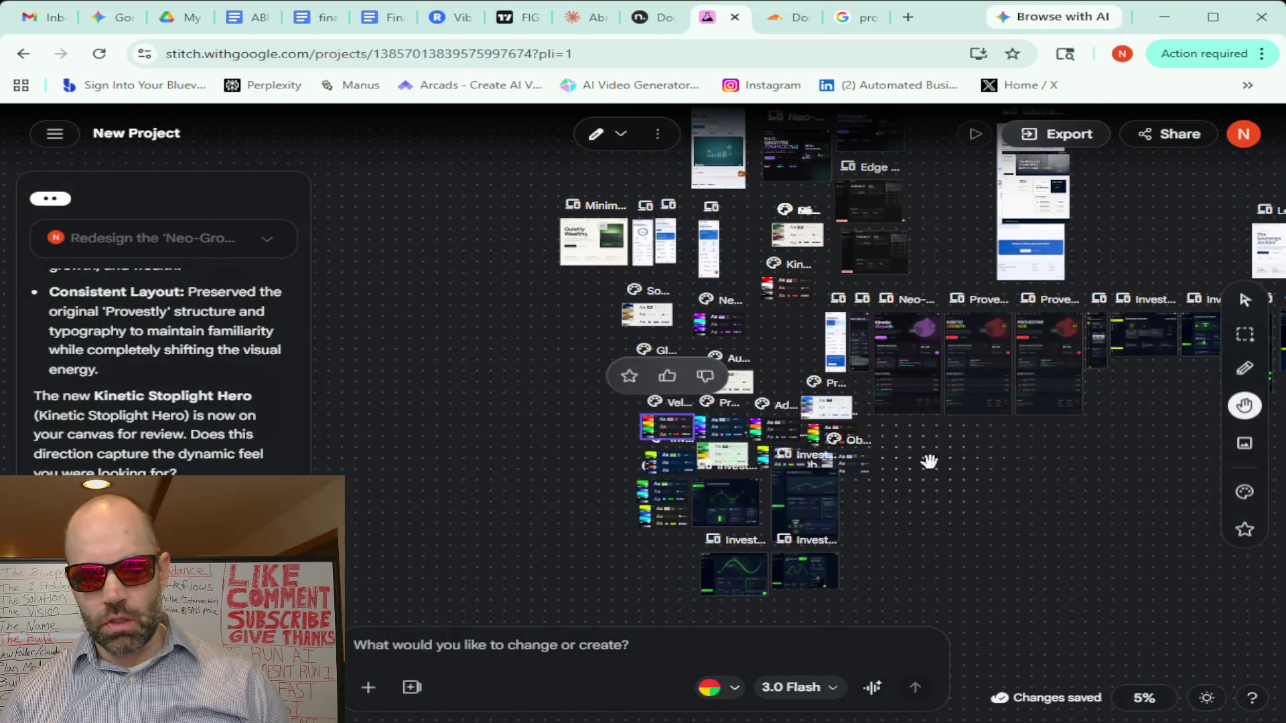
pyautogui.moveTo(975, 509); pyautogui.dragTo(981, 393)
pyautogui.scroll(1, 915, 424)
pyautogui.scroll(1, 918, 427)
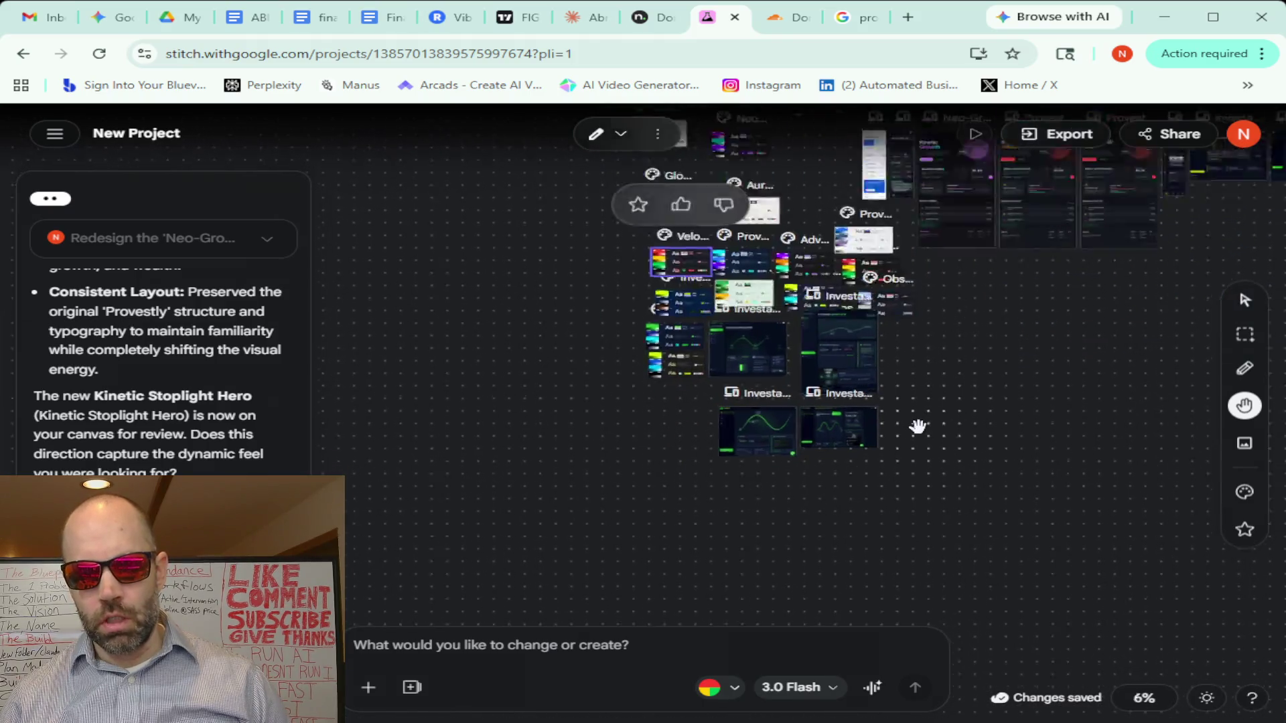
pyautogui.scroll(3, 917, 427)
pyautogui.moveTo(841, 424); pyautogui.dragTo(1013, 411)
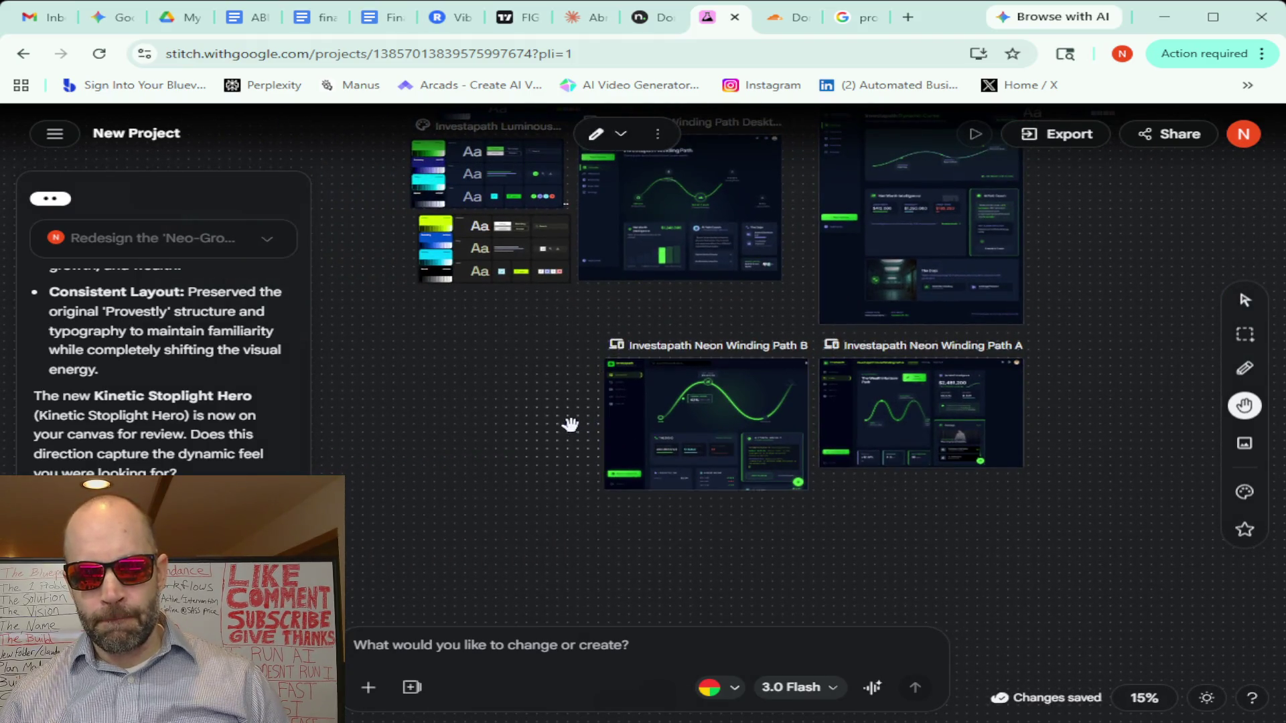
pyautogui.scroll(2, 570, 424)
pyautogui.moveTo(599, 392); pyautogui.dragTo(405, 382)
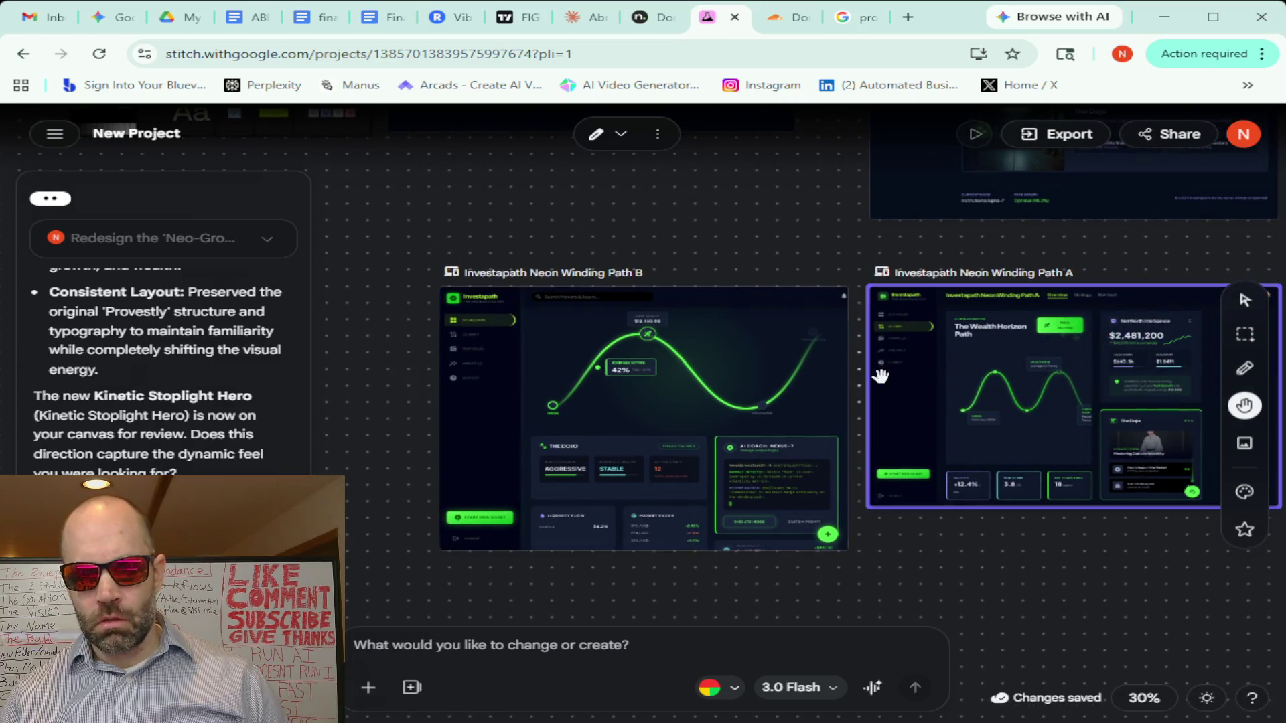
pyautogui.scroll(1, 454, 391)
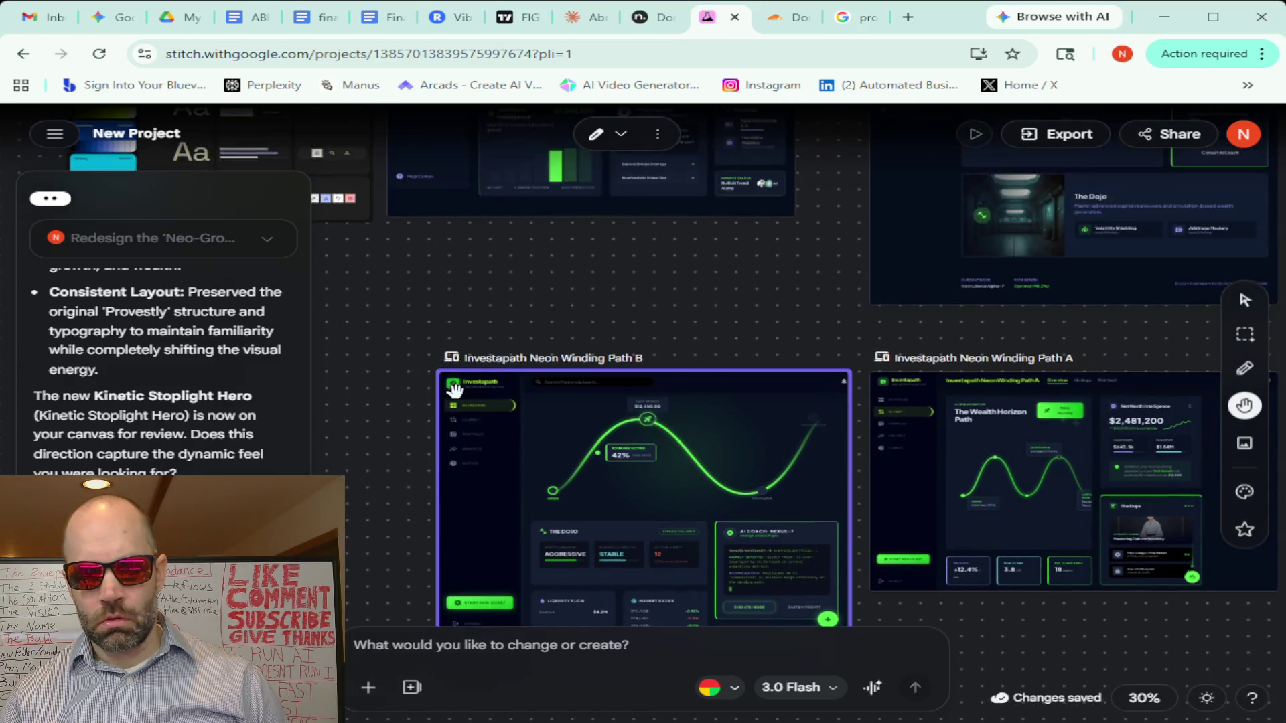
pyautogui.scroll(-2, 425, 393)
pyautogui.scroll(3, 424, 393)
pyautogui.scroll(2, 428, 395)
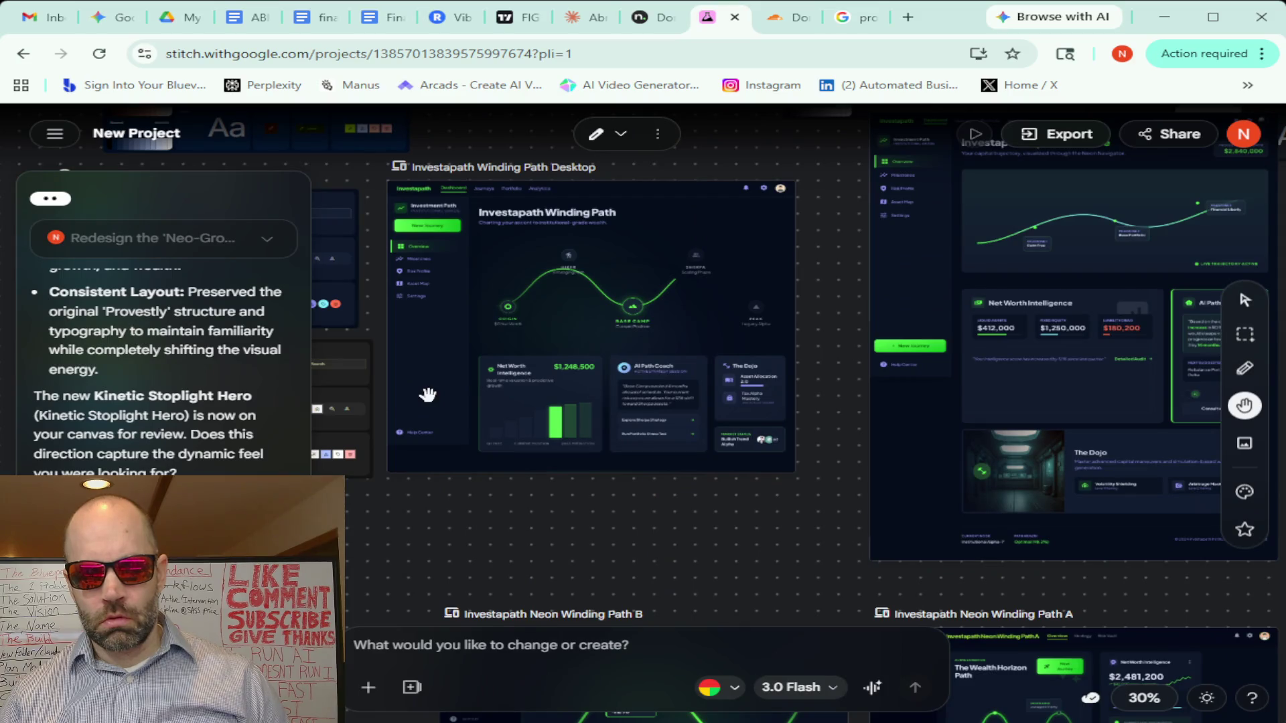
pyautogui.scroll(-3, 427, 395)
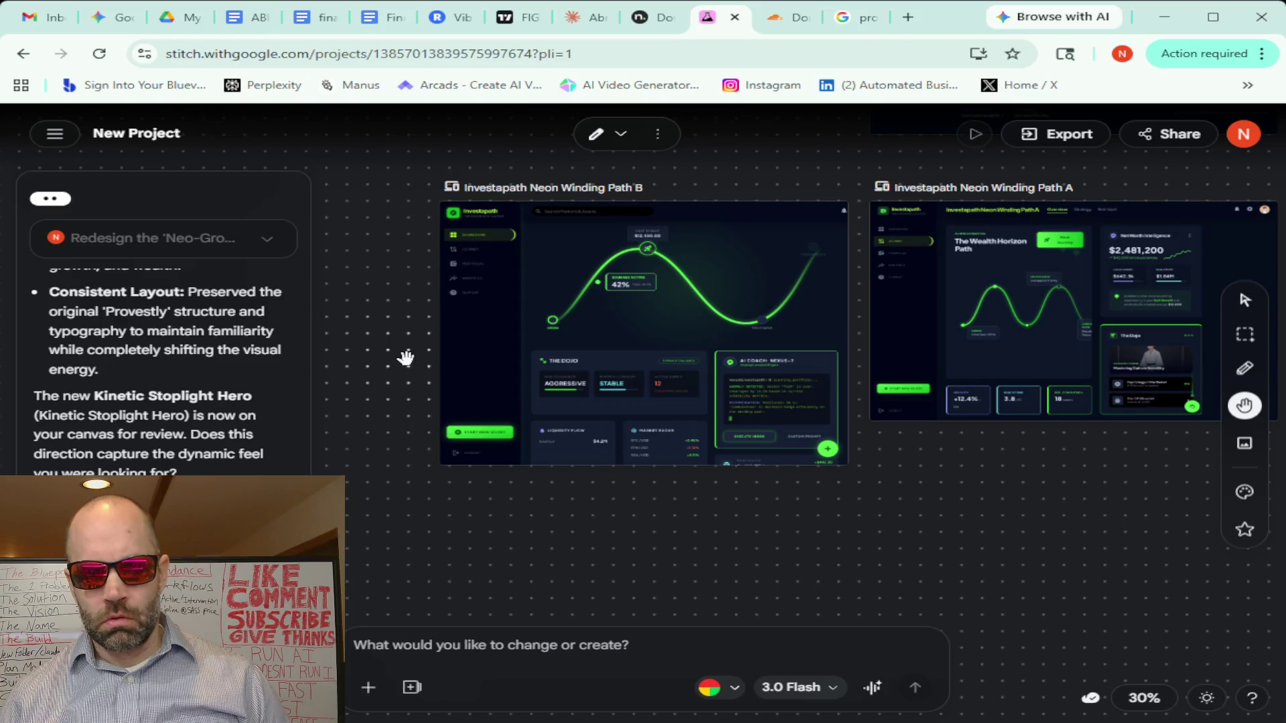
pyautogui.scroll(2, 405, 359)
pyautogui.scroll(2, 405, 359)
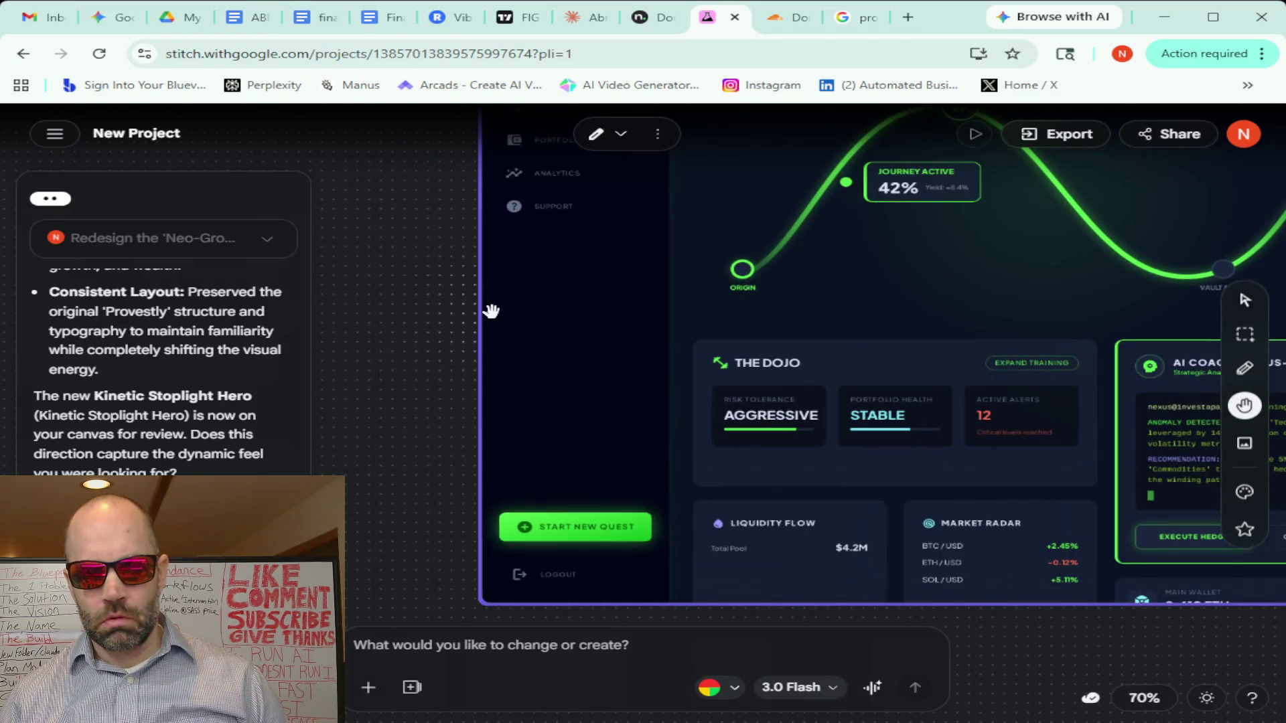
pyautogui.scroll(-2, 489, 310)
pyautogui.scroll(1, 490, 310)
pyautogui.scroll(-3, 488, 311)
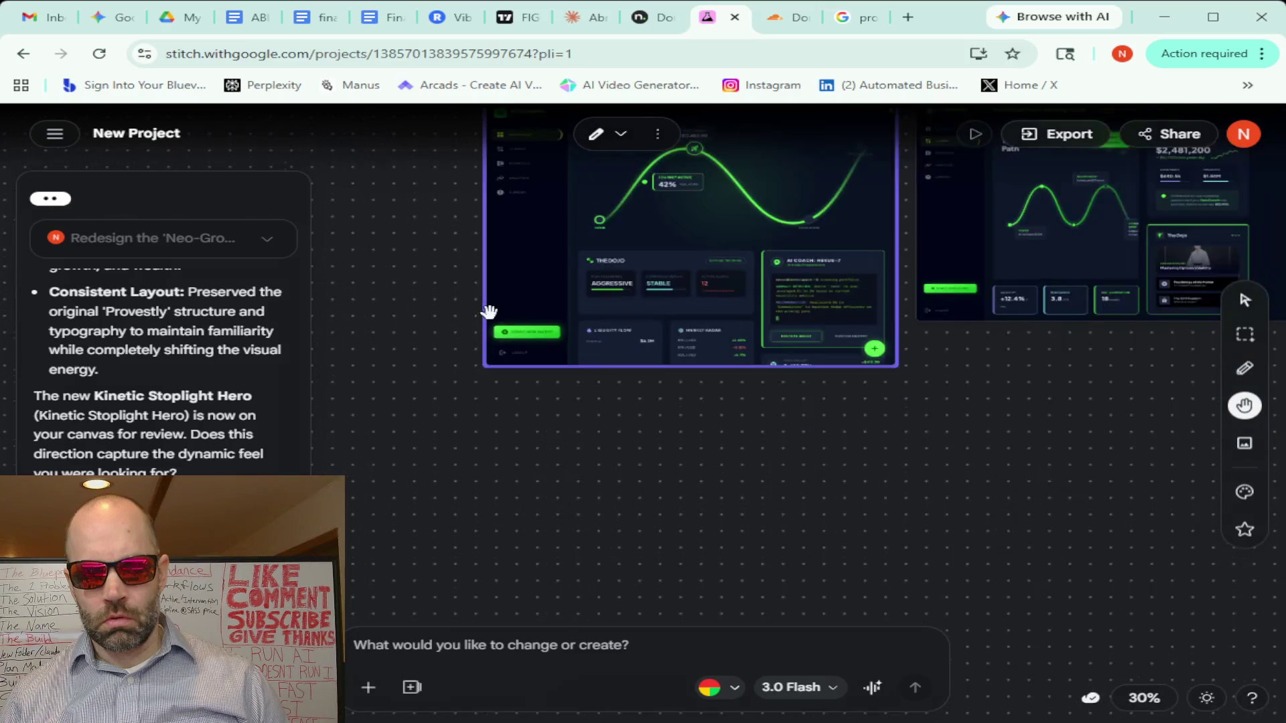
pyautogui.scroll(2, 432, 231)
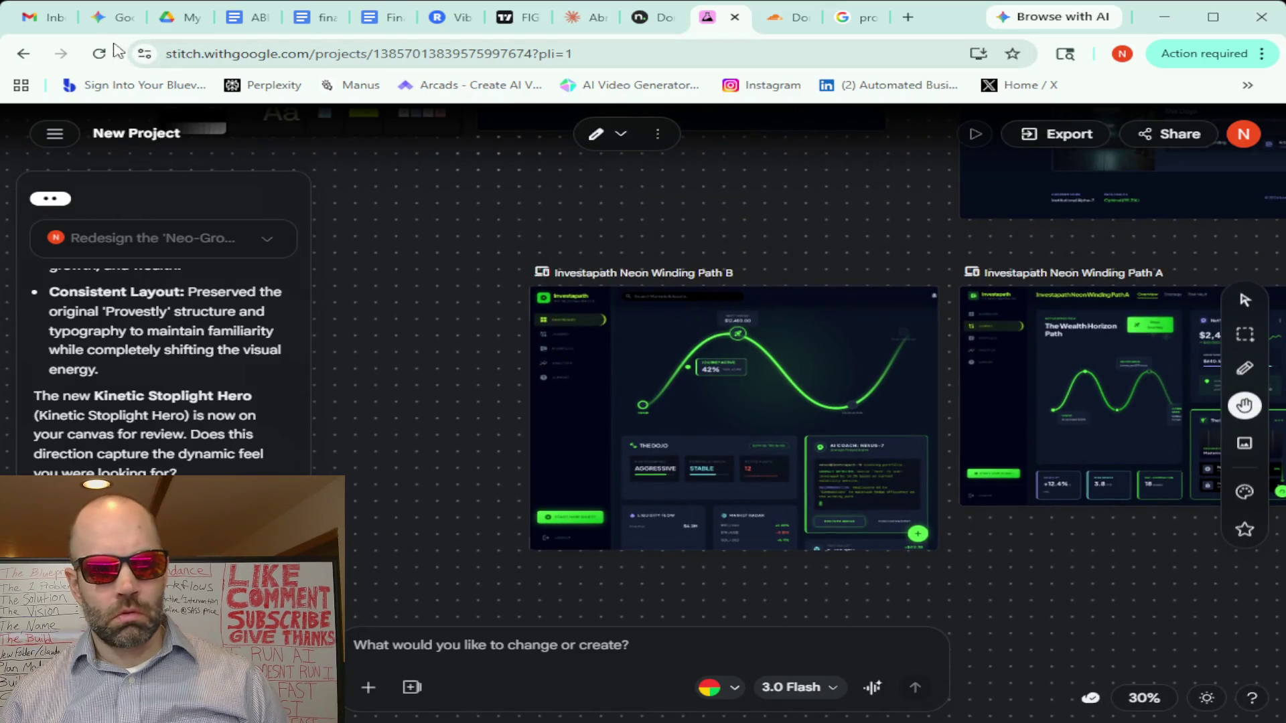
# Return to the Finance Hub: Legacy App Audit Begins chat in Gemini and start dictating a voice reply
pyautogui.click(98, 30)
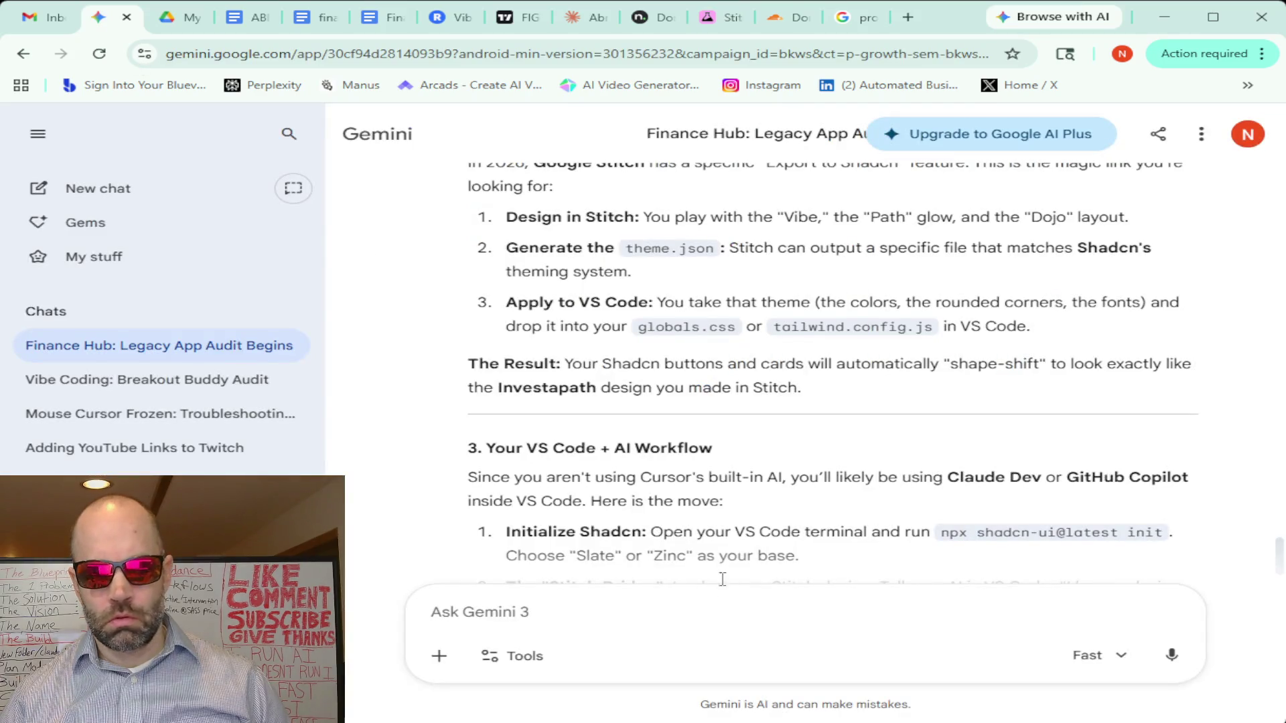
pyautogui.scroll(-3, 833, 460)
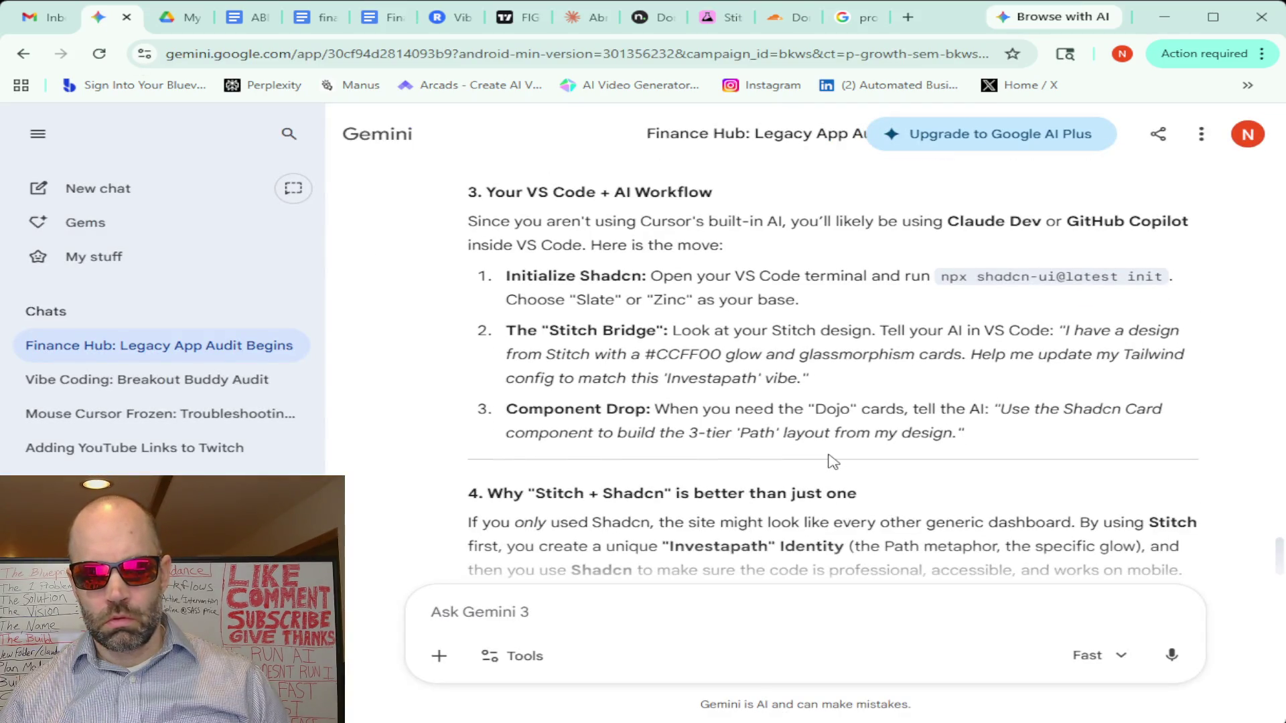
pyautogui.scroll(-1, 831, 461)
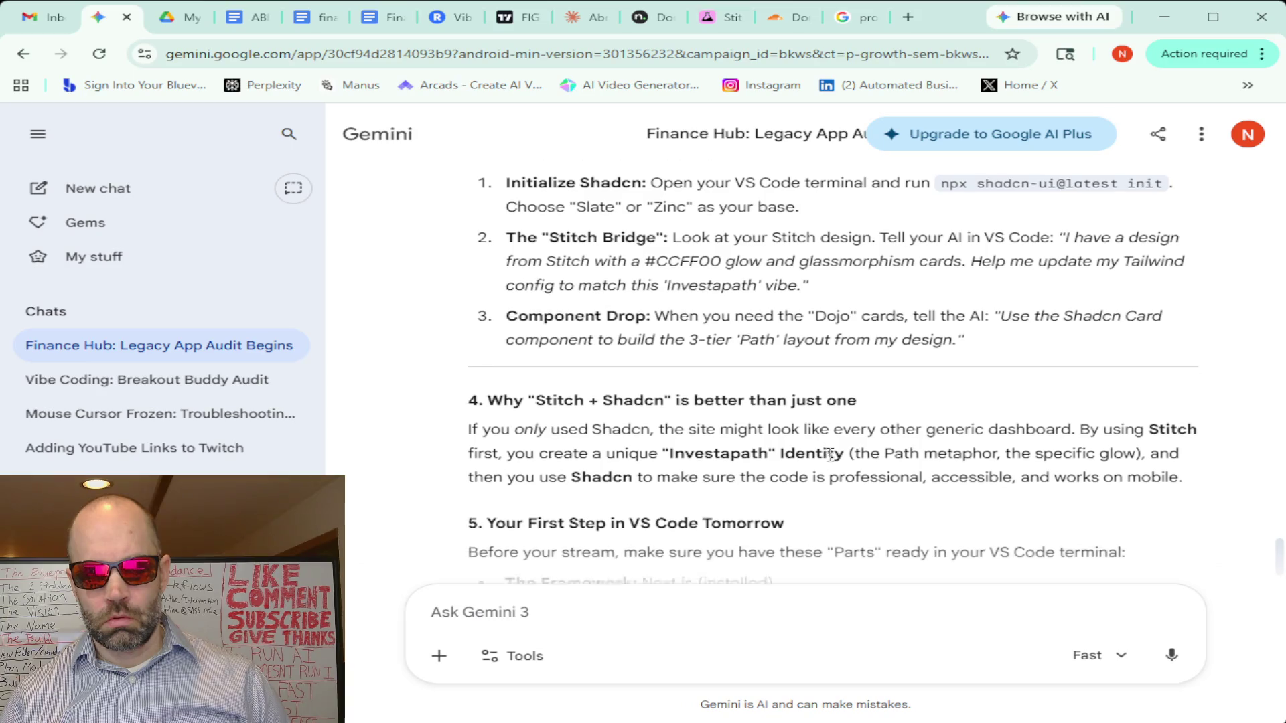
pyautogui.scroll(-3, 833, 460)
pyautogui.scroll(2, 832, 463)
pyautogui.scroll(-2, 832, 460)
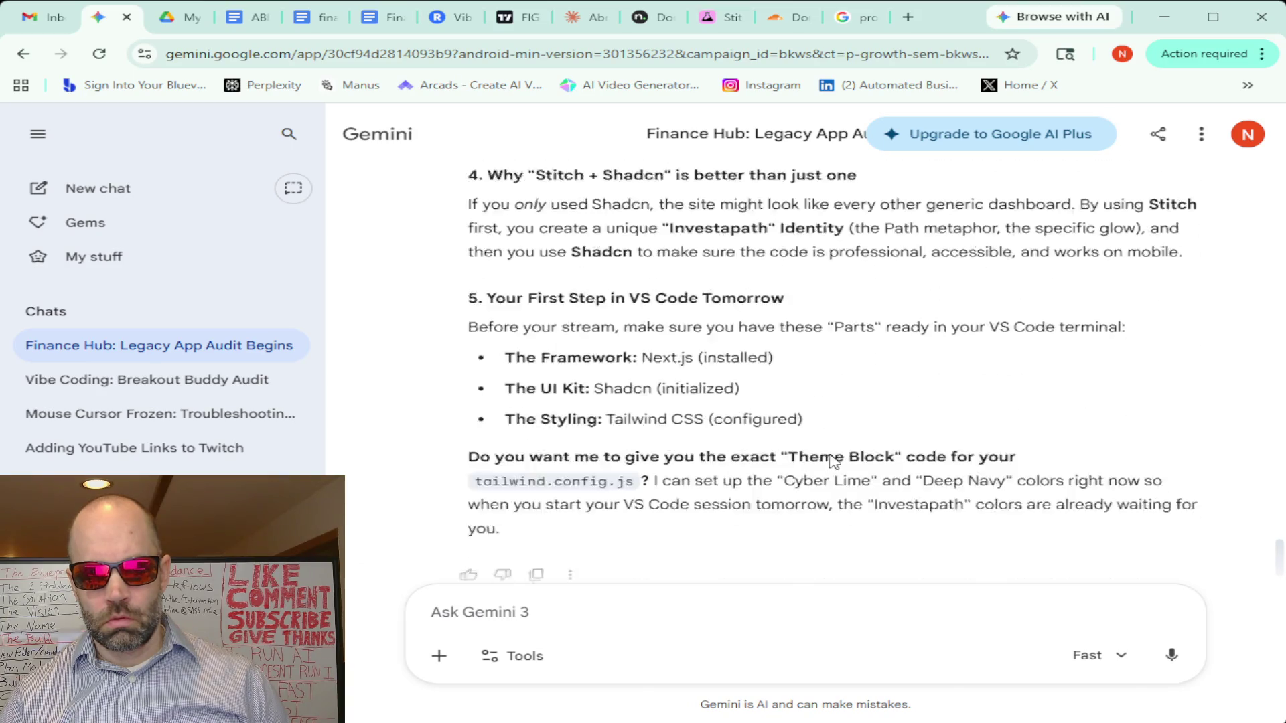
pyautogui.scroll(-1, 831, 460)
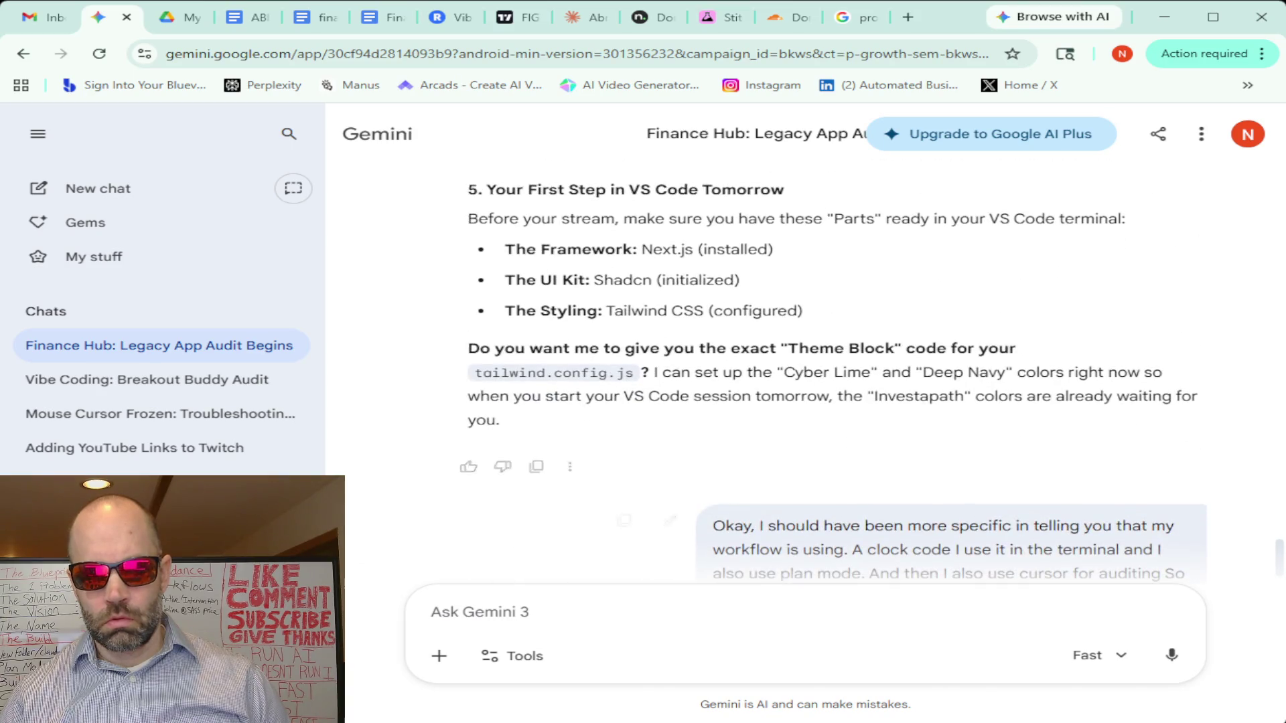
pyautogui.click(1171, 655)
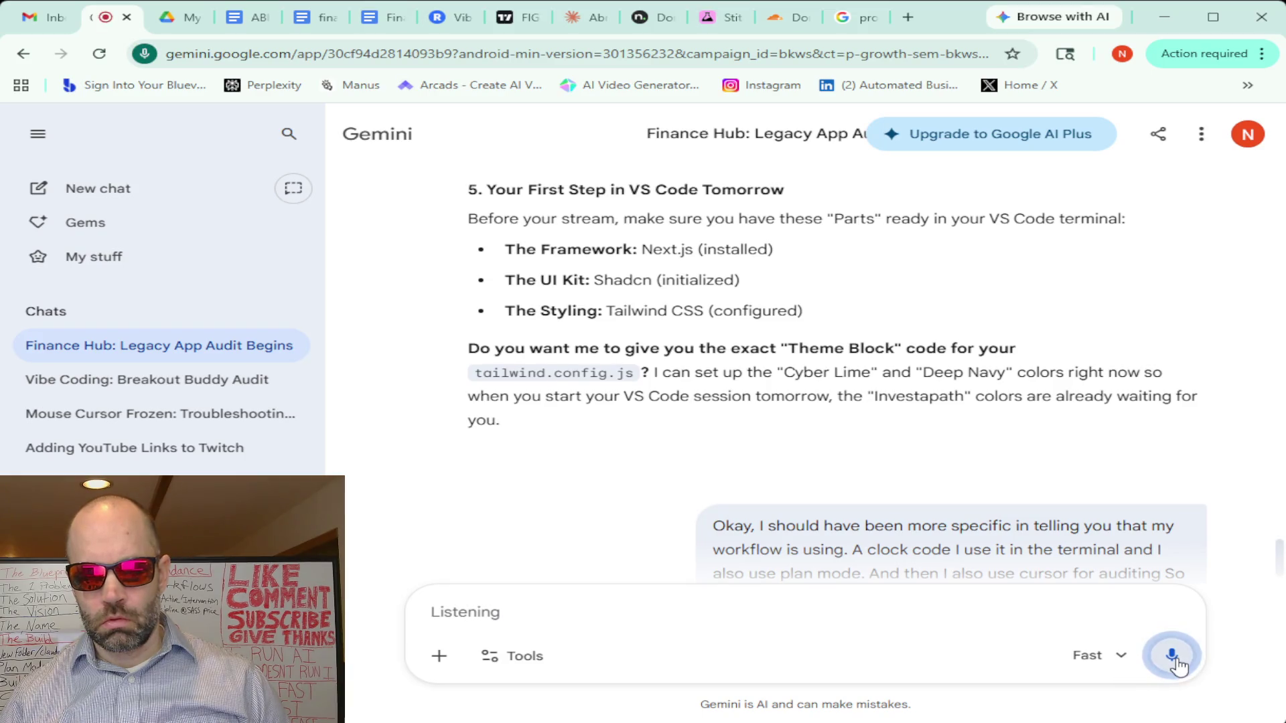
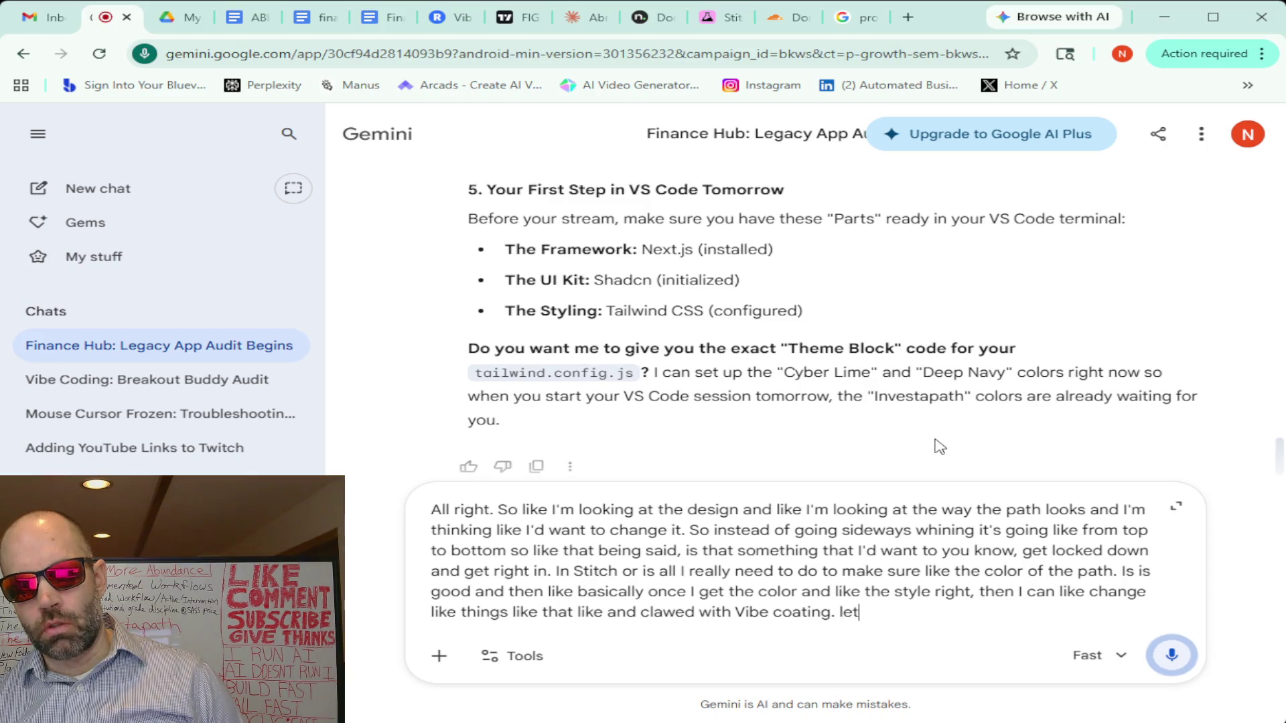
# Send the dictated question about running the Investapath path top to bottom
pyautogui.click(1169, 658)
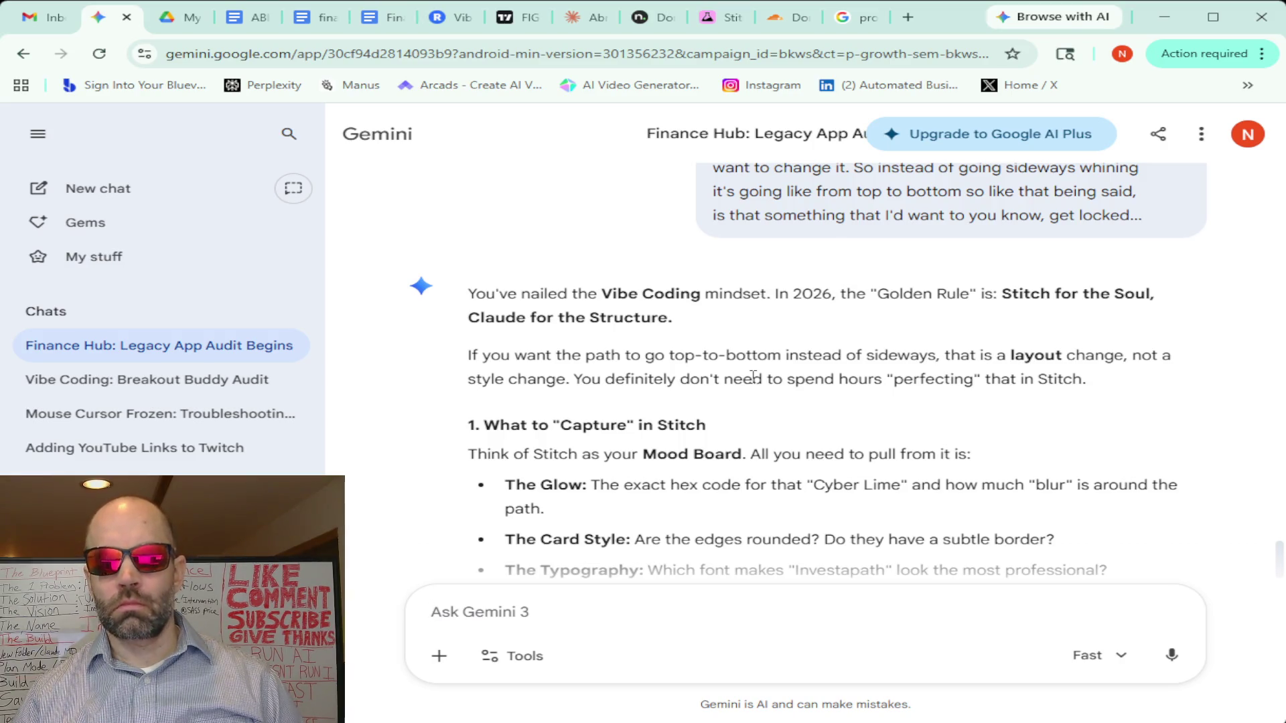
pyautogui.scroll(-1, 752, 377)
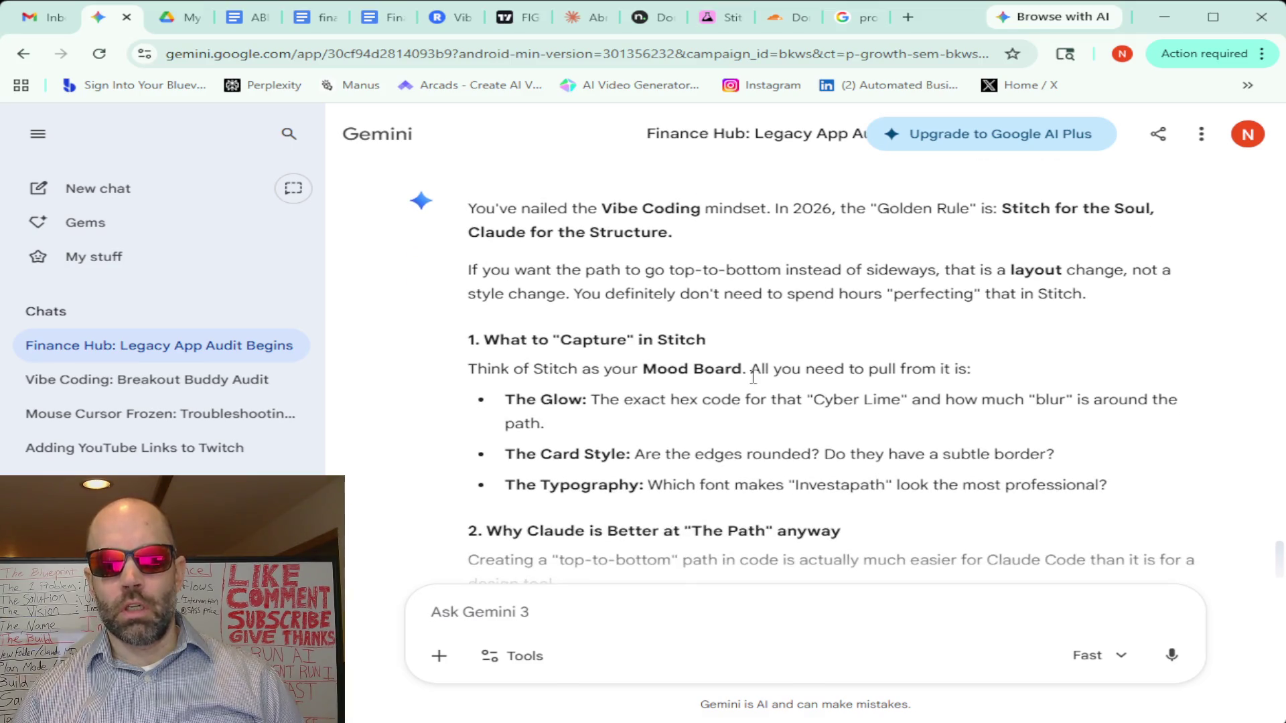
pyautogui.scroll(-1, 752, 377)
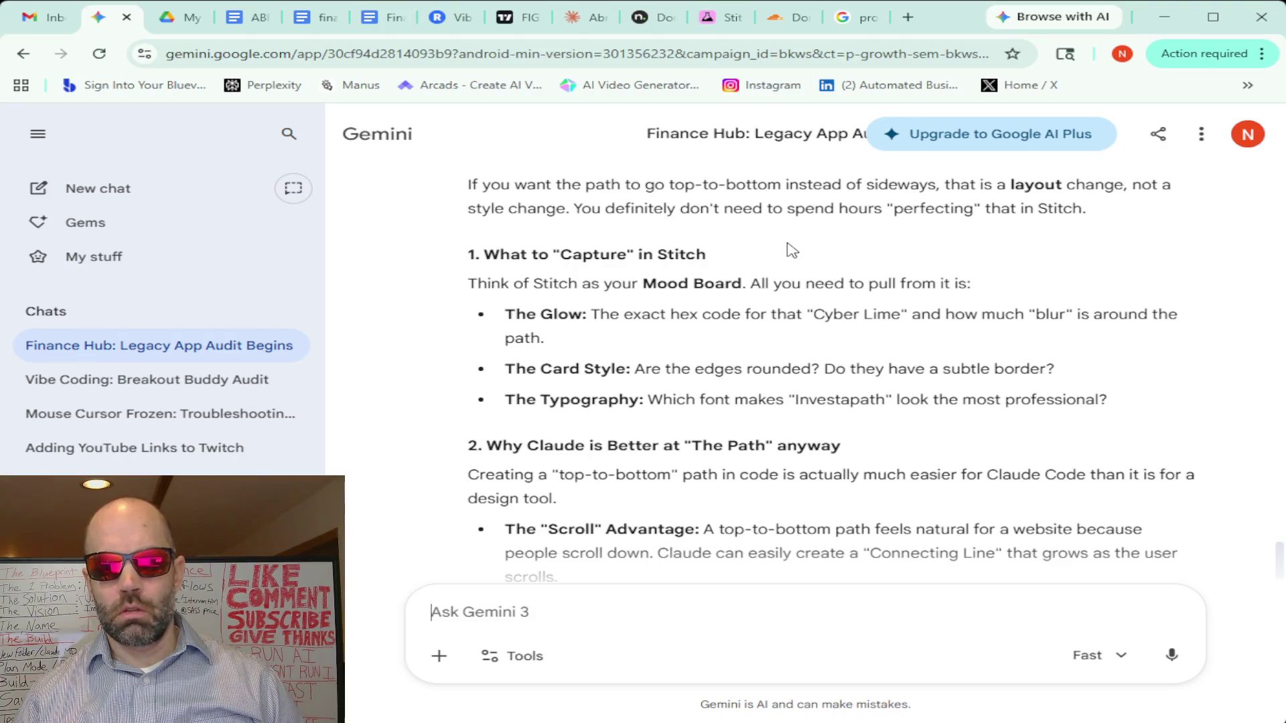
pyautogui.scroll(-1, 788, 249)
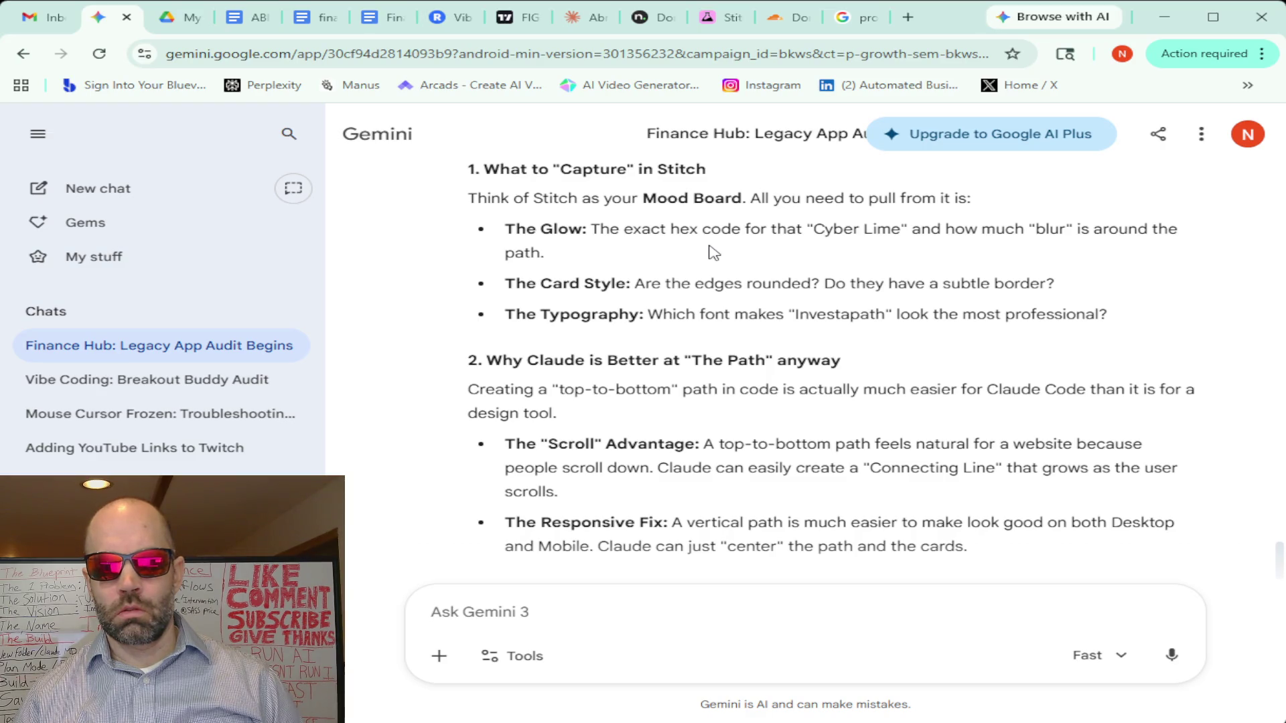
pyautogui.scroll(-1, 708, 252)
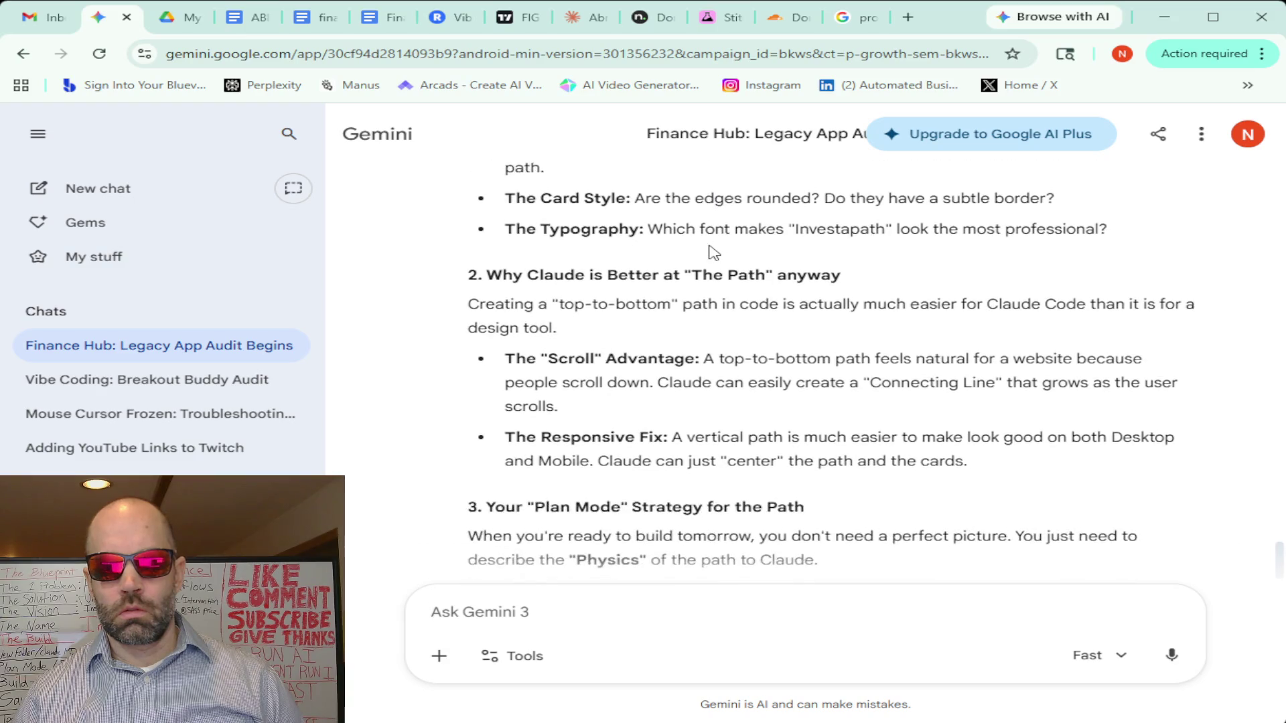
pyautogui.scroll(-1, 707, 252)
pyautogui.scroll(2, 708, 252)
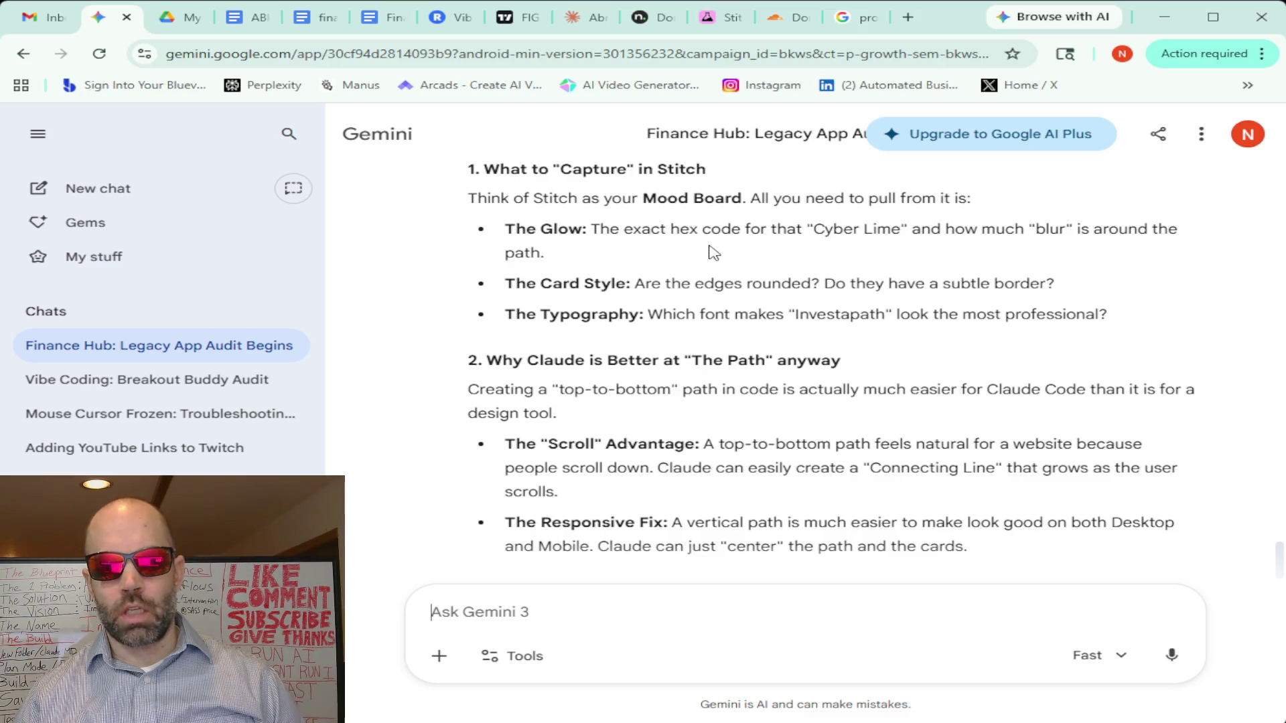
pyautogui.scroll(-1, 709, 252)
pyautogui.scroll(-1, 708, 253)
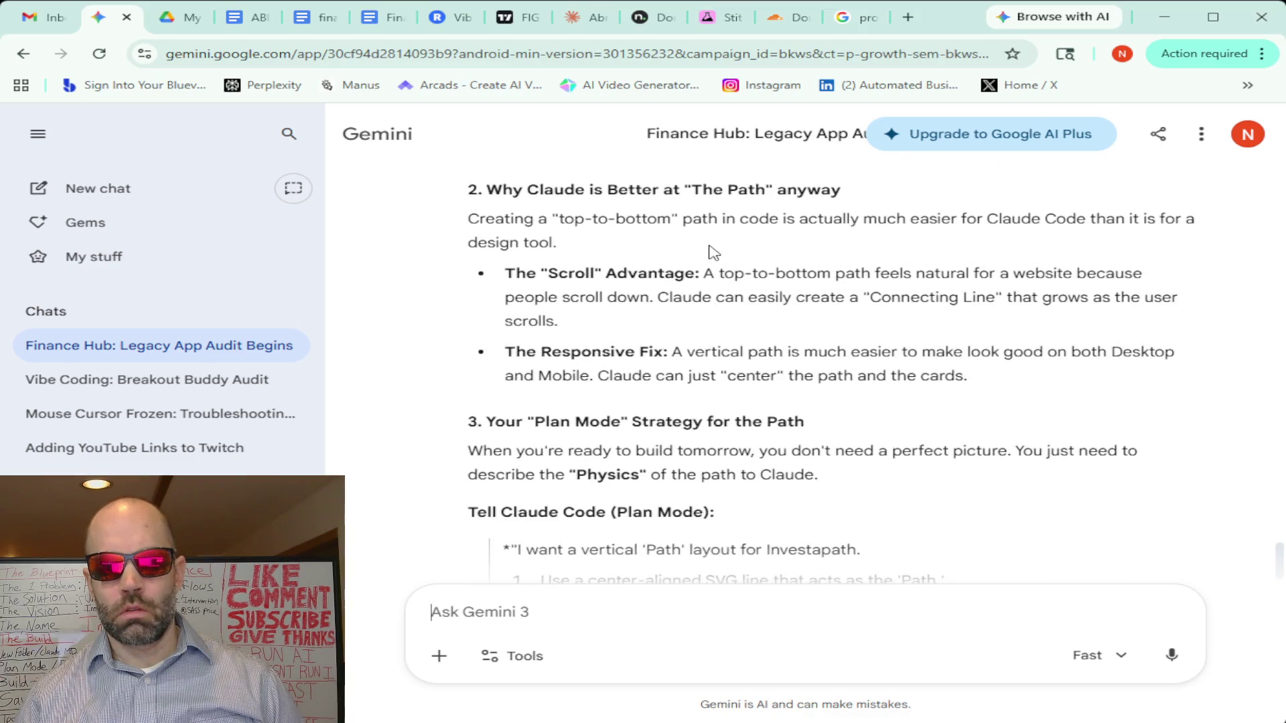
pyautogui.scroll(-1, 708, 252)
pyautogui.scroll(-1, 709, 253)
pyautogui.scroll(-1, 708, 251)
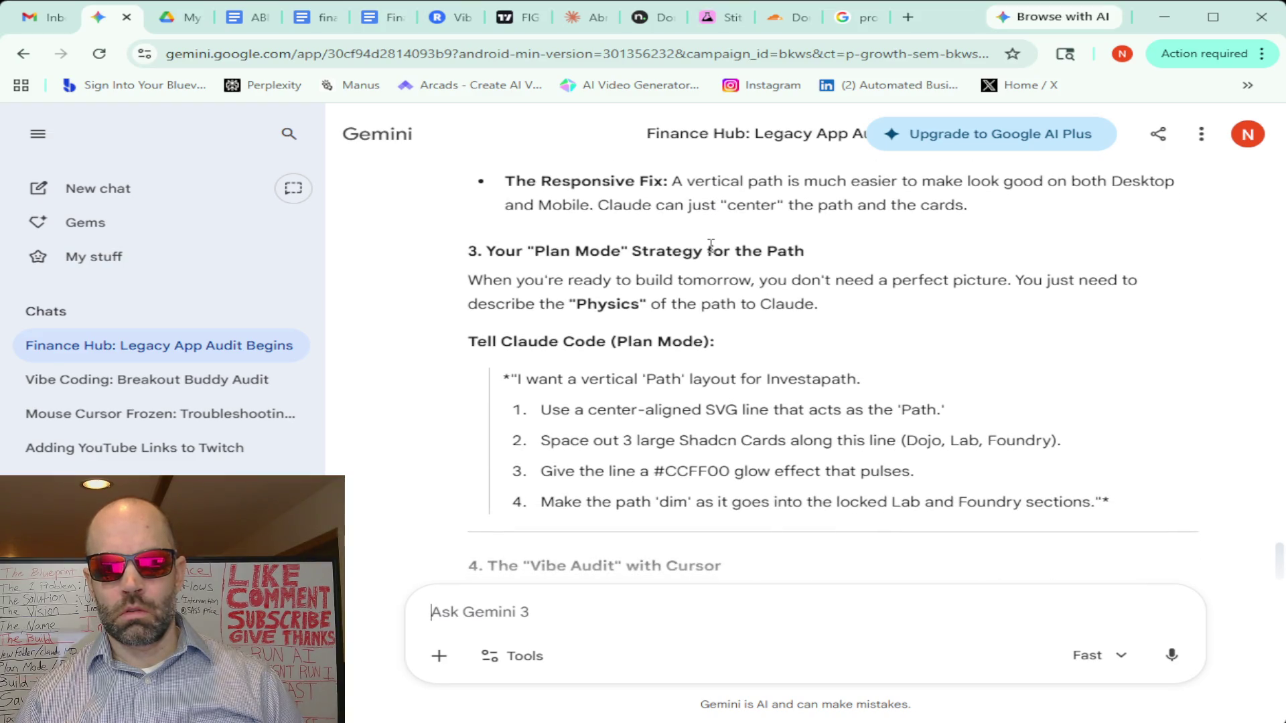
pyautogui.scroll(-3, 711, 245)
pyautogui.scroll(-1, 710, 245)
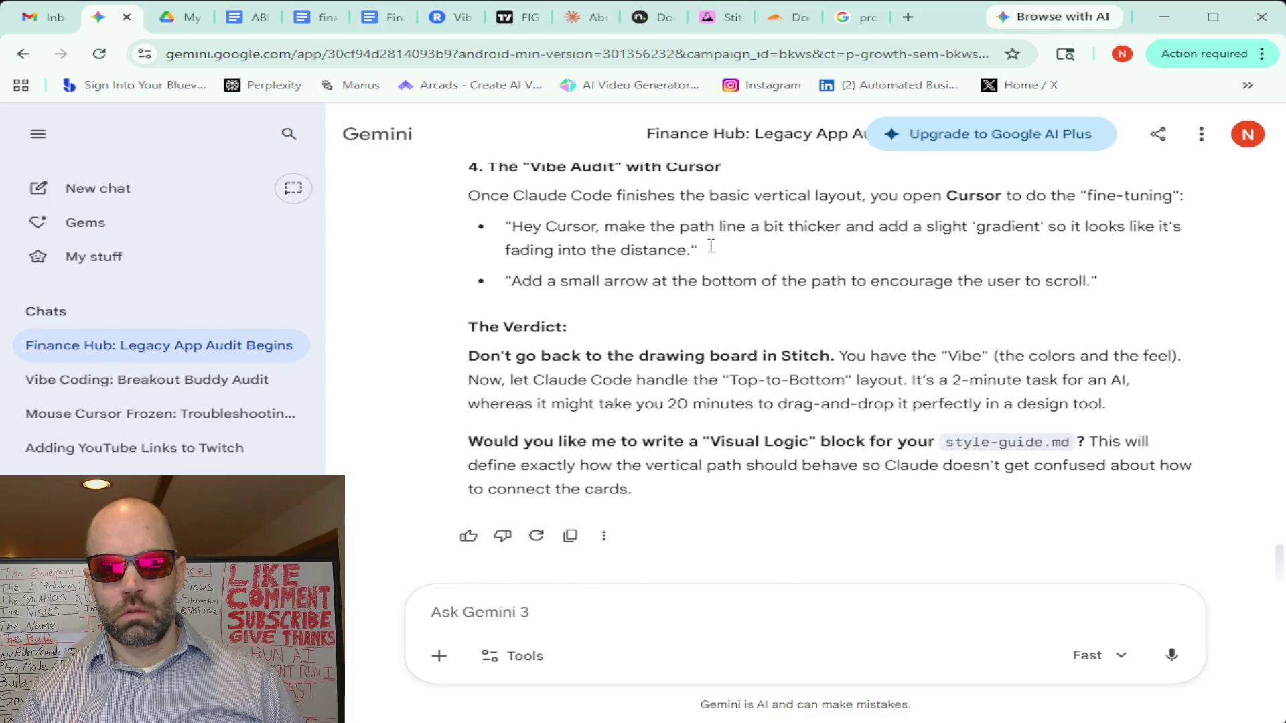
pyautogui.scroll(4, 711, 249)
pyautogui.scroll(5, 713, 253)
pyautogui.scroll(3, 711, 253)
pyautogui.scroll(-4, 710, 250)
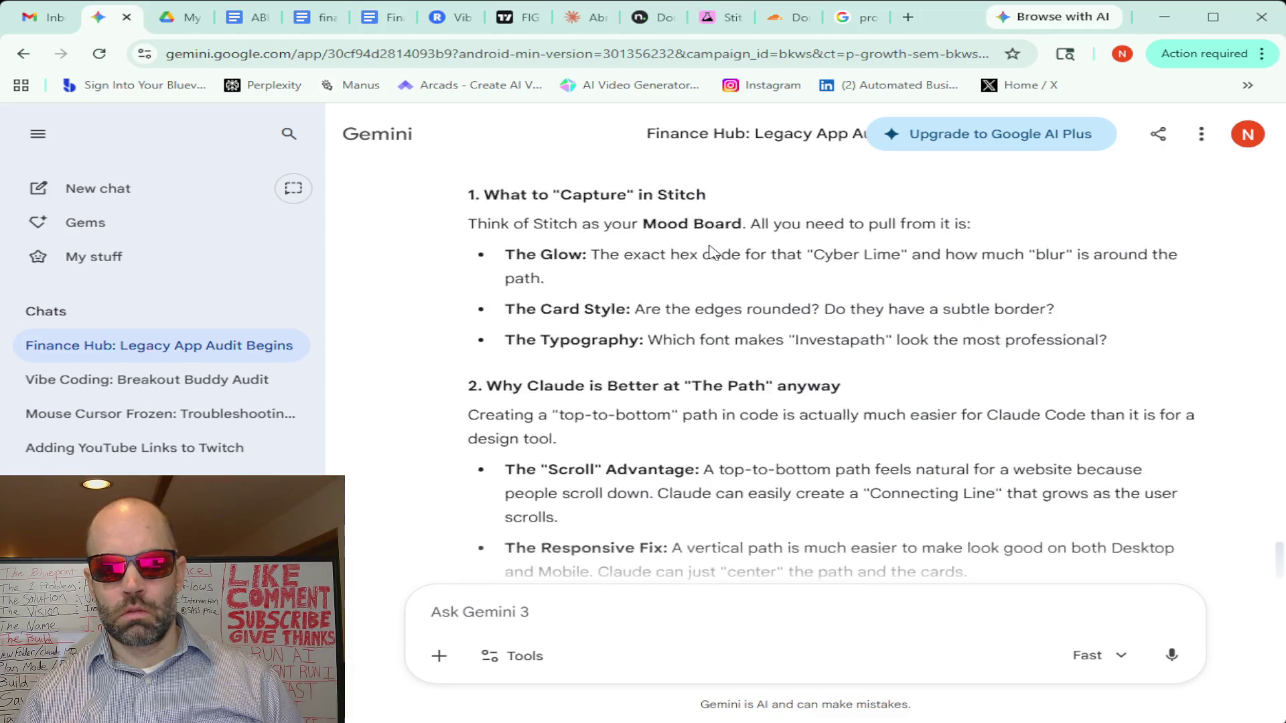
pyautogui.scroll(-4, 709, 249)
pyautogui.scroll(-2, 704, 251)
# Pan the Stitch canvas across the Neon Winding Path A frame, from header and sidebar to chart
pyautogui.click(718, 18)
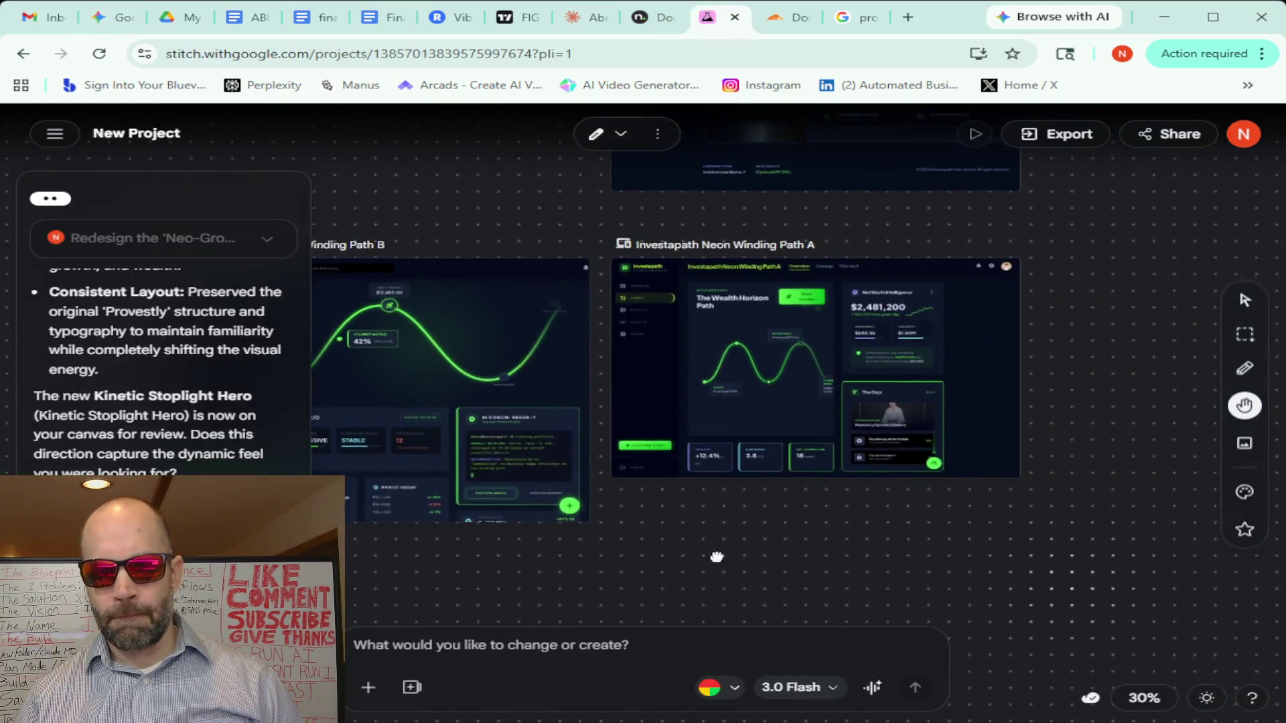
pyautogui.moveTo(1036, 541)
pyautogui.mouseDown()
pyautogui.moveTo(683, 550)
pyautogui.moveTo(922, 559)
pyautogui.moveTo(803, 539)
pyautogui.mouseUp()
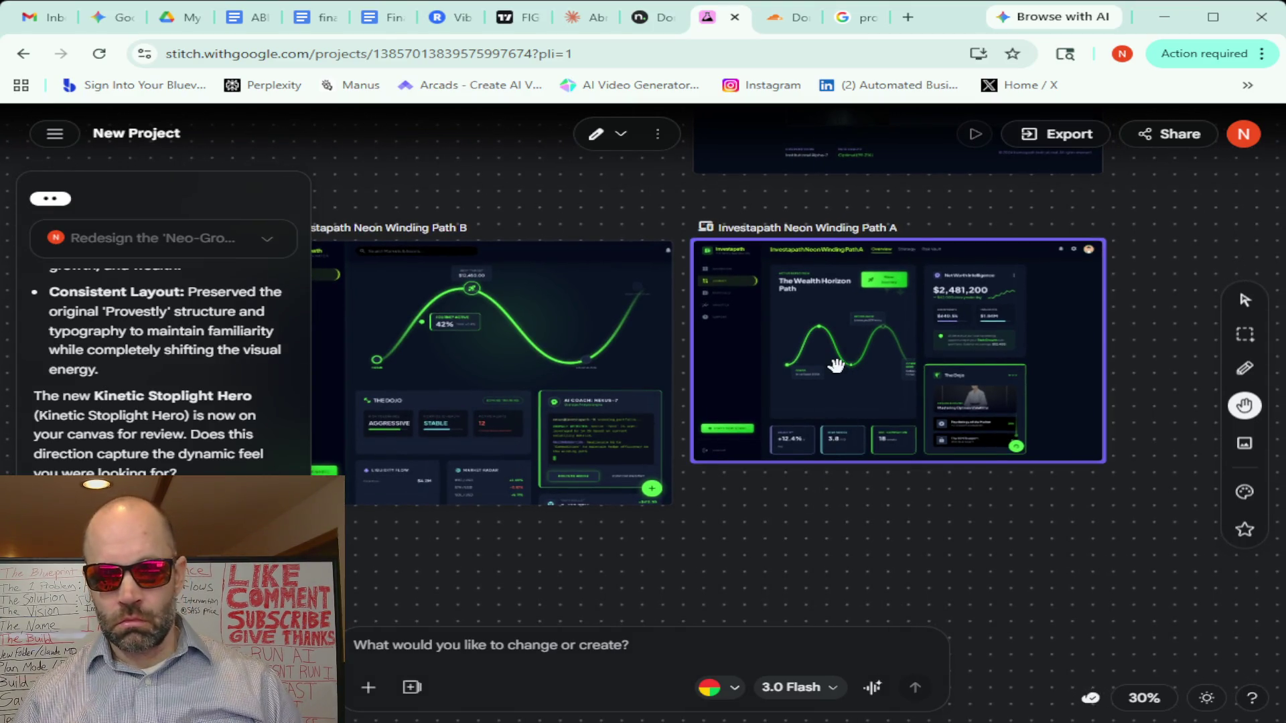
pyautogui.scroll(3, 835, 364)
pyautogui.scroll(3, 835, 365)
pyautogui.hscroll(3, 762, 447)
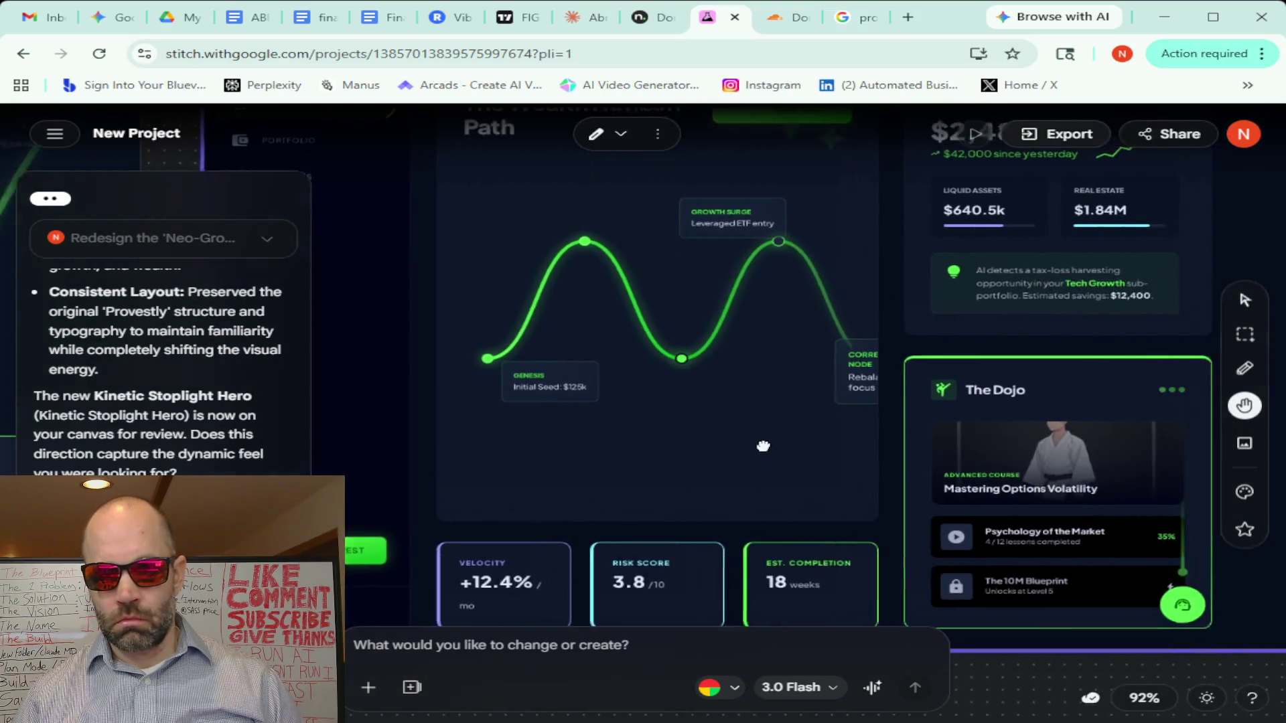
pyautogui.hscroll(2, 762, 446)
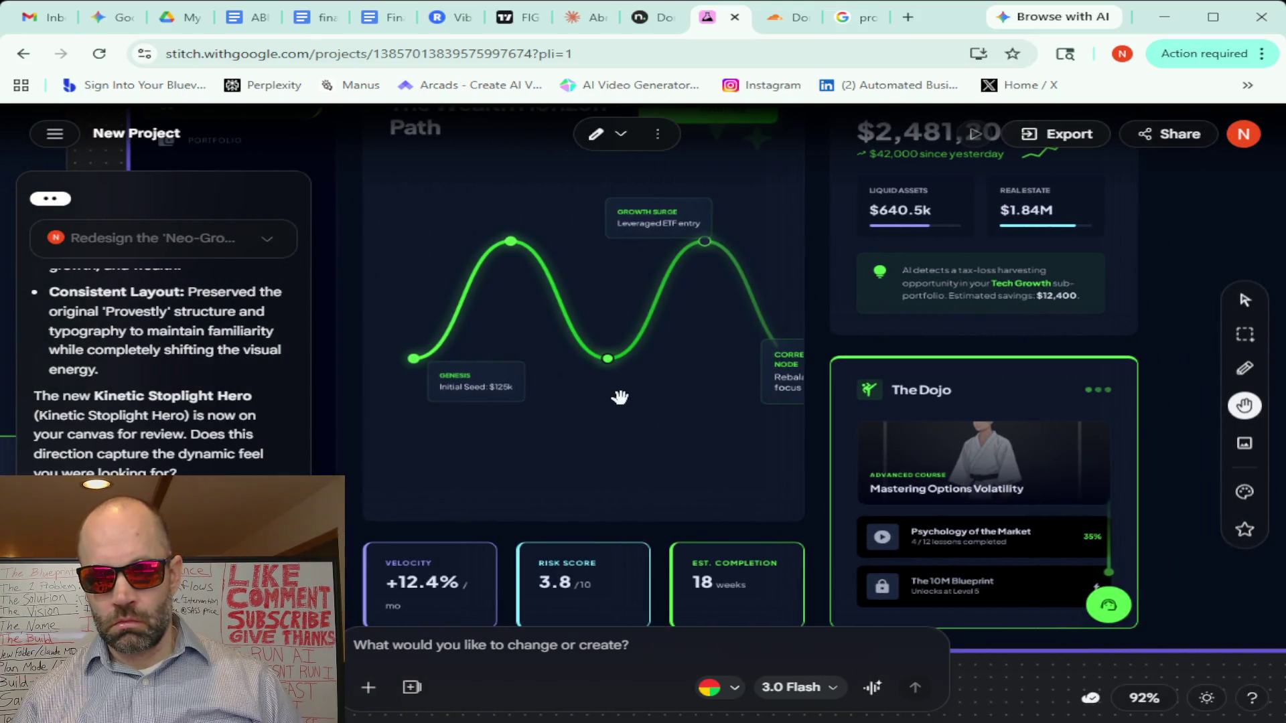
pyautogui.moveTo(619, 398); pyautogui.dragTo(689, 422)
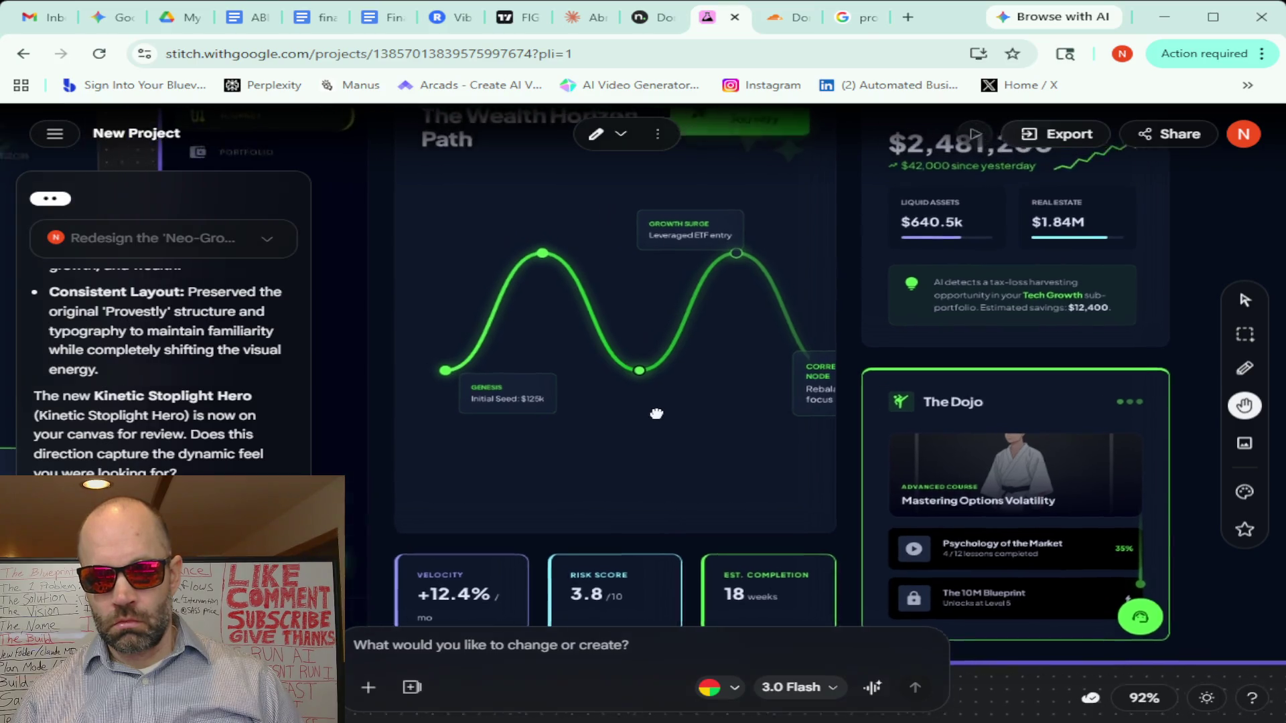
pyautogui.moveTo(754, 308); pyautogui.dragTo(886, 446)
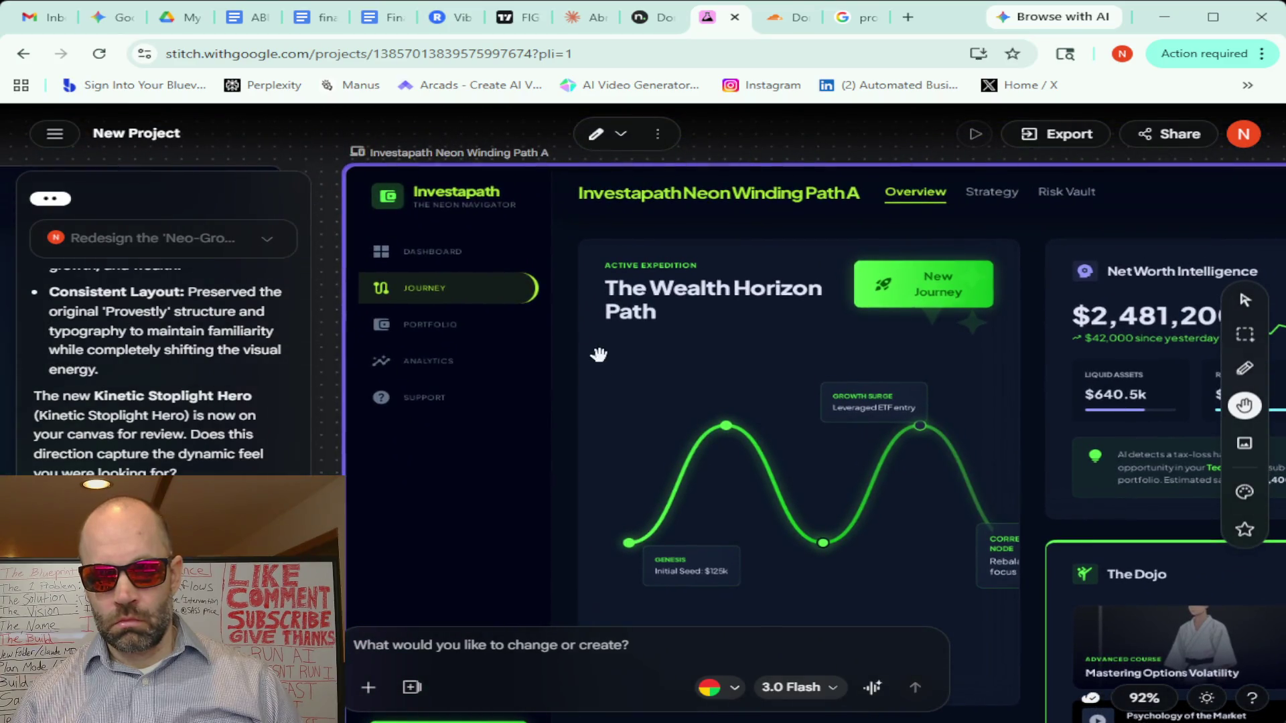
pyautogui.moveTo(705, 422); pyautogui.dragTo(515, 205)
pyautogui.scroll(-3, 709, 346)
pyautogui.scroll(-2, 708, 347)
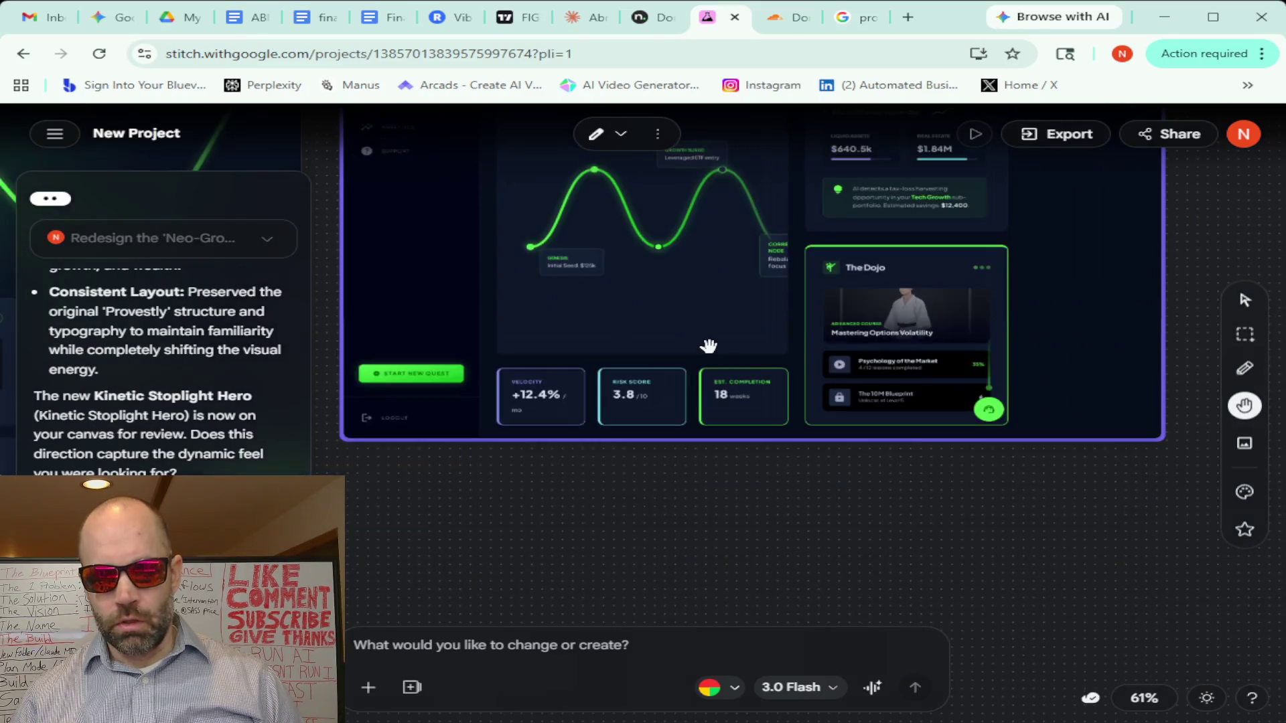
pyautogui.moveTo(516, 273); pyautogui.dragTo(609, 393)
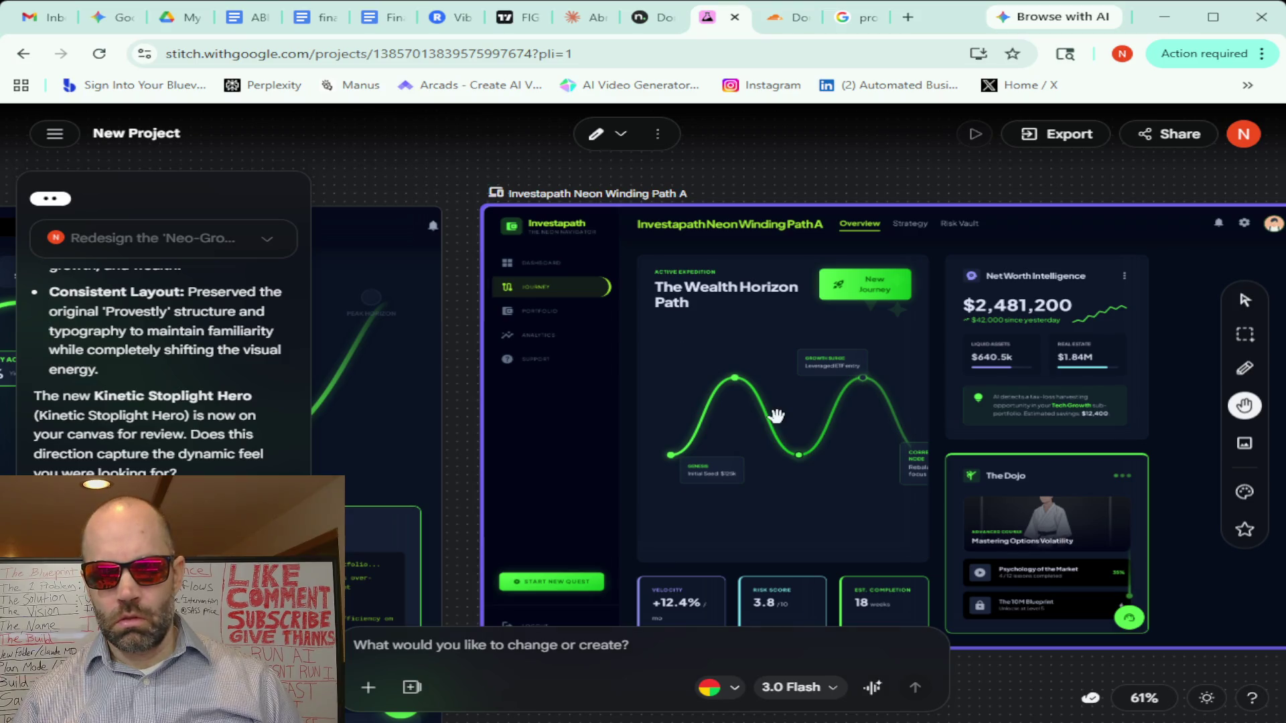
# Dictate and send a Gemini question on uploading Stitch designs for critique and comparison
pyautogui.click(101, 17)
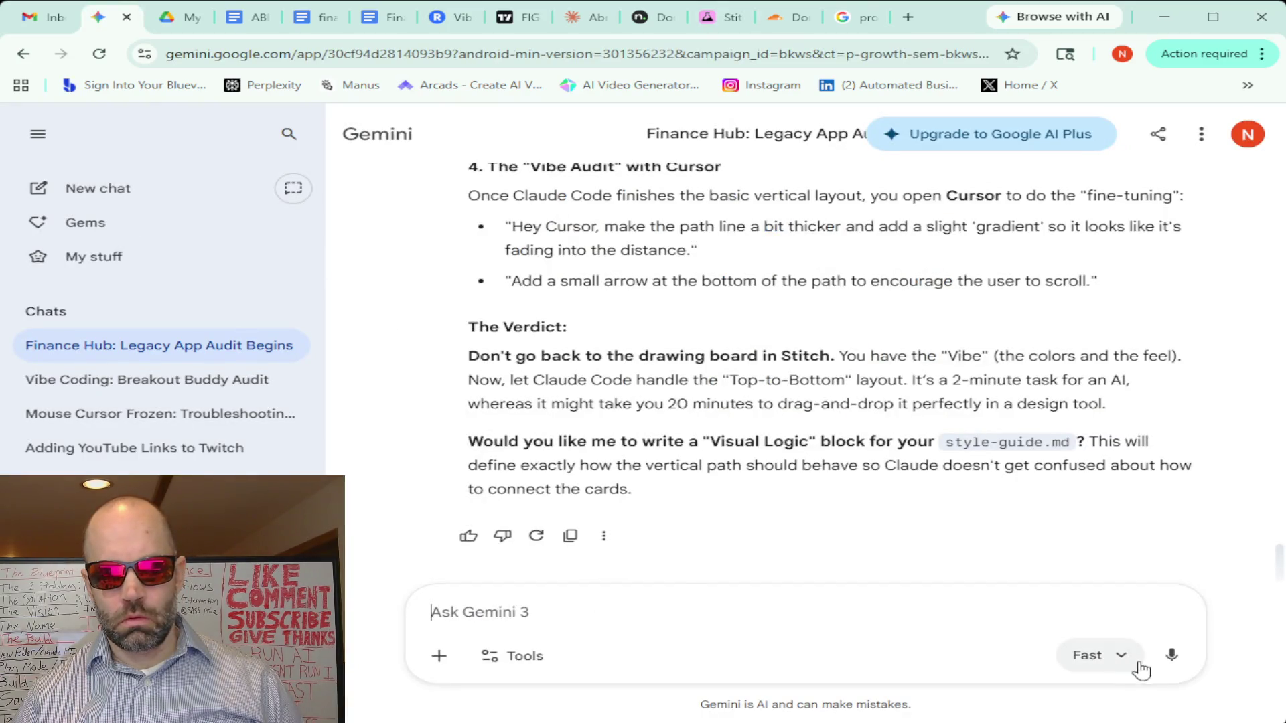
pyautogui.click(1171, 655)
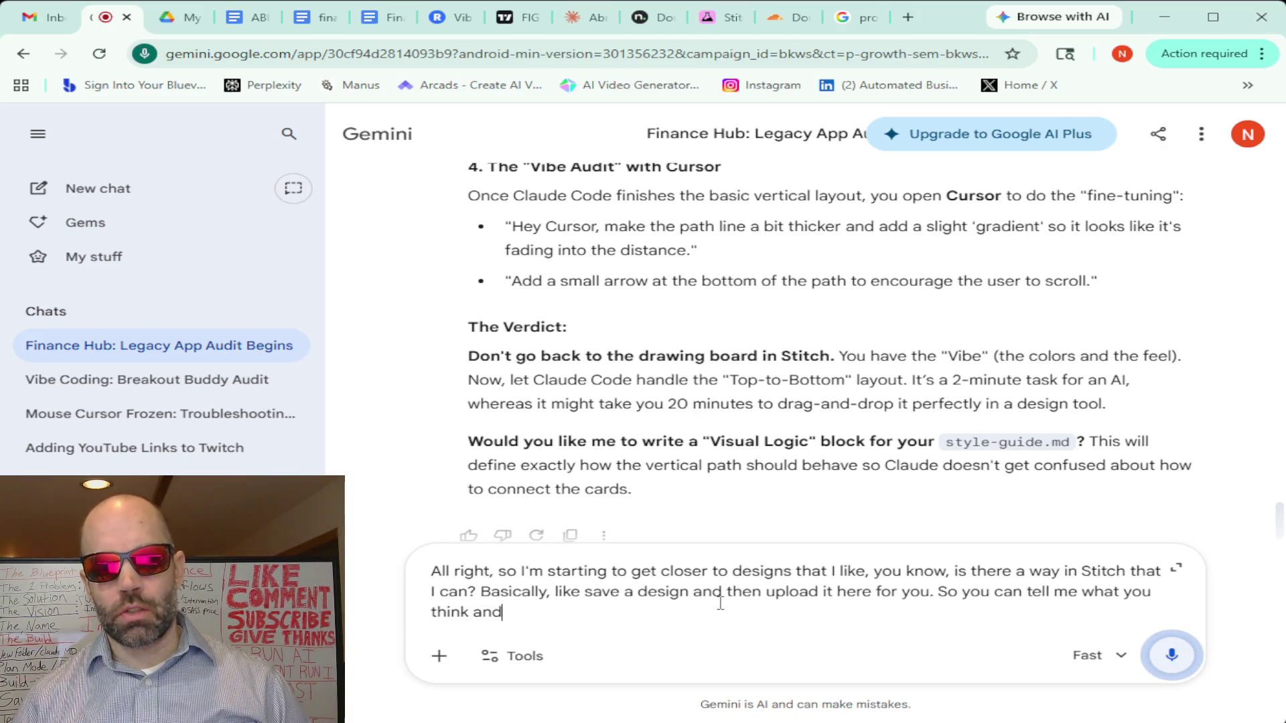
pyautogui.click(1175, 655)
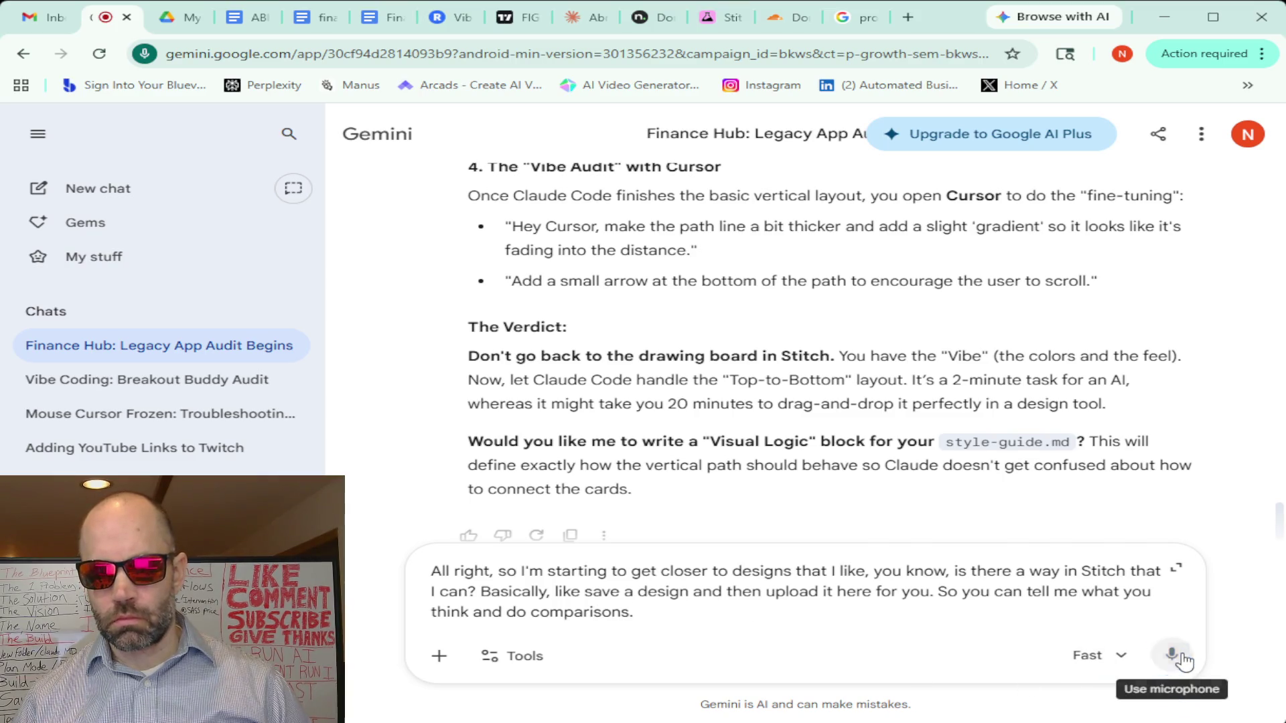
pyautogui.click(1173, 655)
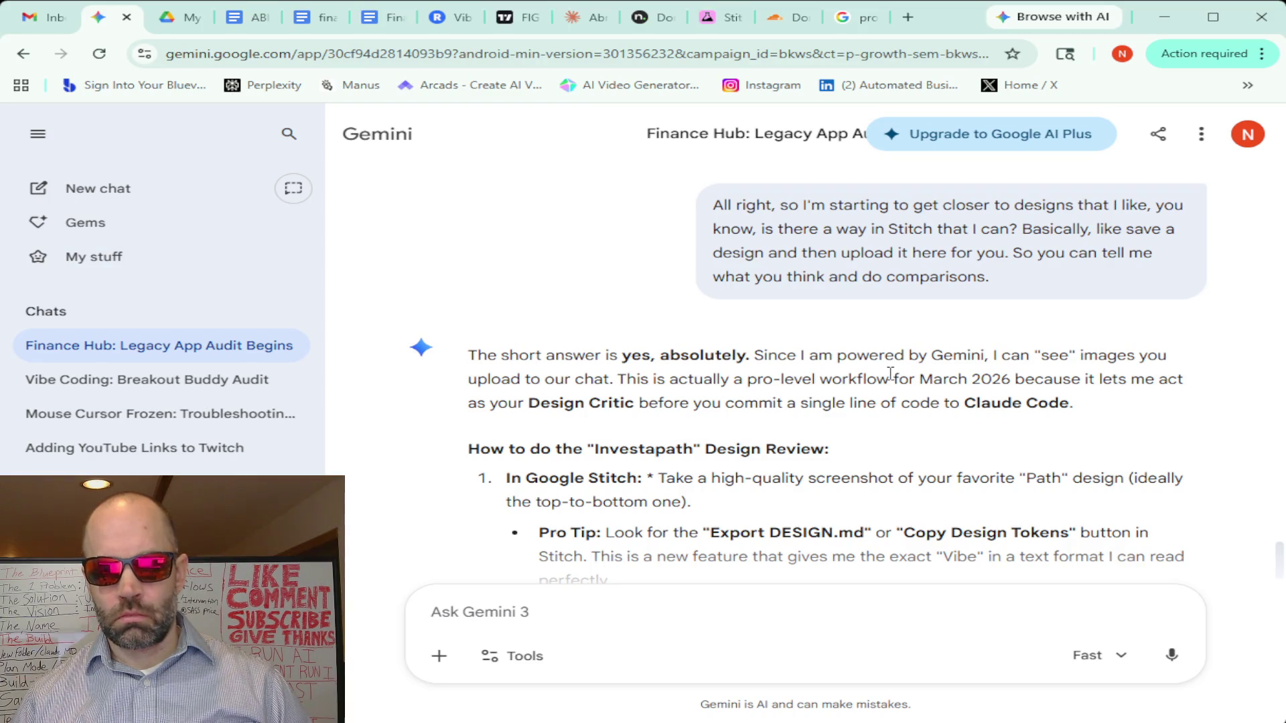
pyautogui.scroll(-1, 889, 374)
pyautogui.scroll(-1, 890, 380)
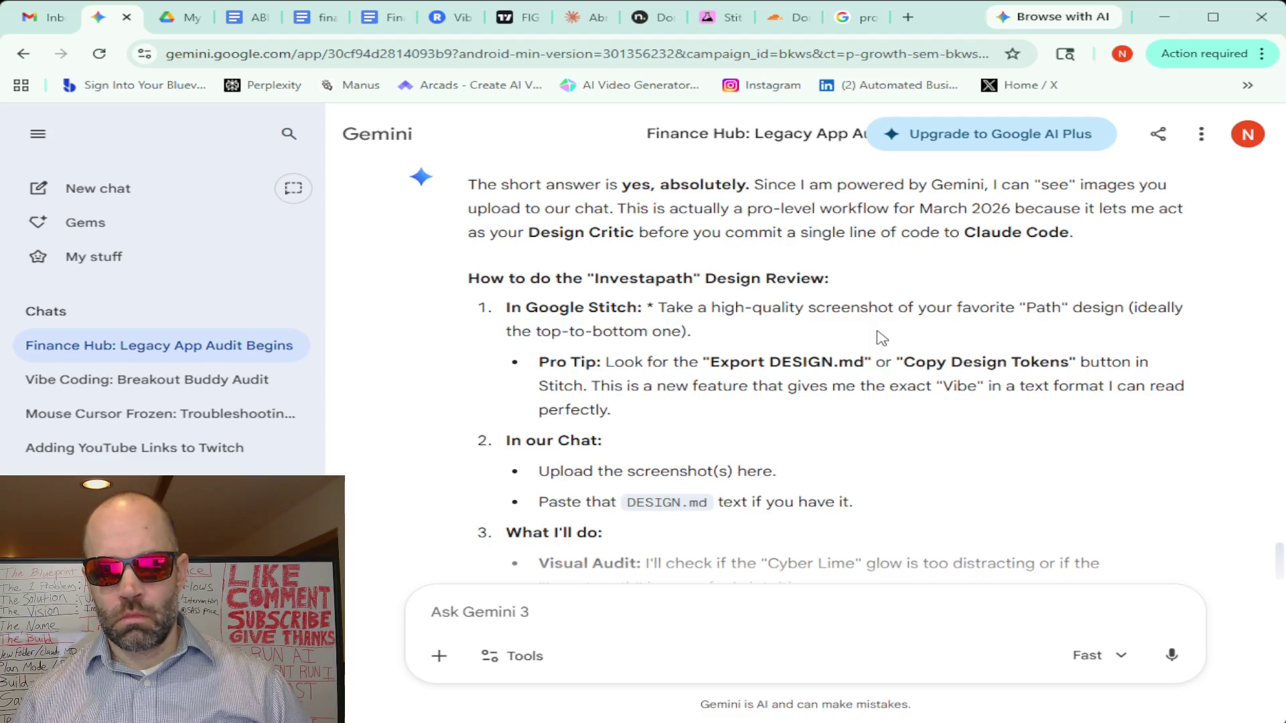
pyautogui.scroll(-1, 881, 339)
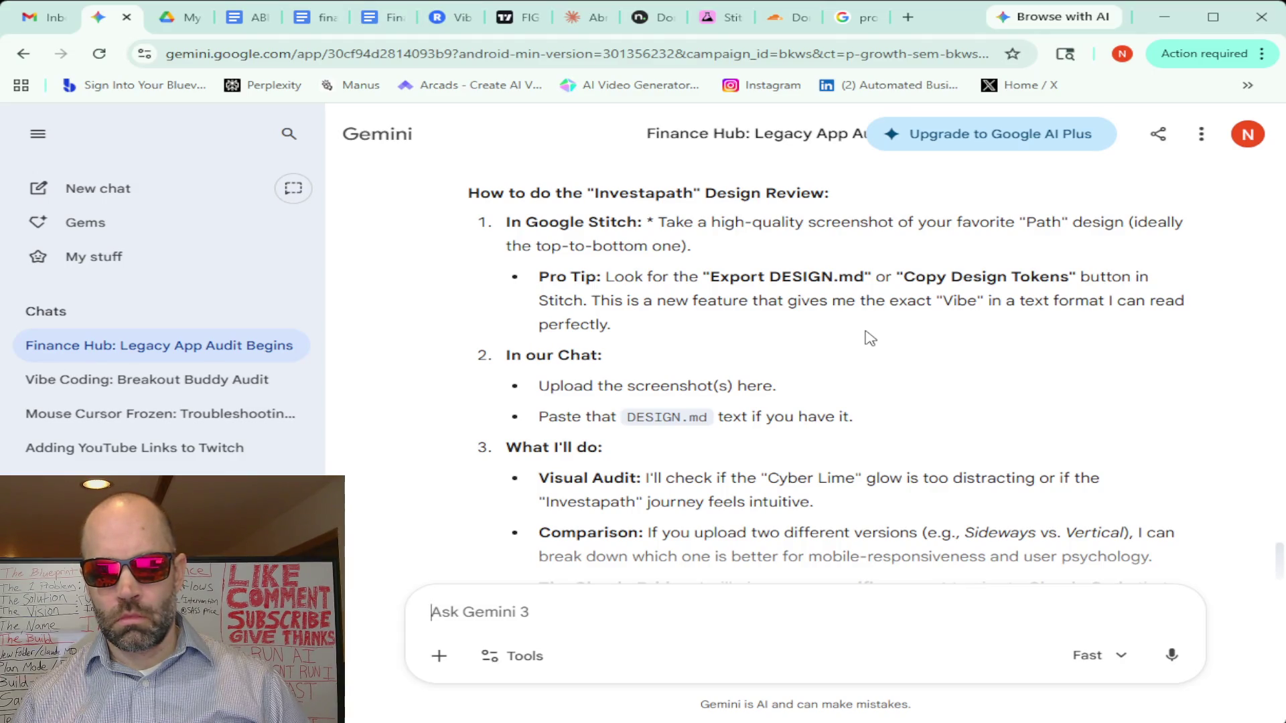
pyautogui.scroll(-1, 869, 338)
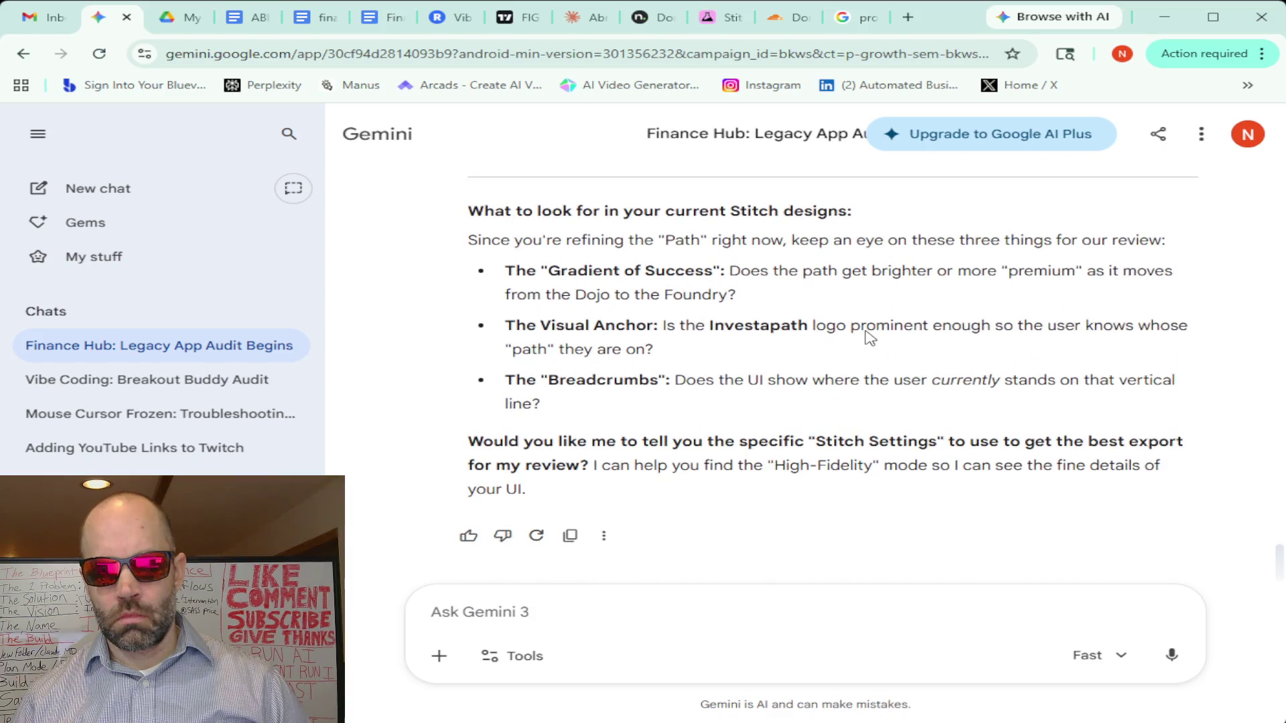
# Bring the Neon Winding Path B design into view and hide the Stitch chat panel
pyautogui.click(718, 17)
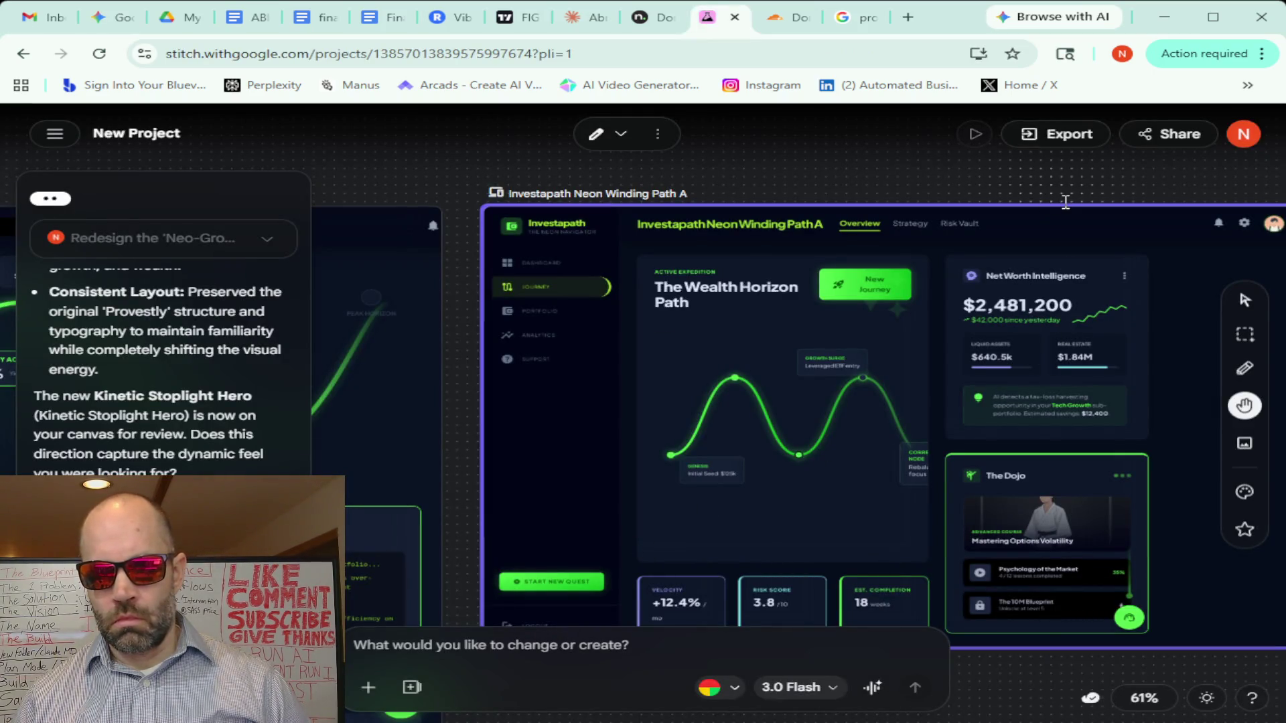
pyautogui.moveTo(1065, 201)
pyautogui.mouseDown()
pyautogui.moveTo(921, 200)
pyautogui.moveTo(932, 172)
pyautogui.mouseUp()
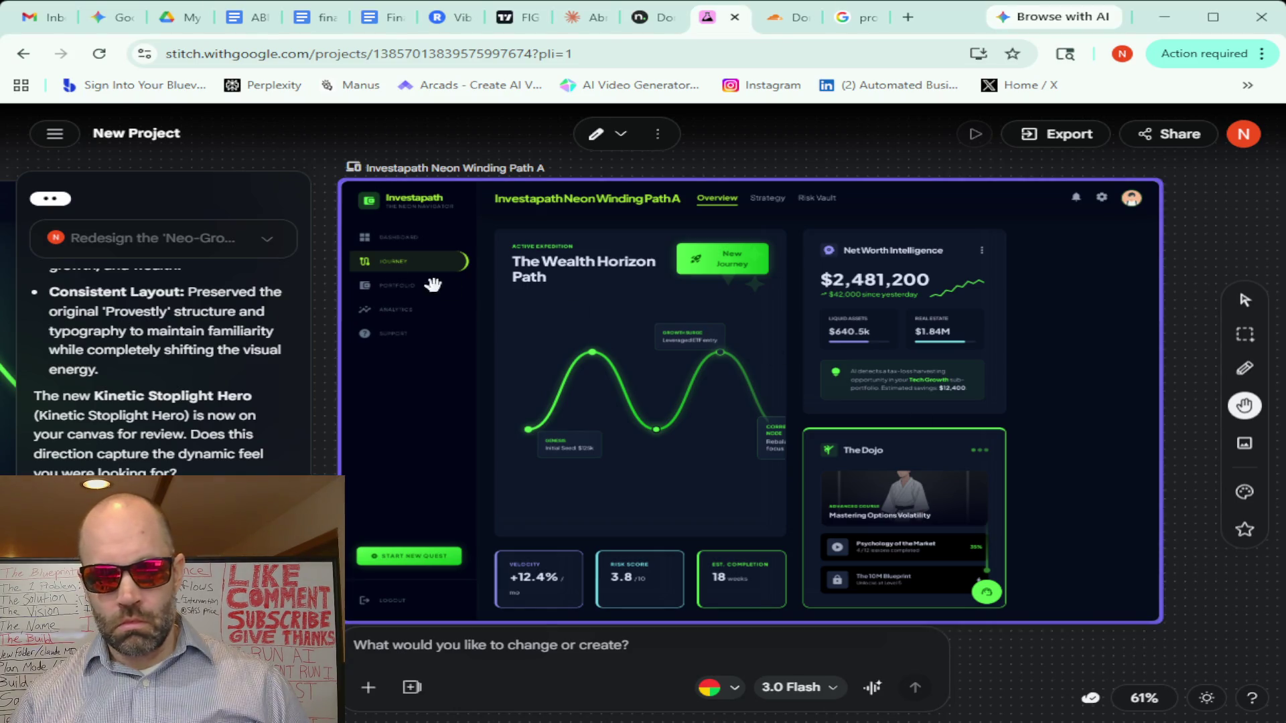
pyautogui.moveTo(321, 209)
pyautogui.mouseDown()
pyautogui.moveTo(1188, 211)
pyautogui.moveTo(1152, 142)
pyautogui.mouseUp()
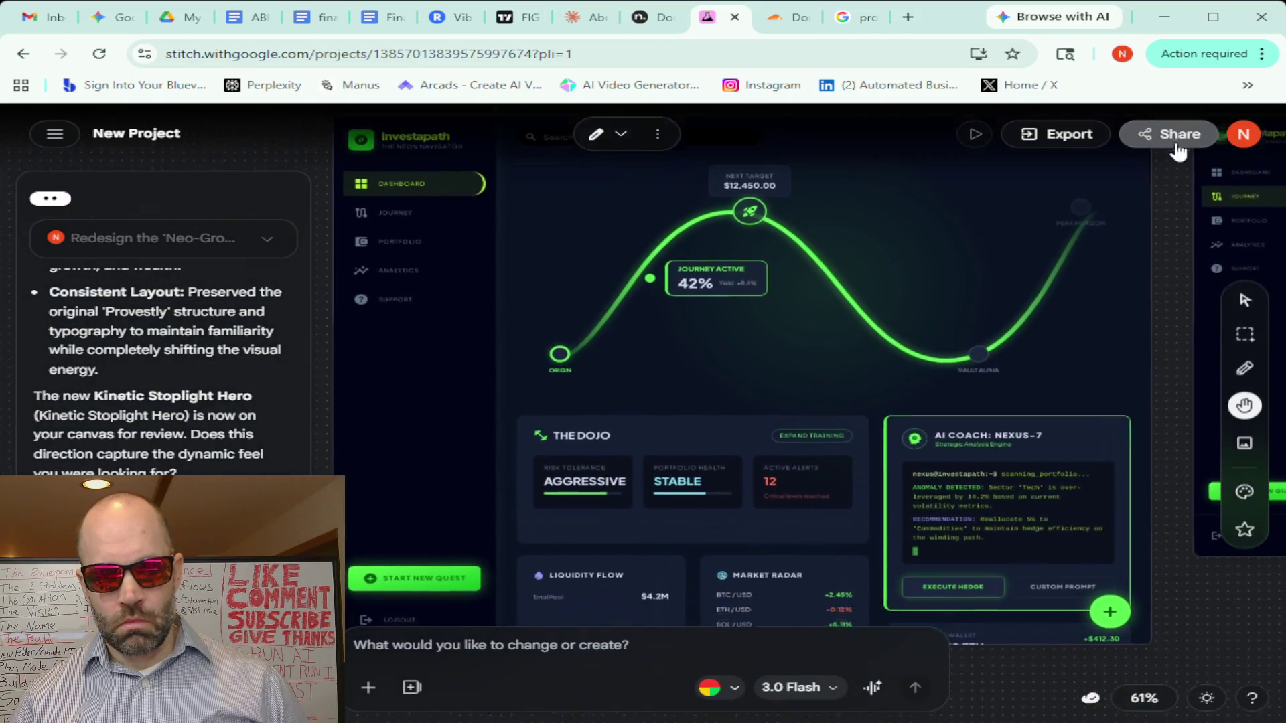
pyautogui.scroll(2, 1152, 141)
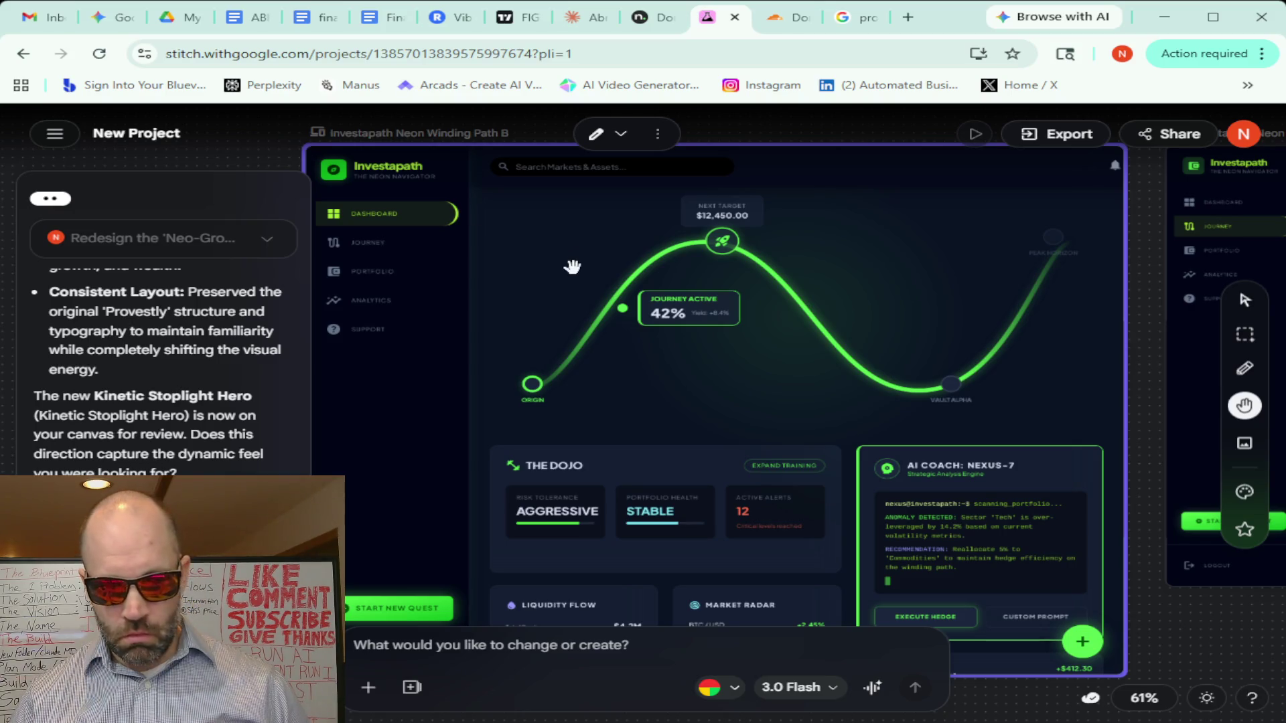
pyautogui.scroll(-2, 571, 267)
pyautogui.scroll(-2, 572, 266)
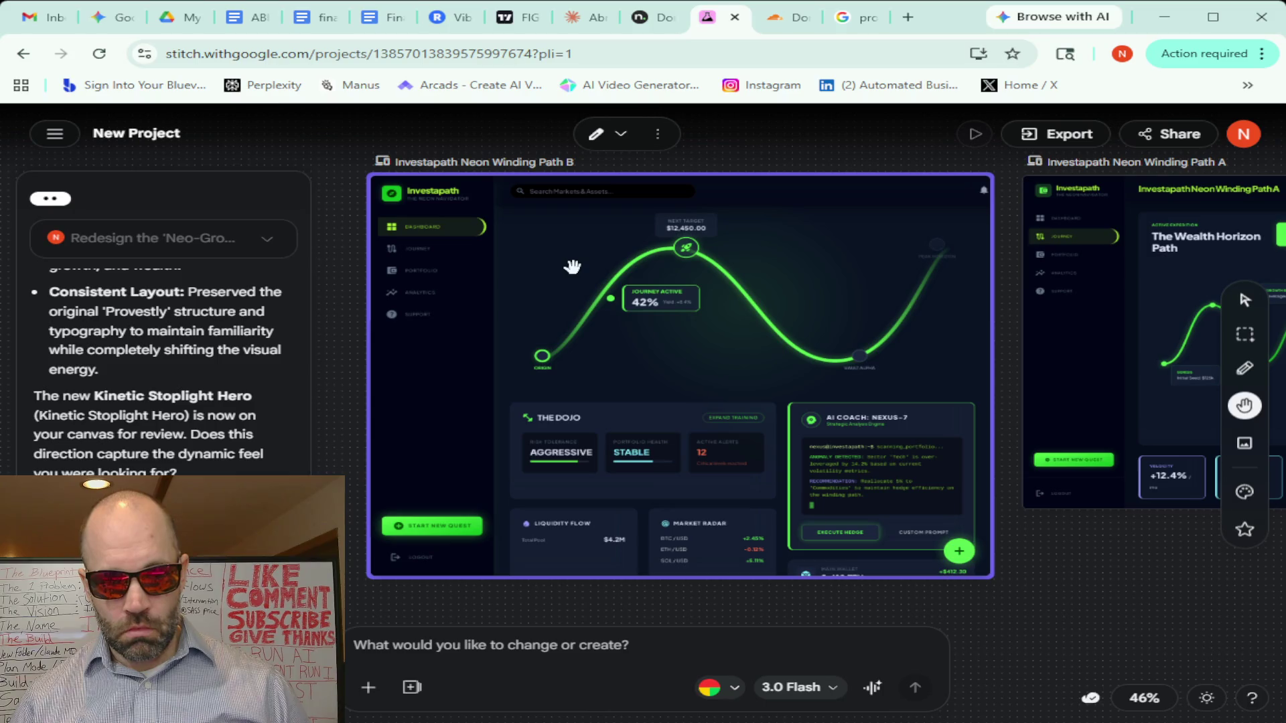
pyautogui.click(1008, 295)
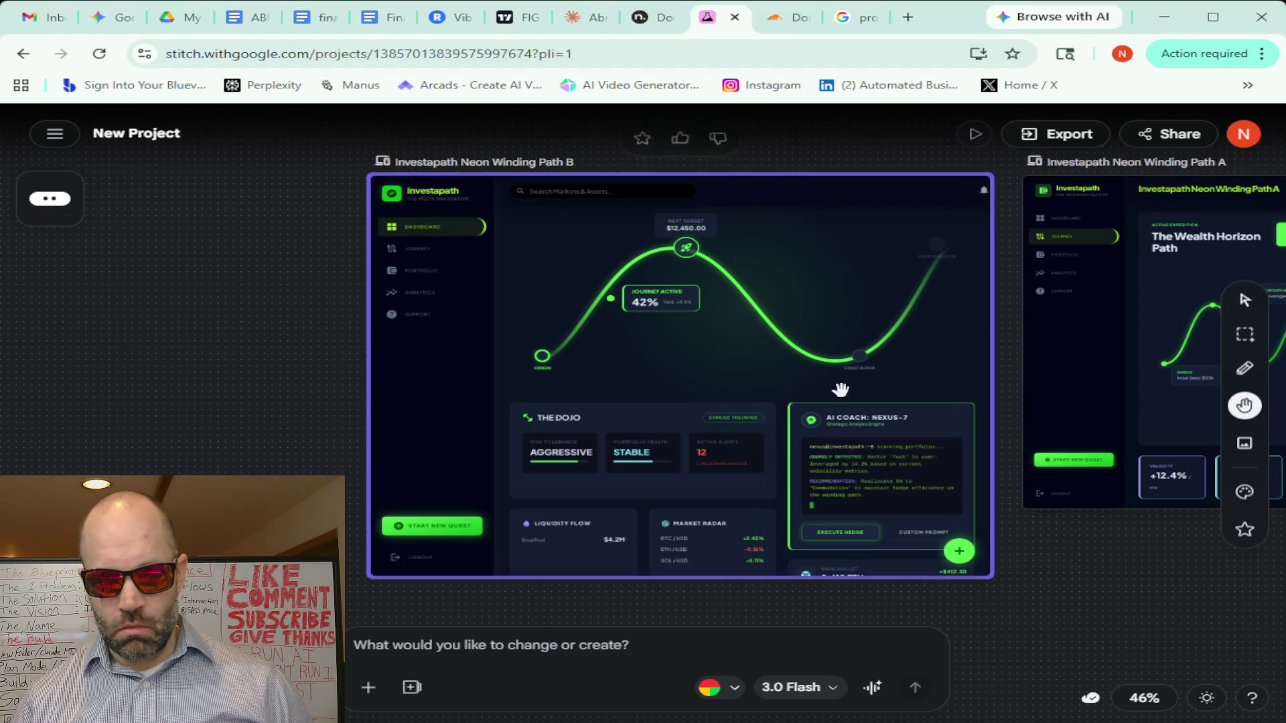
pyautogui.moveTo(679, 316)
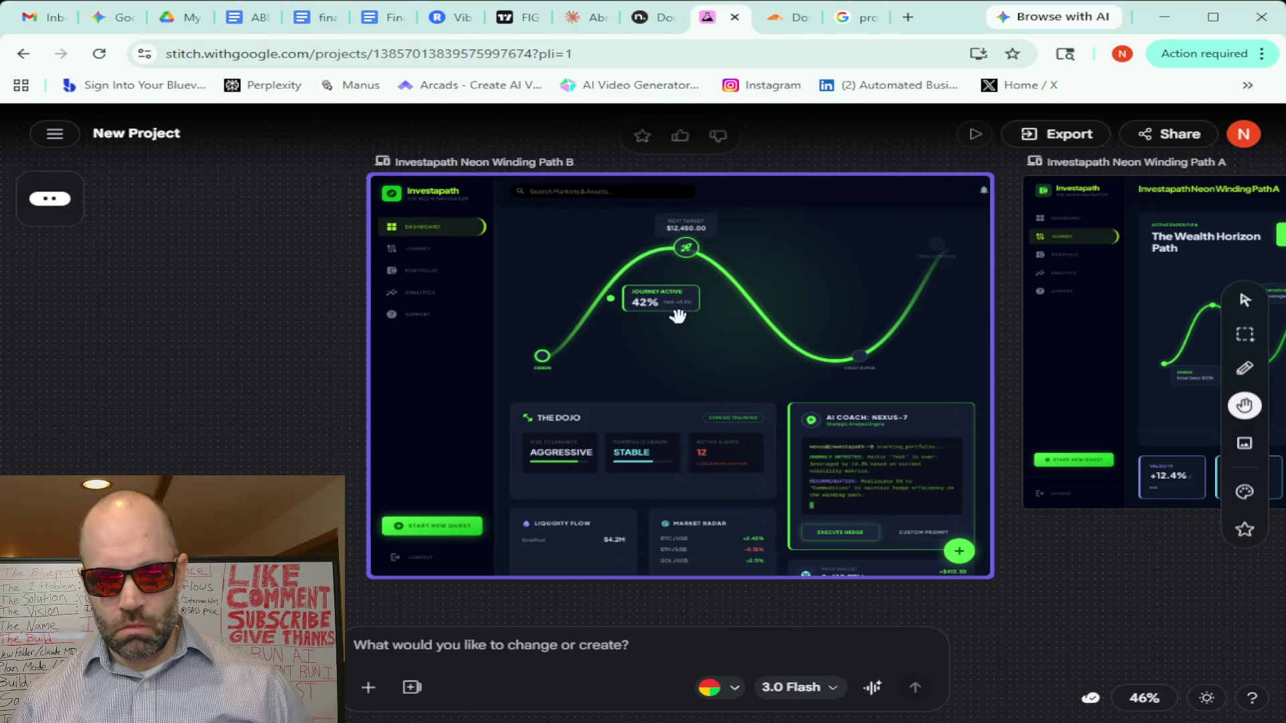
pyautogui.click(1246, 301)
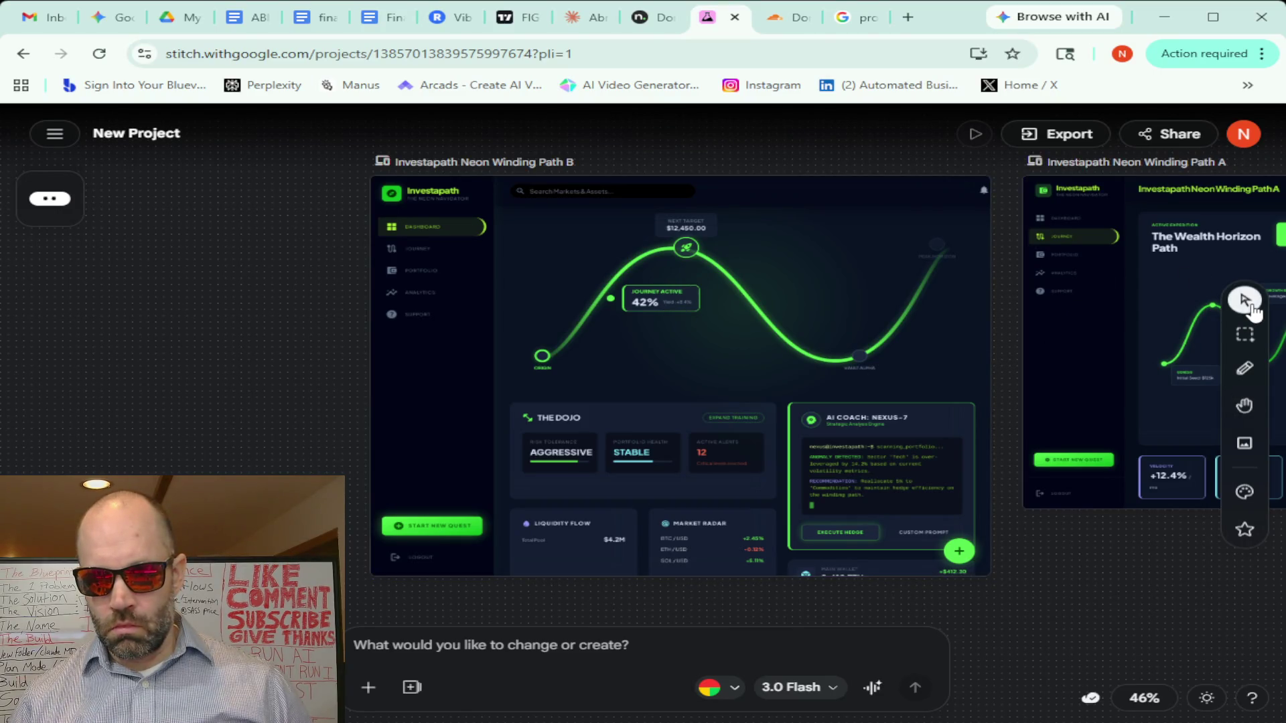
pyautogui.click(835, 307)
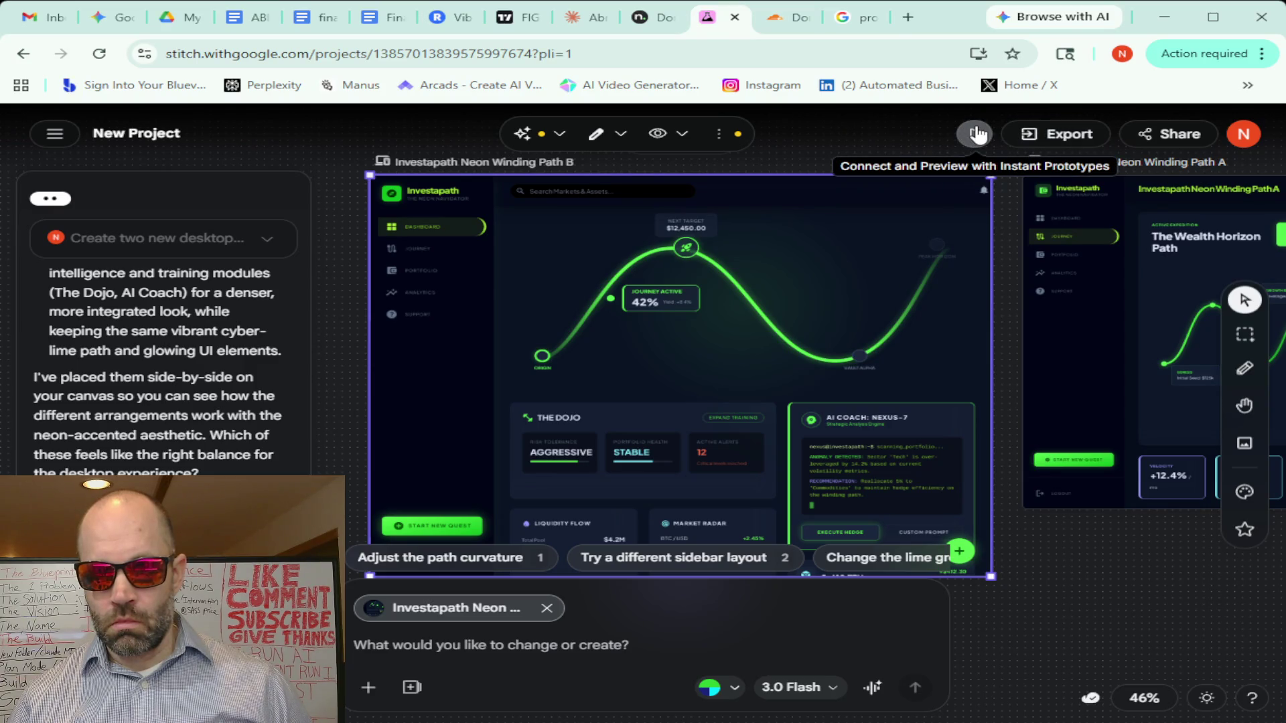
pyautogui.click(720, 133)
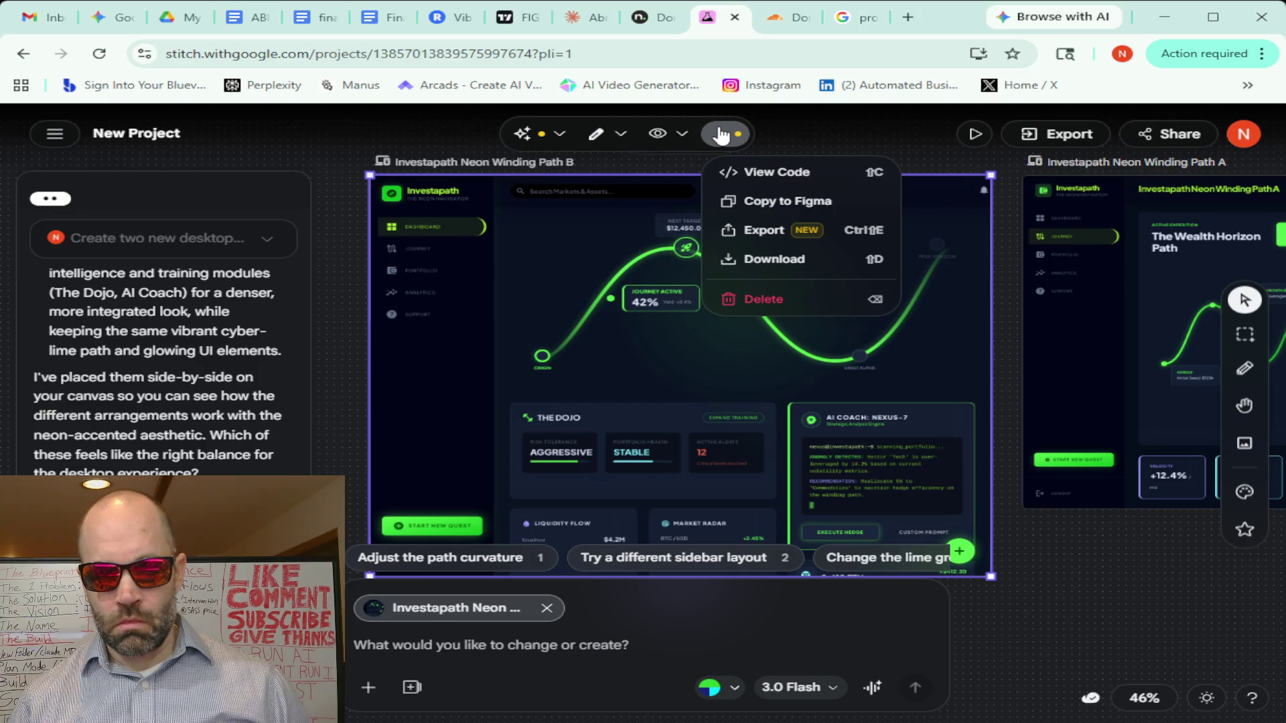
pyautogui.click(682, 135)
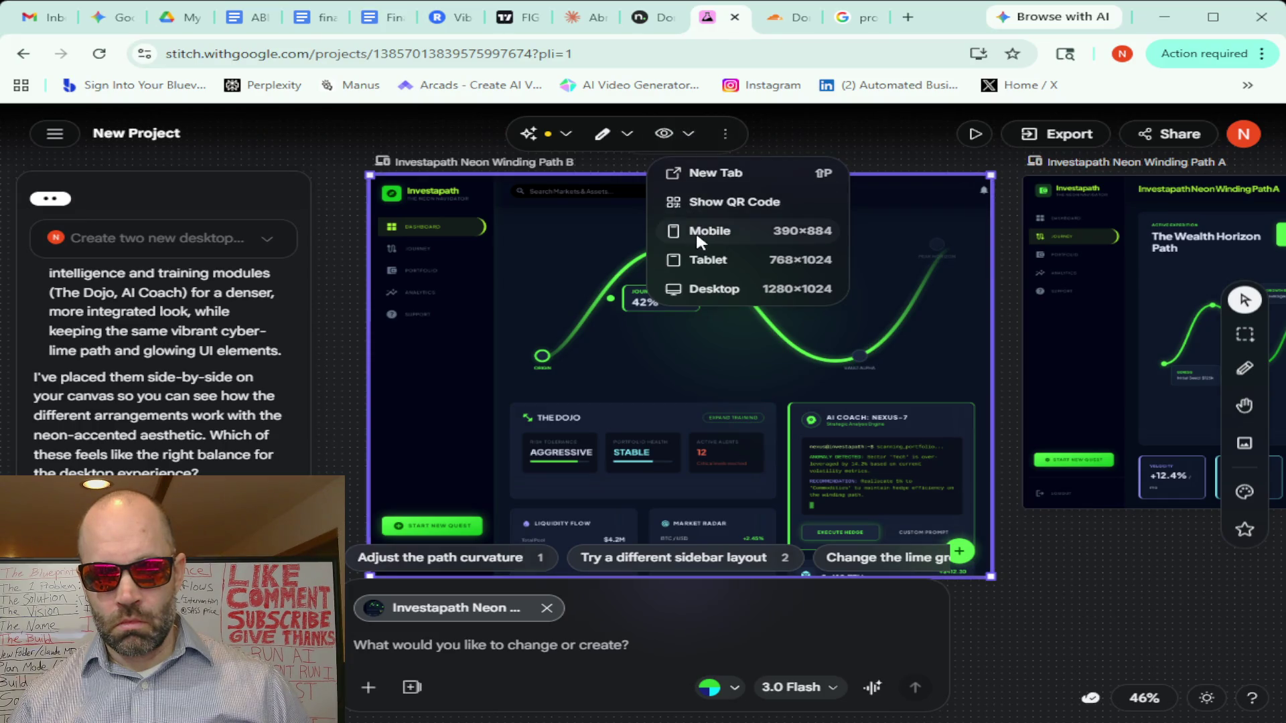
pyautogui.click(695, 286)
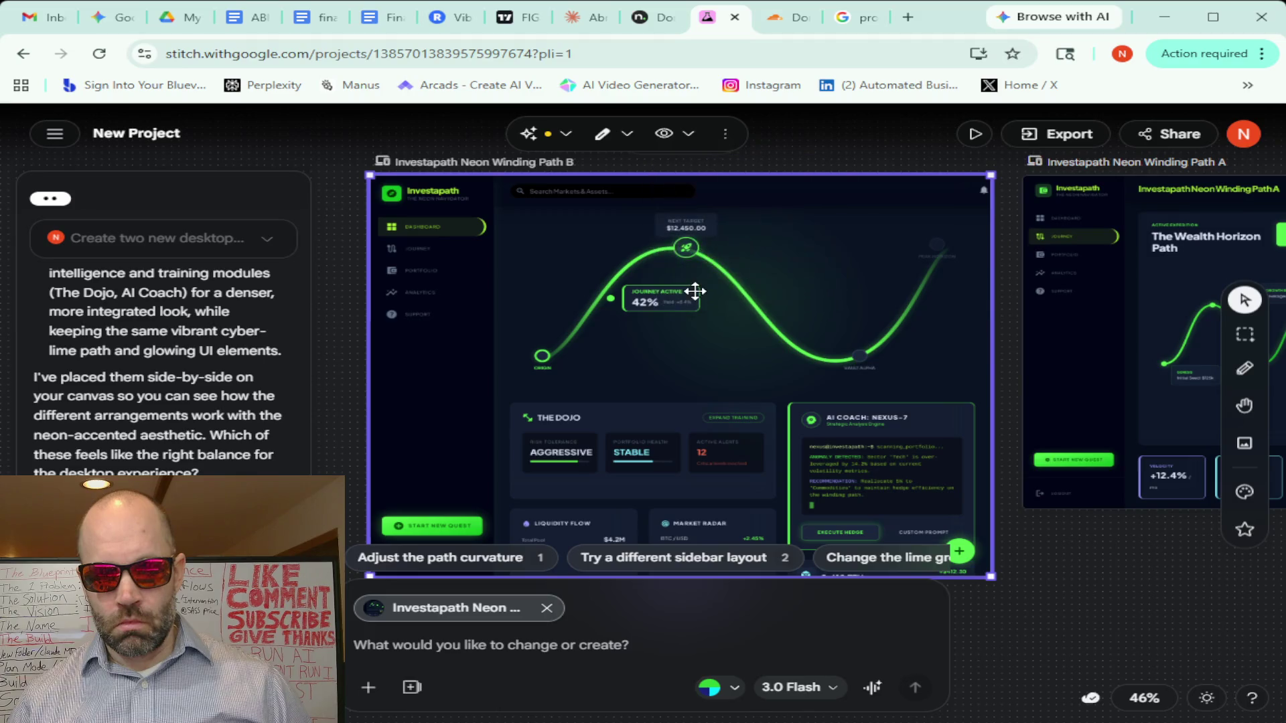
pyautogui.click(663, 134)
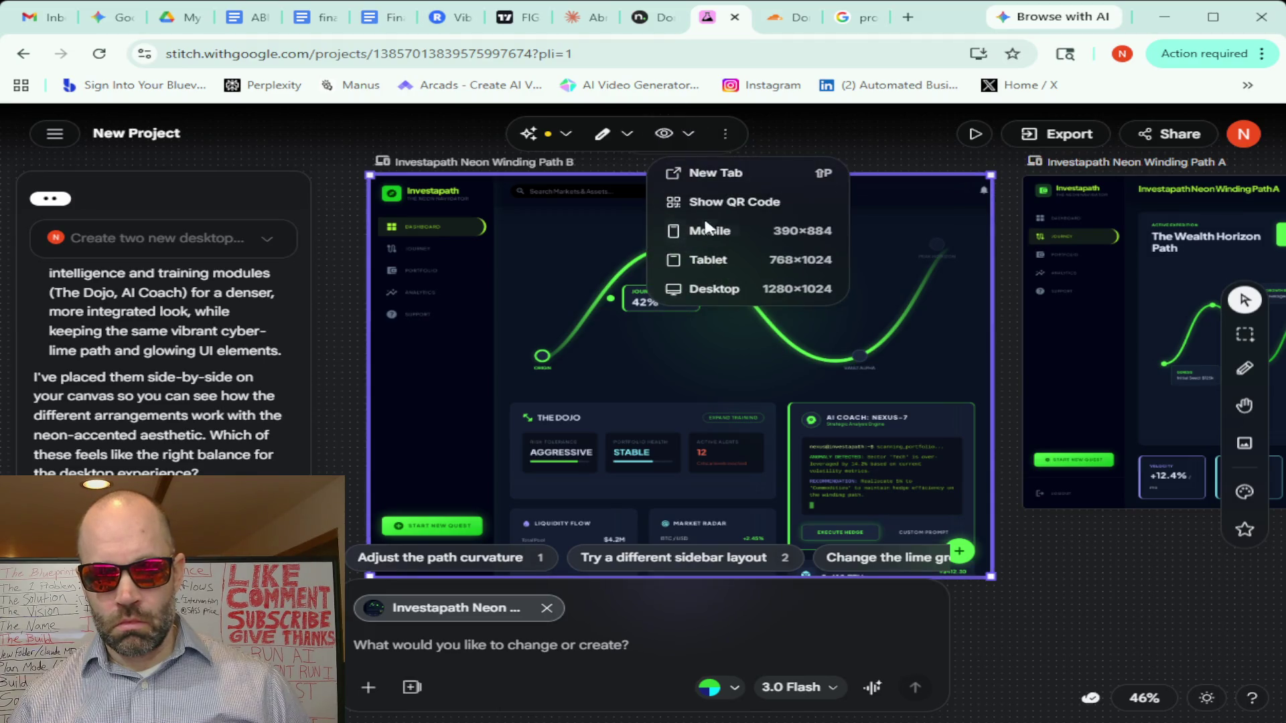
pyautogui.click(707, 260)
pyautogui.click(688, 135)
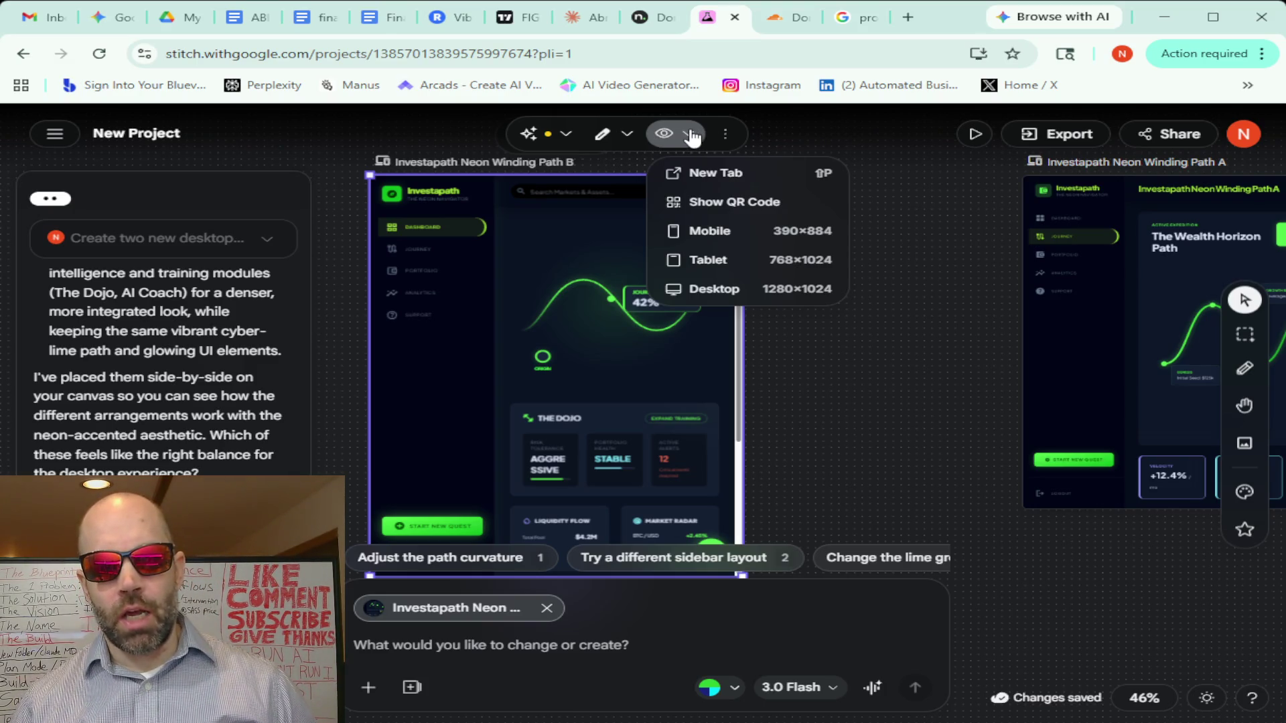
pyautogui.click(717, 232)
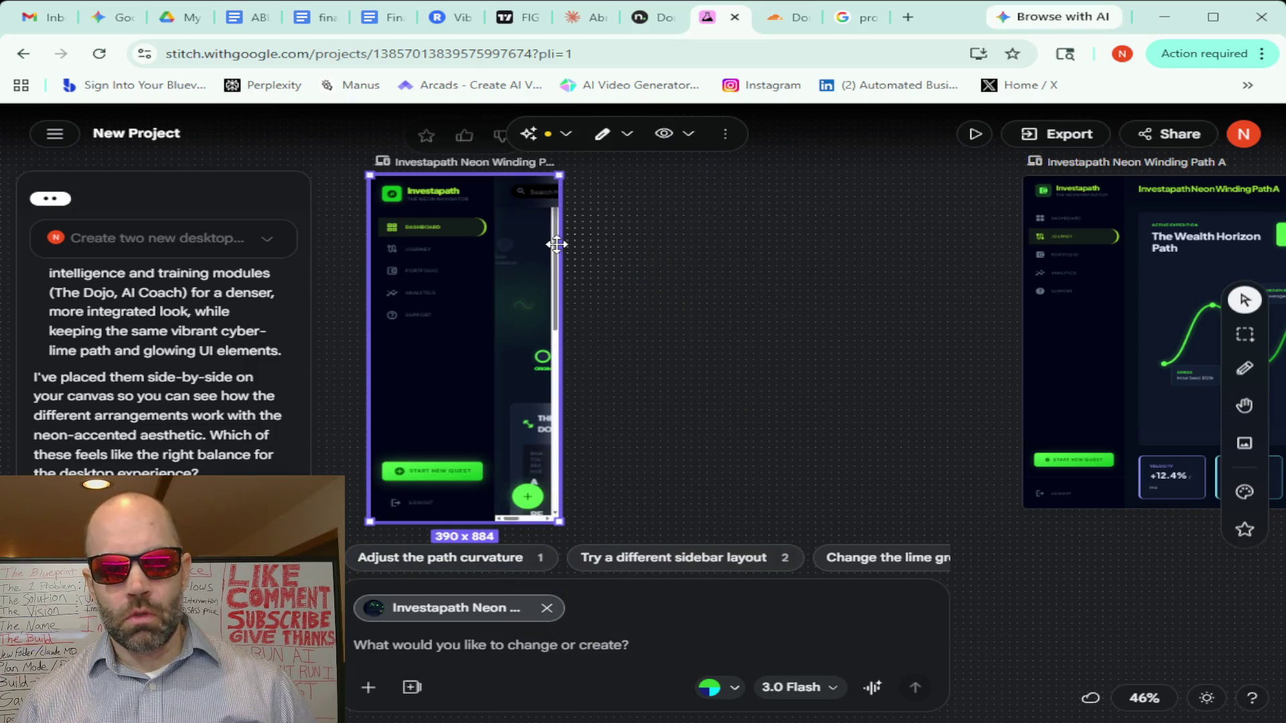
pyautogui.scroll(-3, 451, 313)
pyautogui.scroll(2, 565, 310)
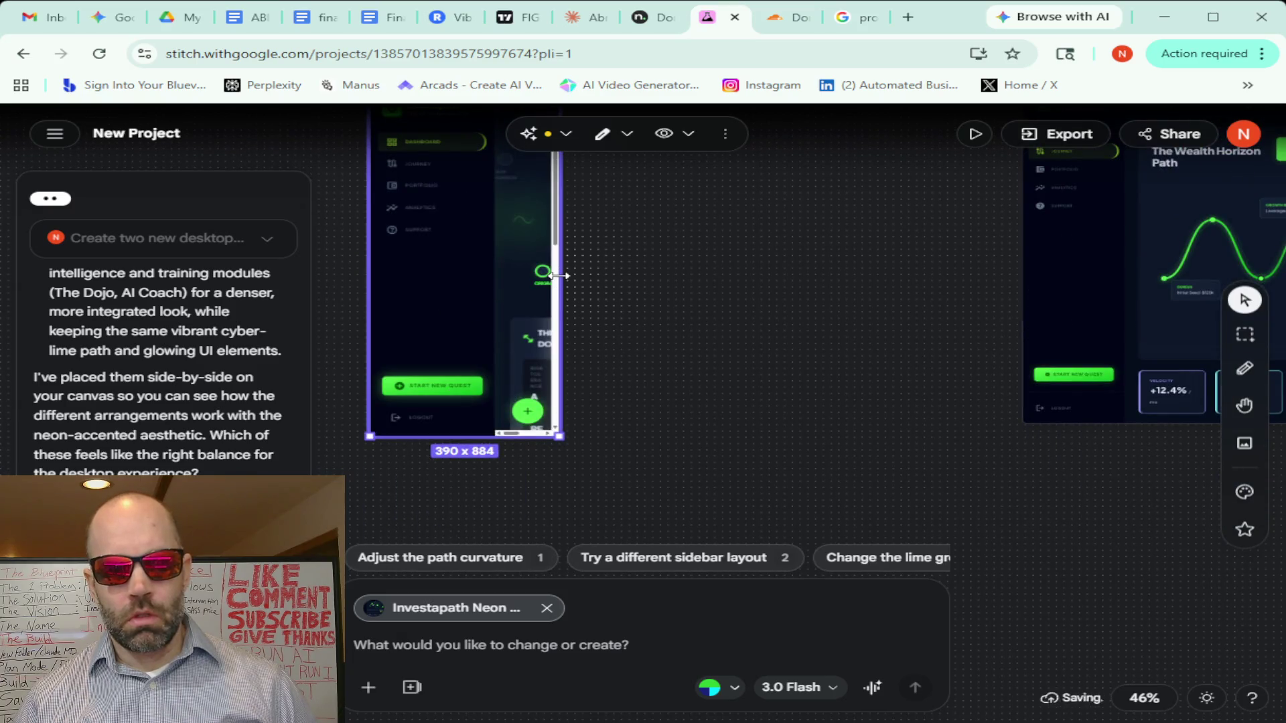
pyautogui.scroll(1, 602, 316)
pyautogui.scroll(1, 675, 327)
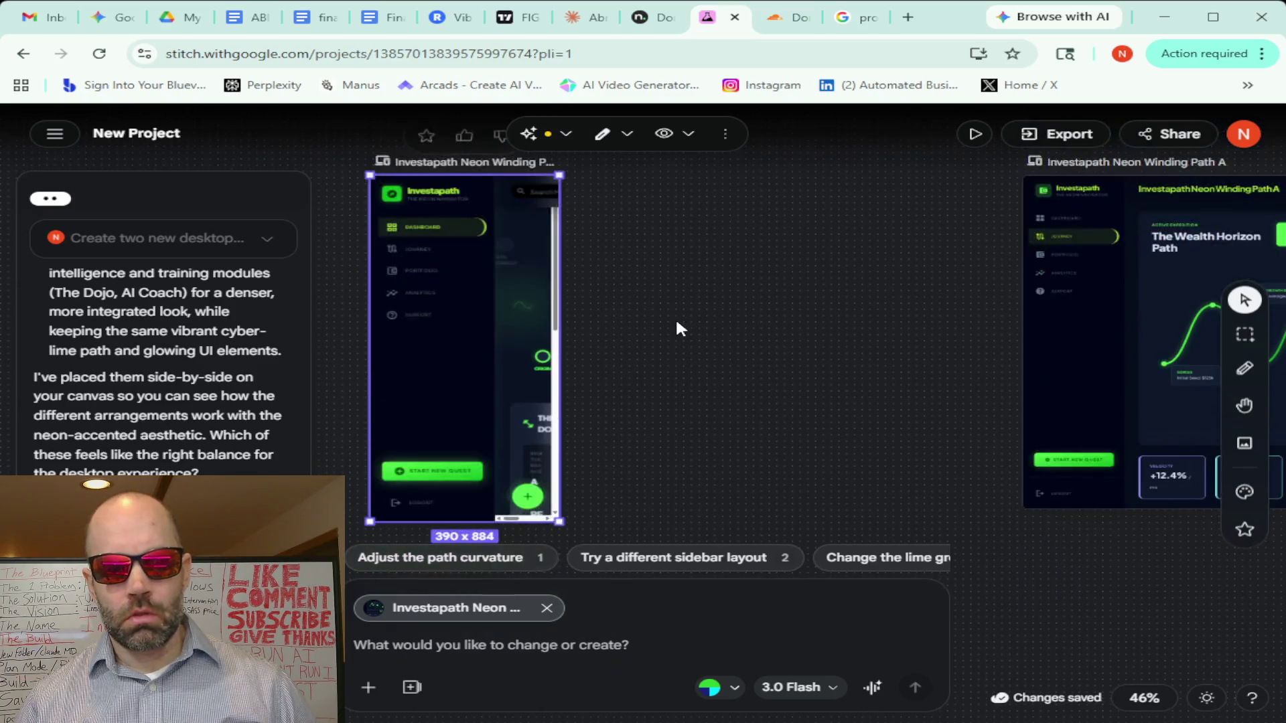
pyautogui.click(687, 134)
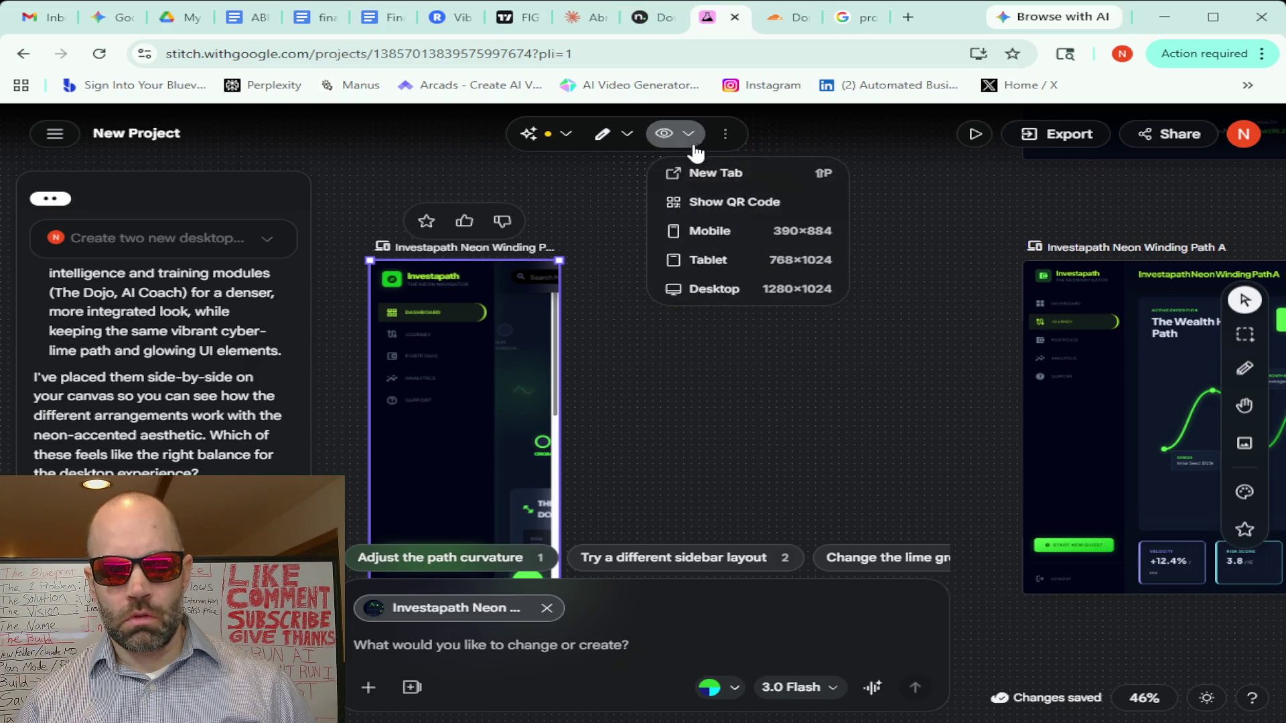
pyautogui.click(715, 291)
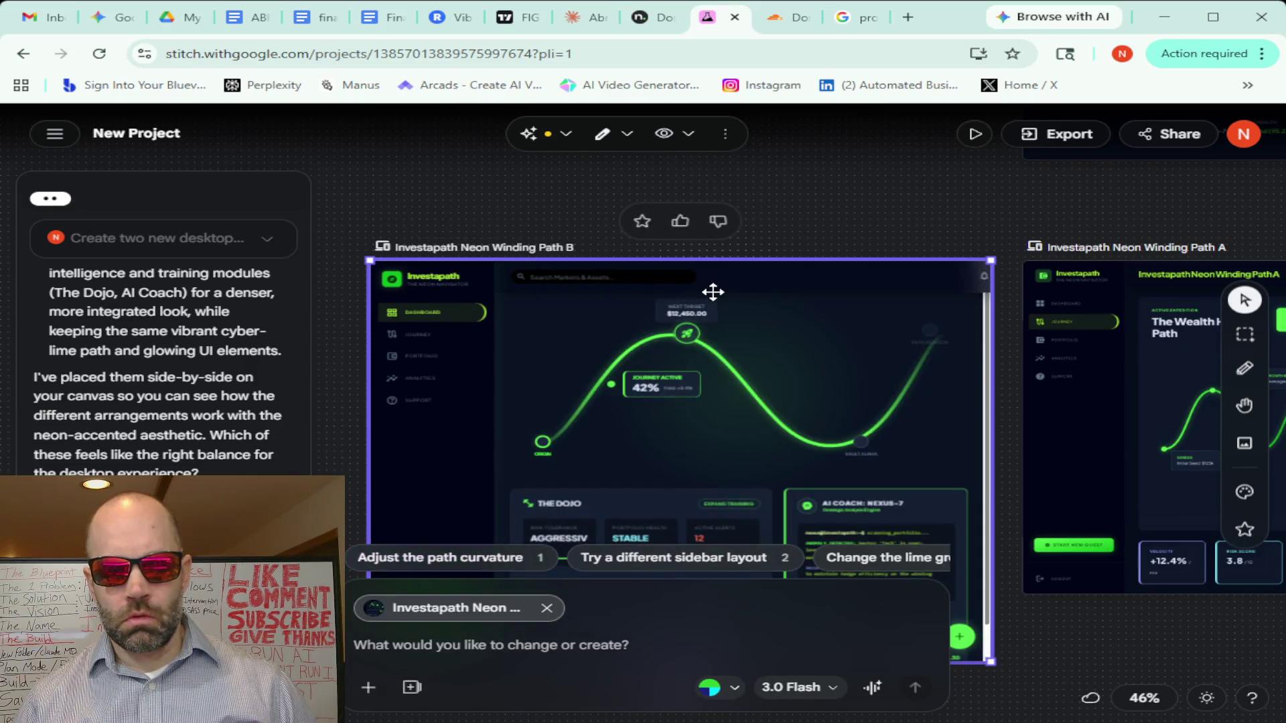
pyautogui.click(614, 134)
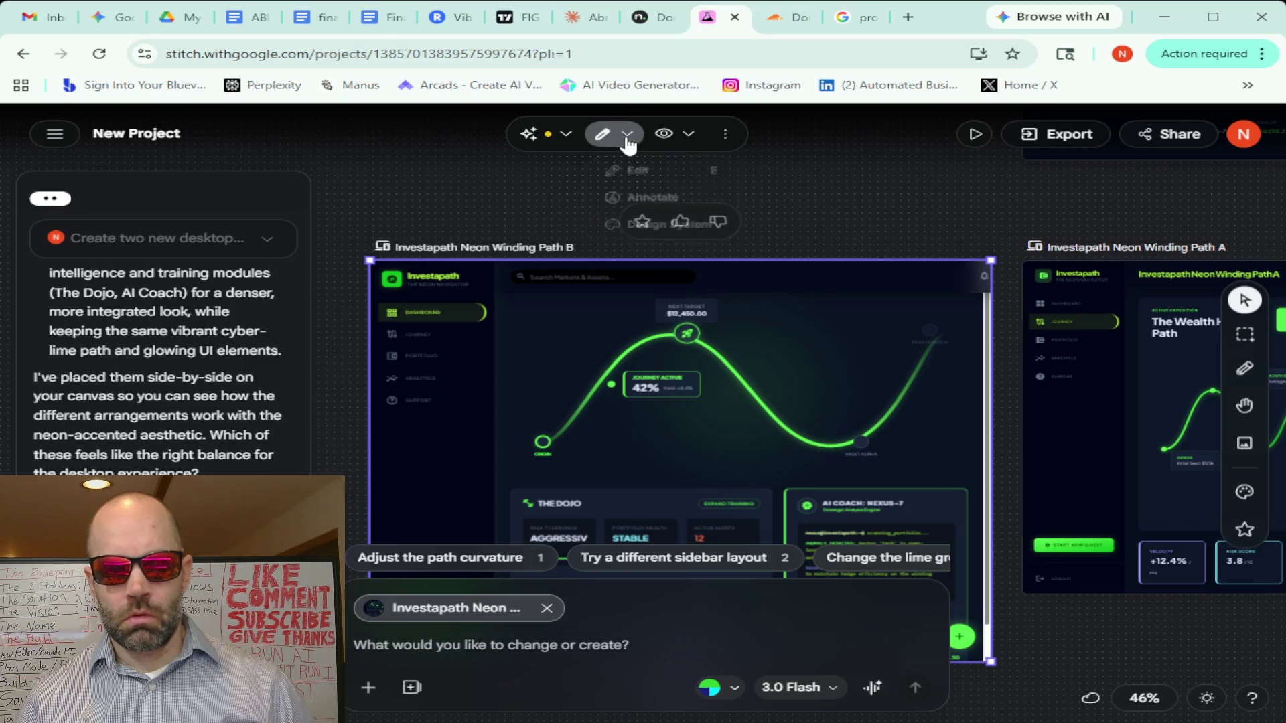
pyautogui.click(567, 135)
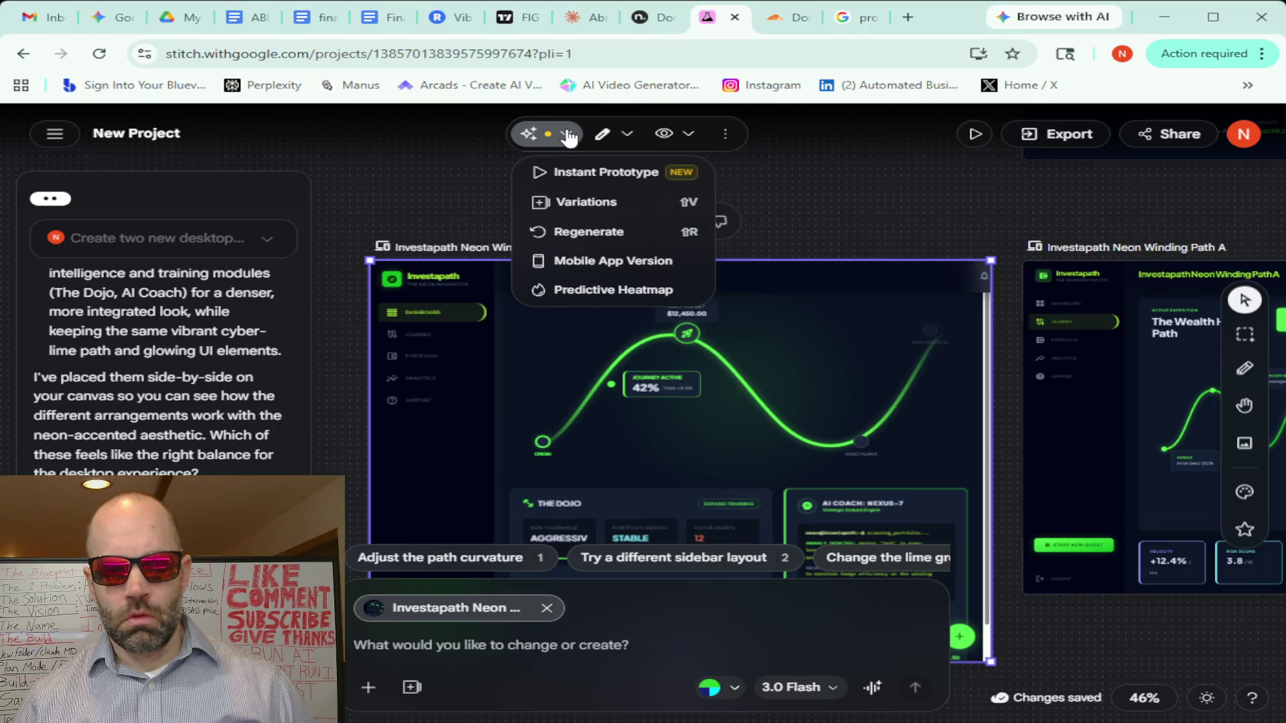
pyautogui.click(391, 117)
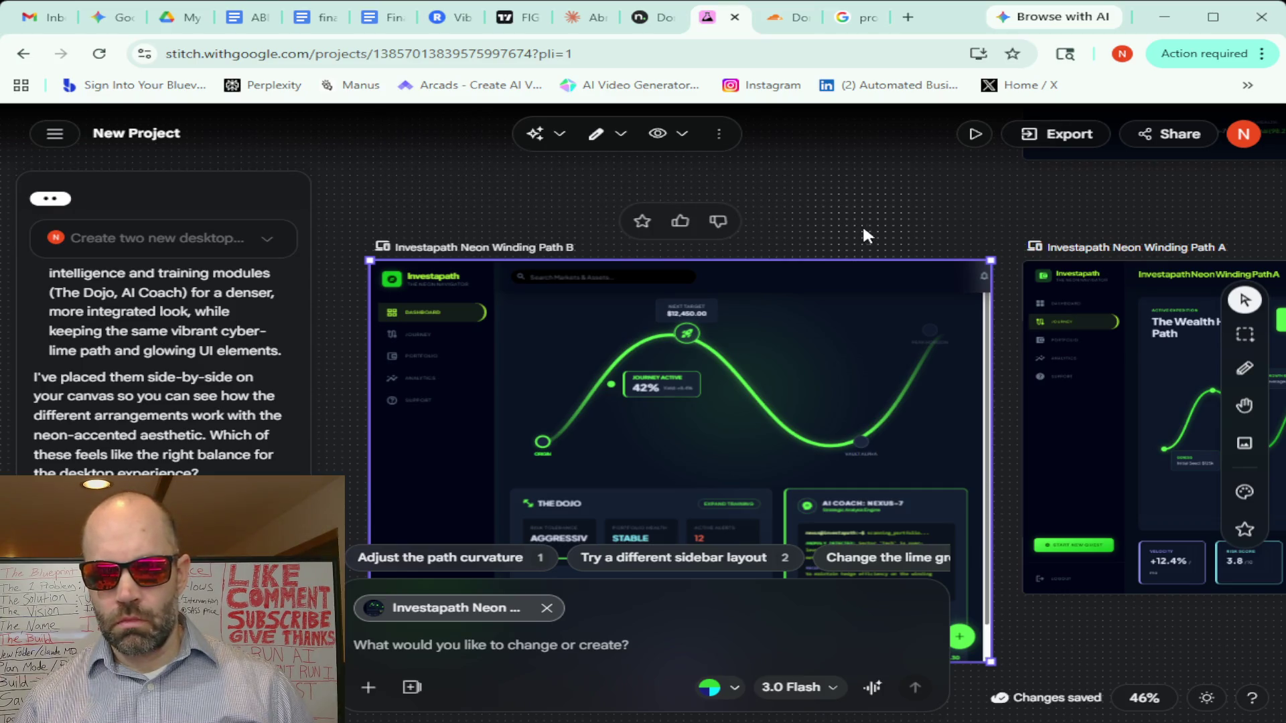
pyautogui.scroll(2, 866, 229)
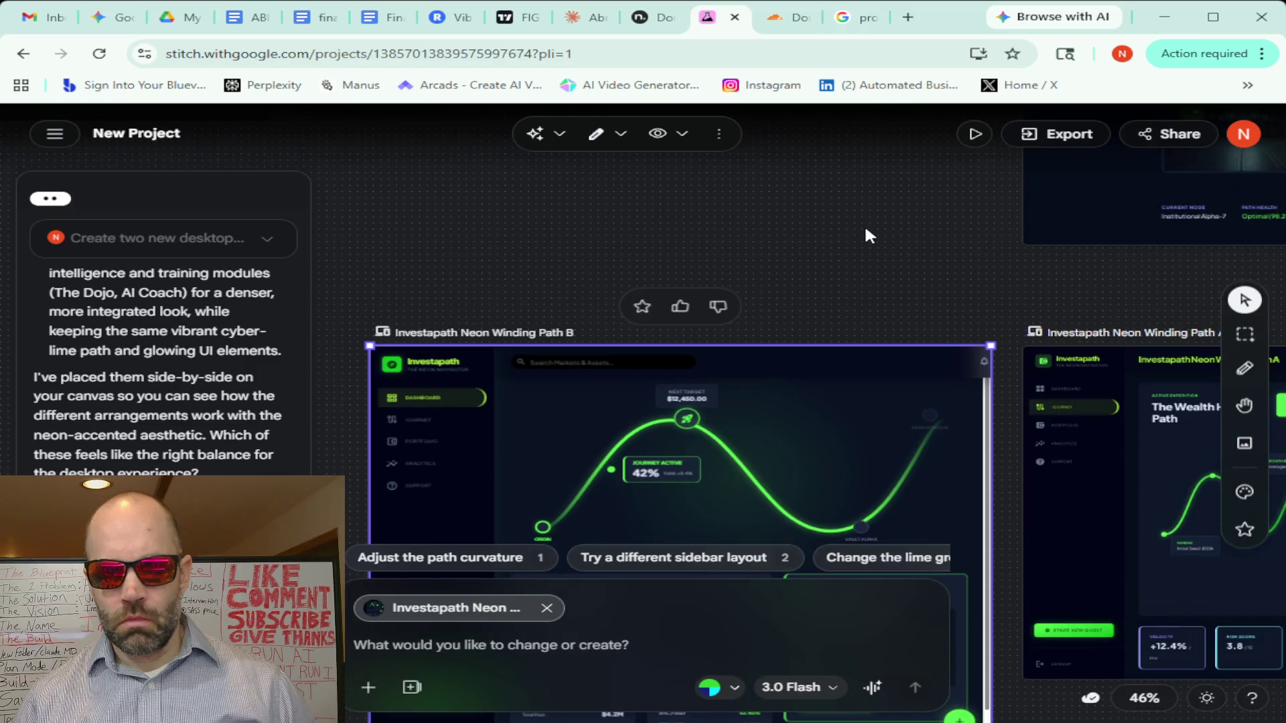
pyautogui.scroll(3, 866, 230)
pyautogui.scroll(5, 866, 230)
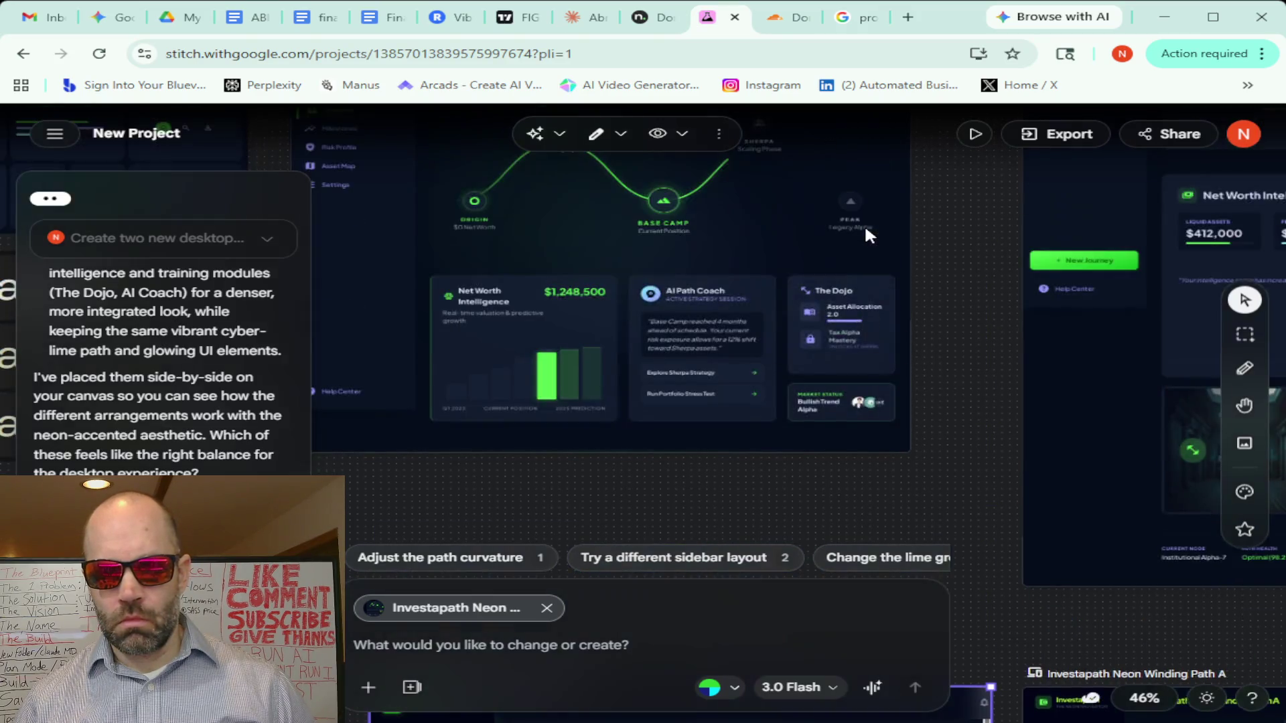
pyautogui.scroll(2, 866, 230)
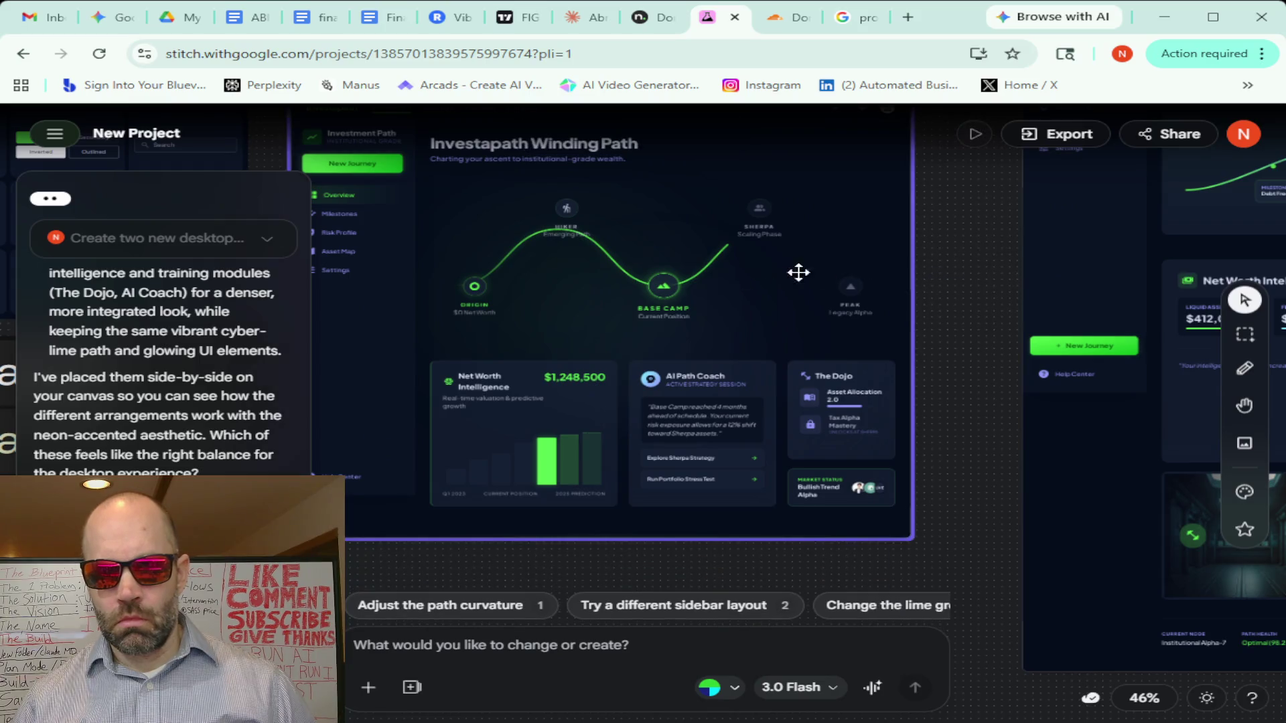
pyautogui.scroll(3, 953, 313)
pyautogui.scroll(-2, 953, 314)
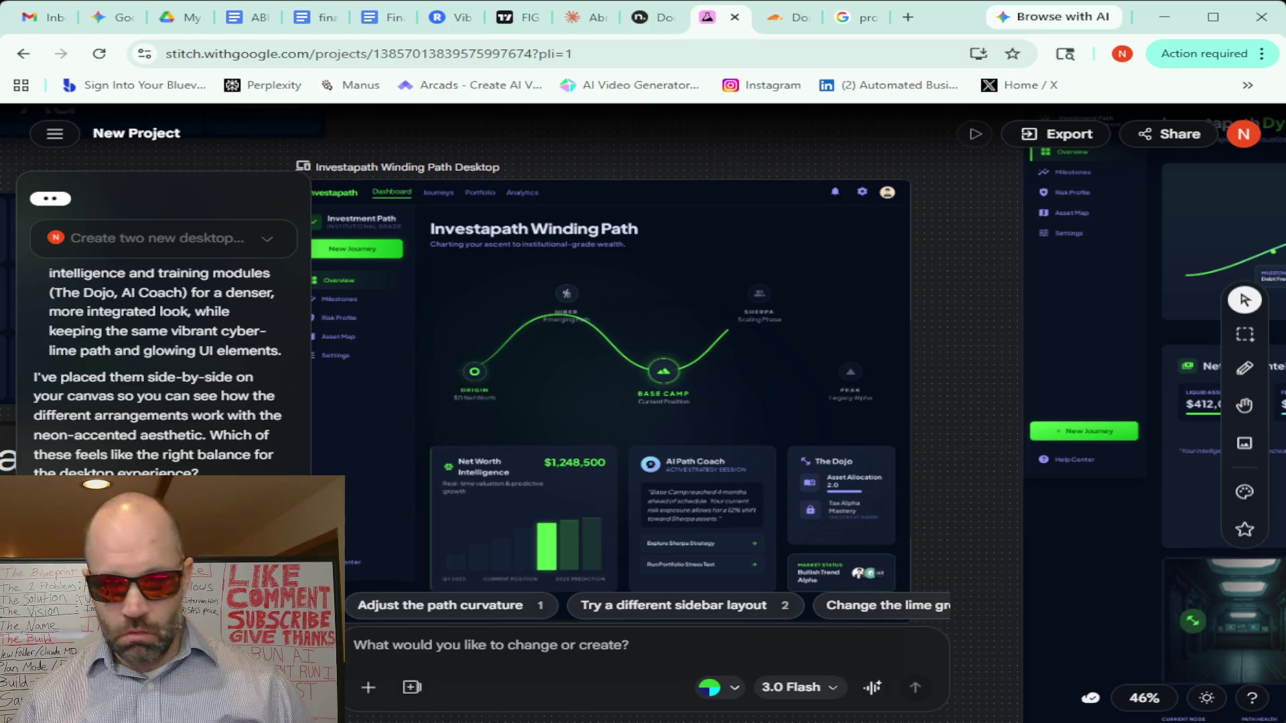
# Pan to the Dynamic Curve desktop design, then return to the Gemini conversation
pyautogui.click(1244, 405)
pyautogui.moveTo(943, 344); pyautogui.dragTo(419, 338)
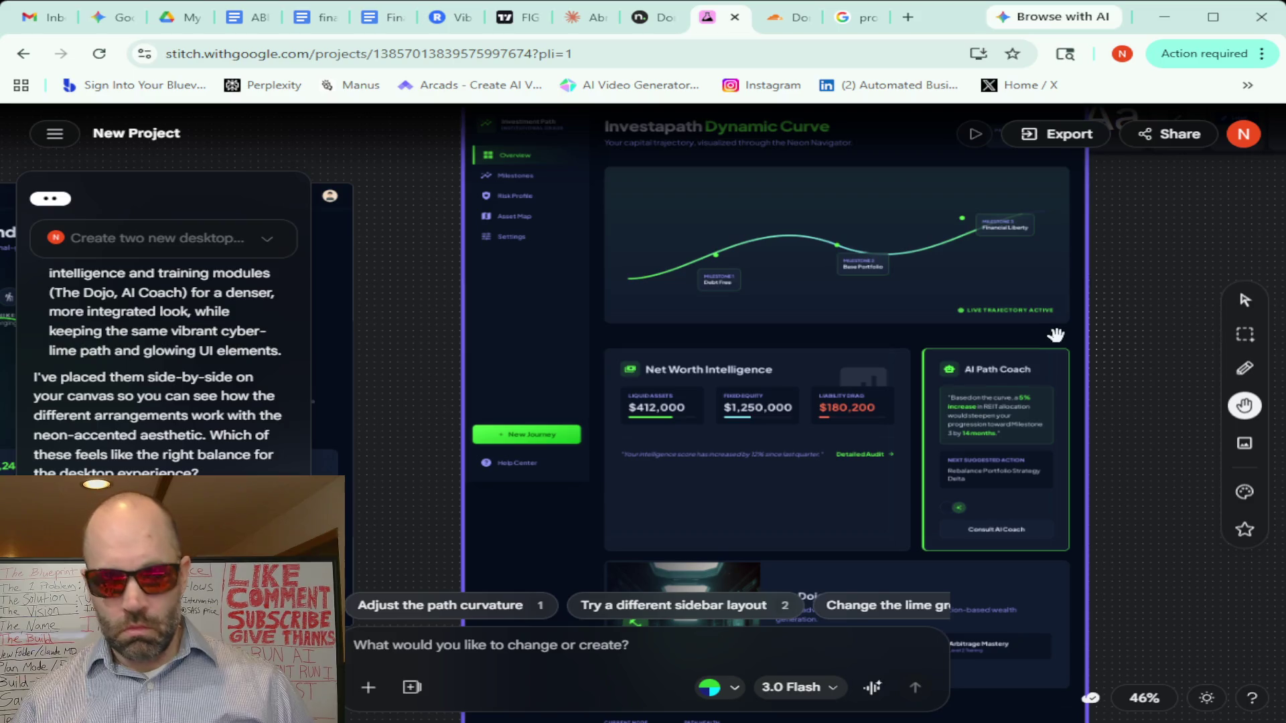
pyautogui.scroll(-3, 999, 323)
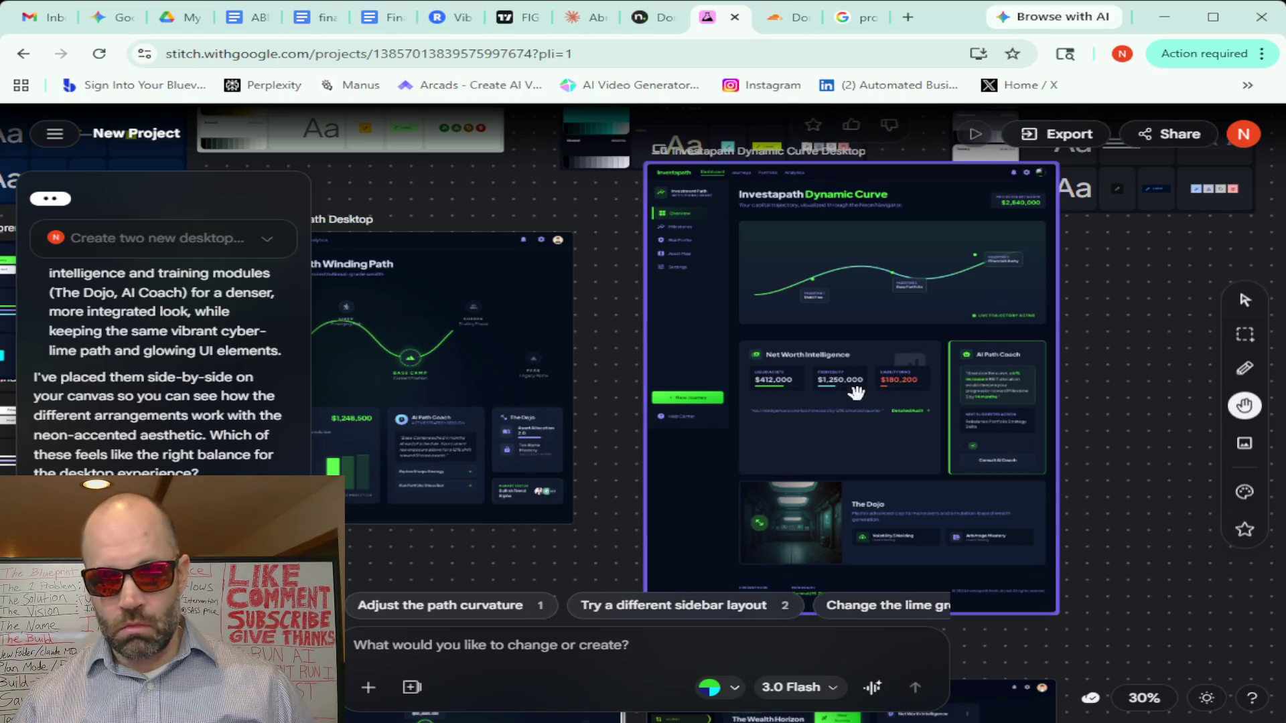
pyautogui.click(101, 17)
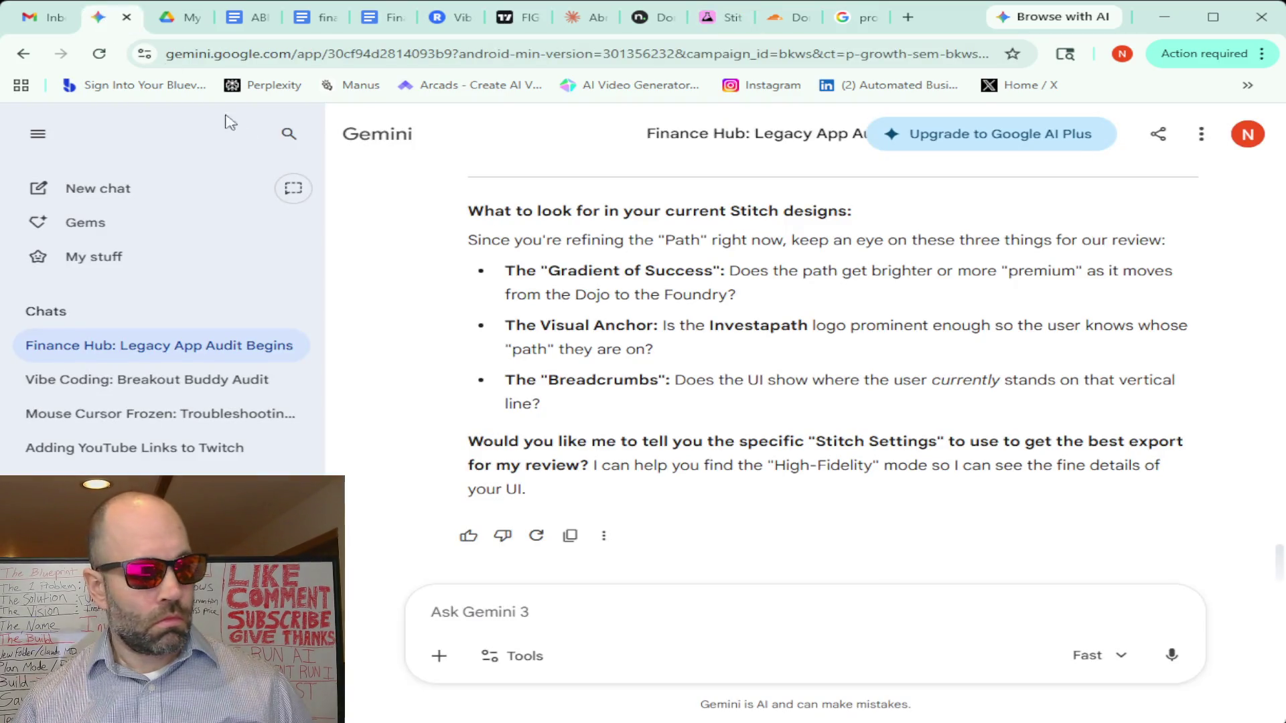
# Attach three Investapath dashboard screenshots to a new Gemini message and begin dictating
pyautogui.click(439, 656)
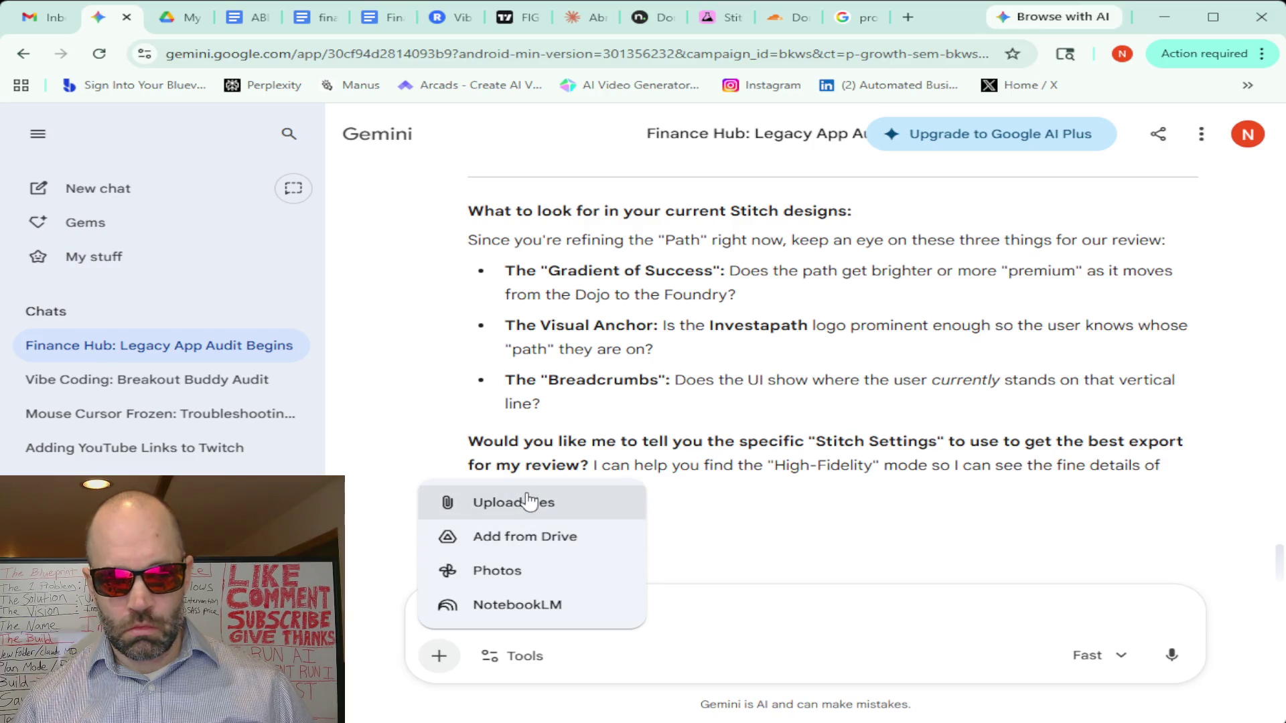
pyautogui.click(530, 504)
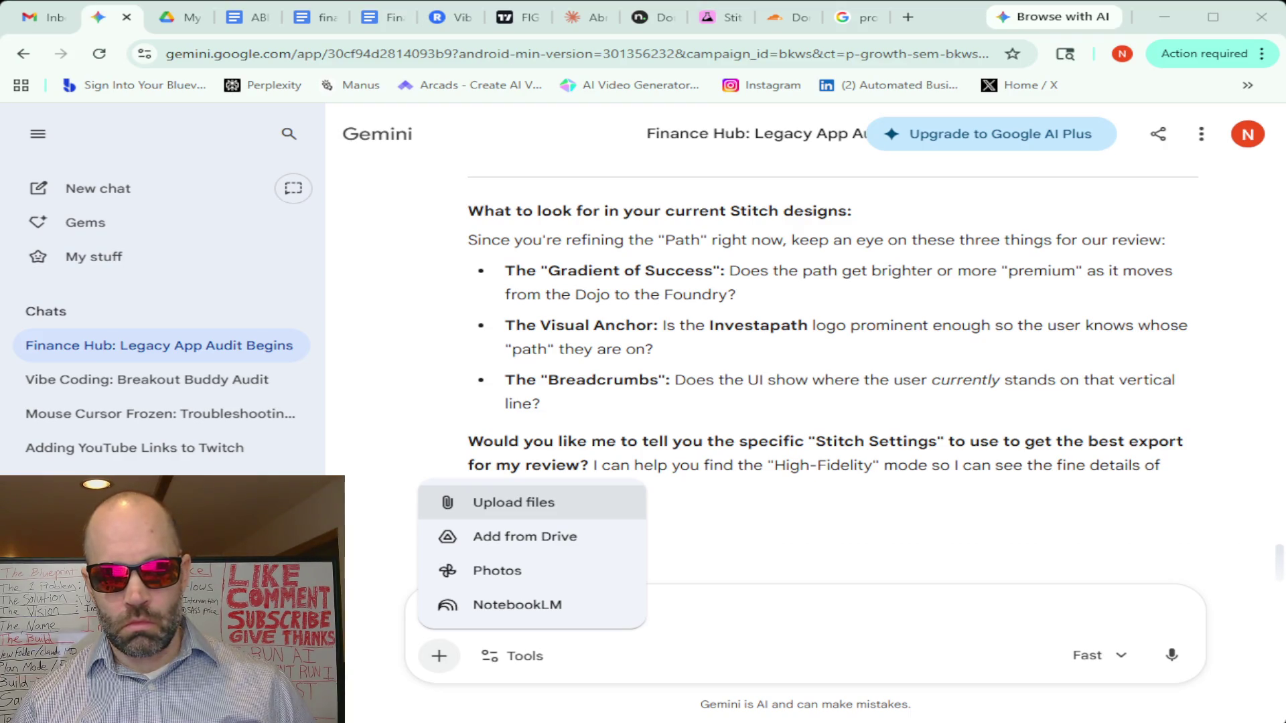
pyautogui.hotkey('ctrl', 'v')
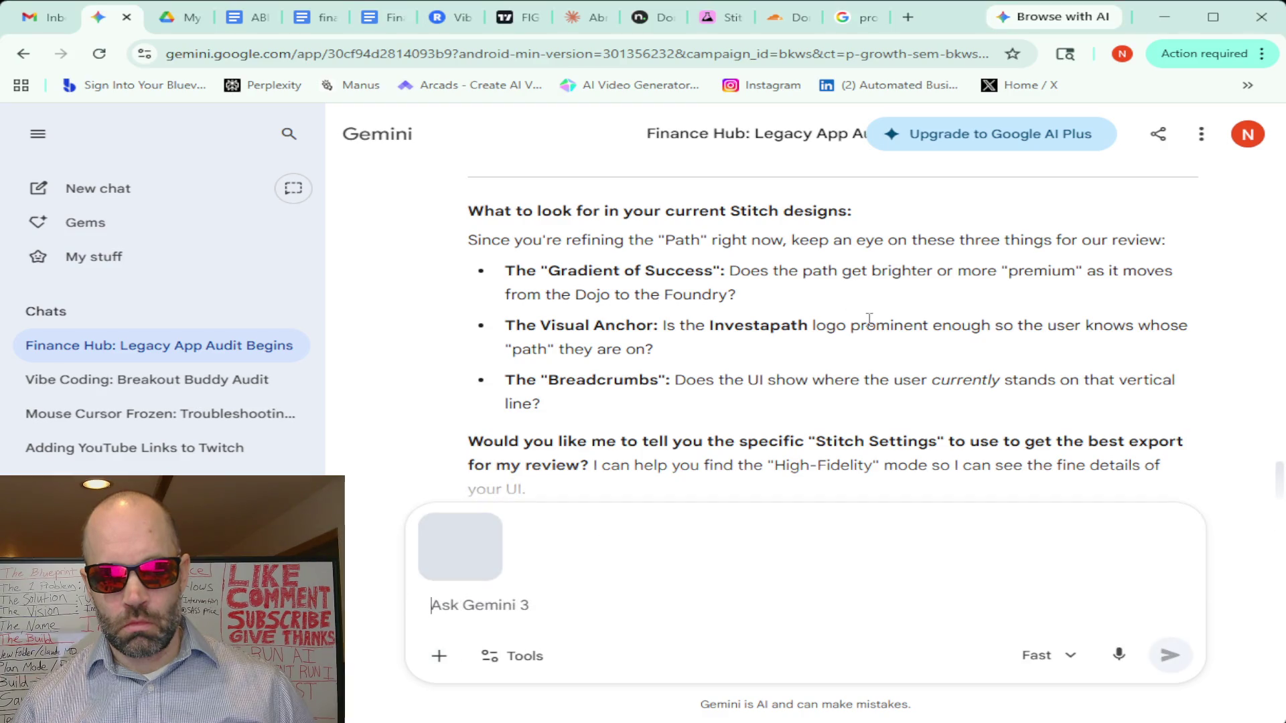
pyautogui.click(438, 657)
pyautogui.click(493, 500)
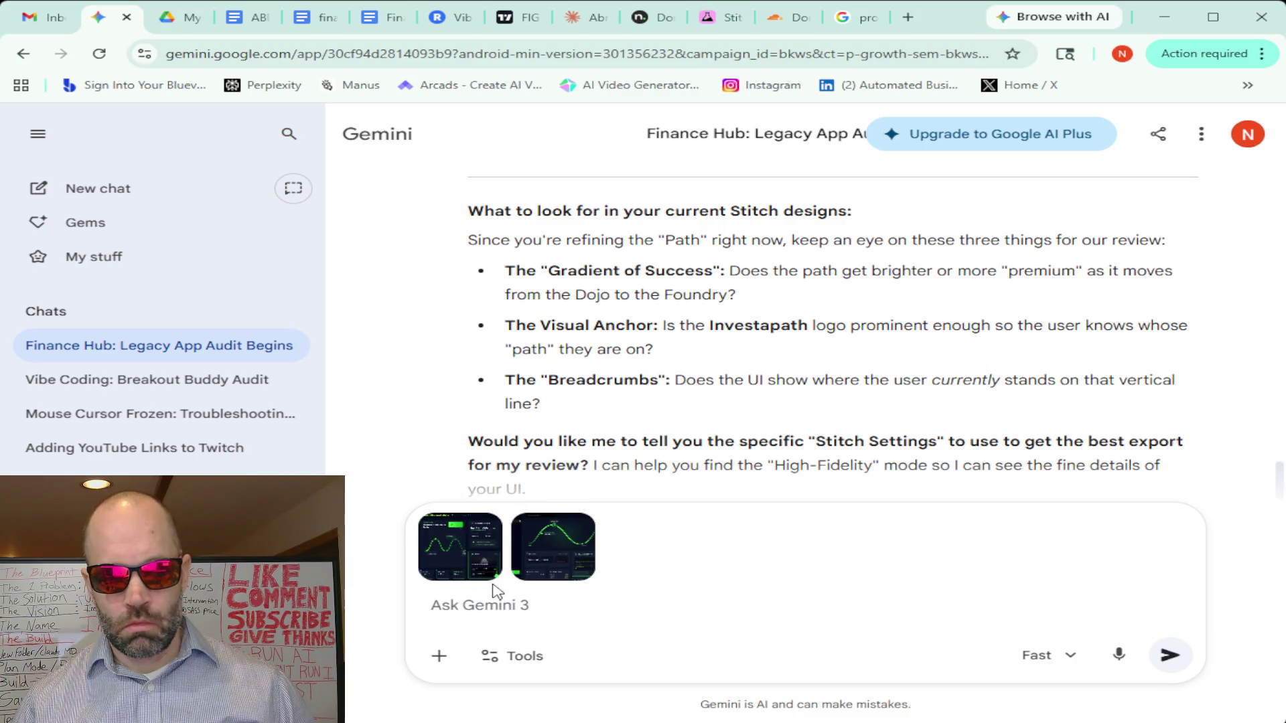
pyautogui.click(438, 663)
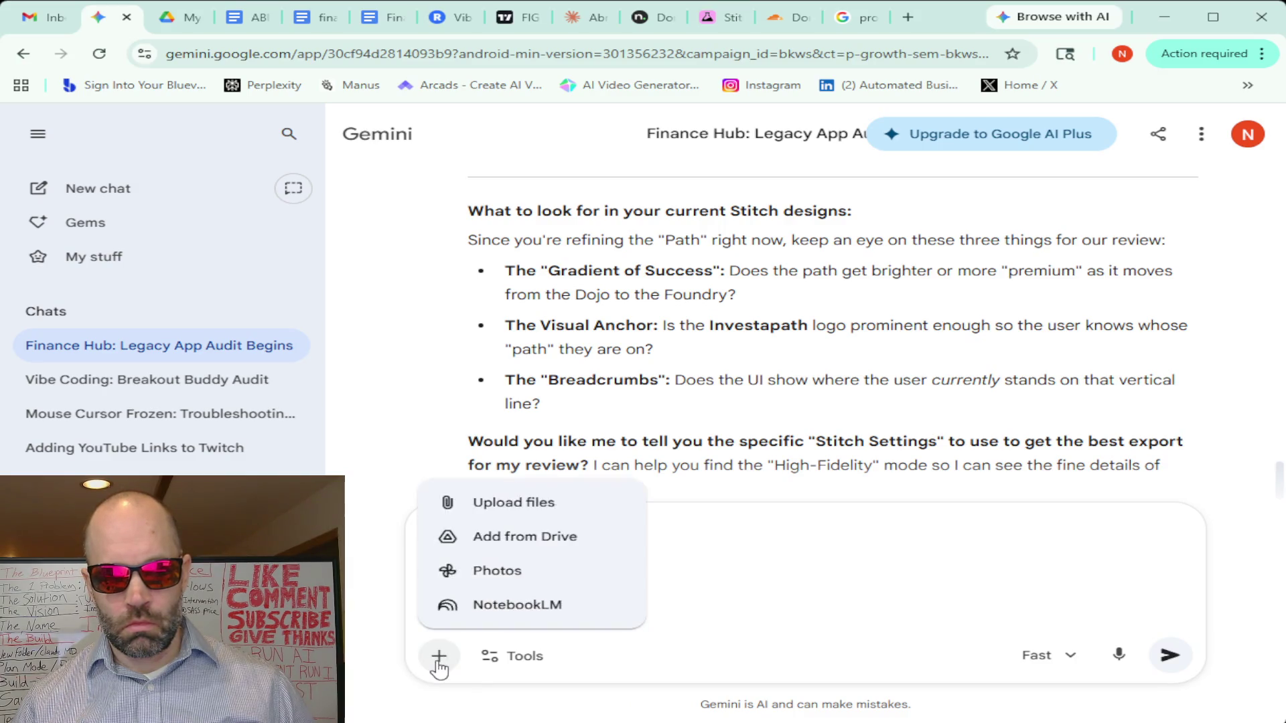
pyautogui.click(514, 503)
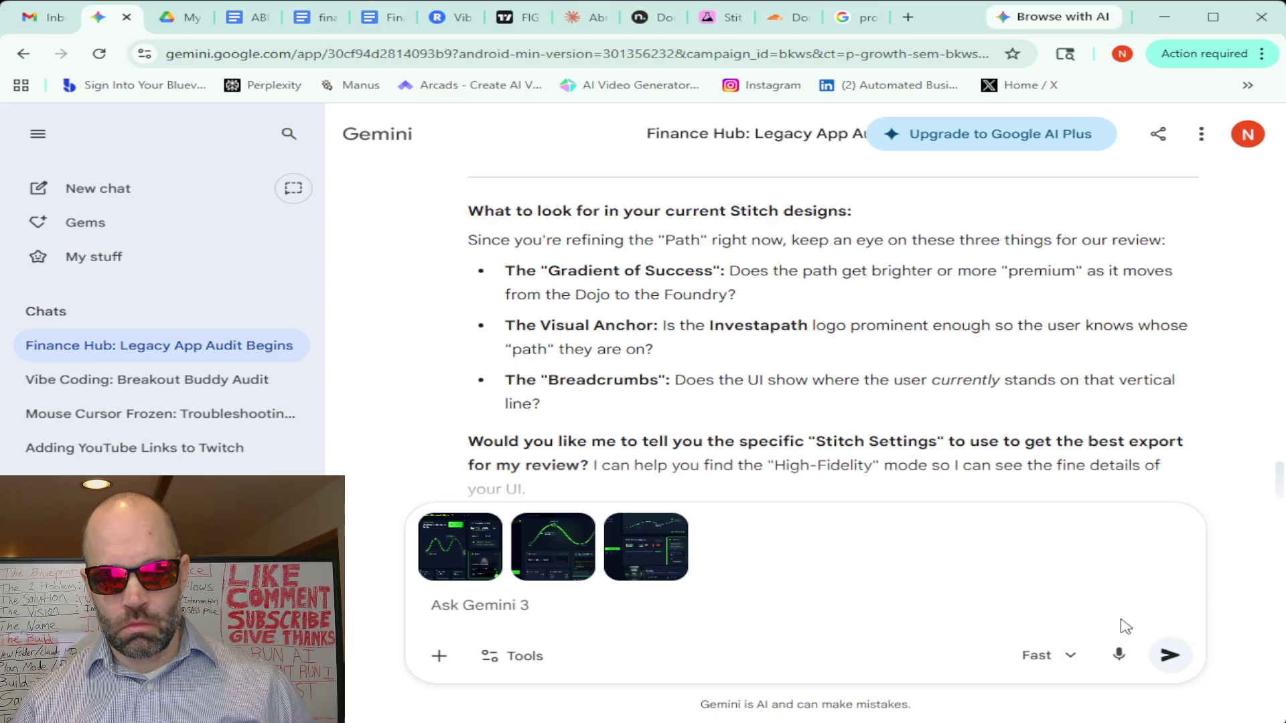
pyautogui.click(1118, 654)
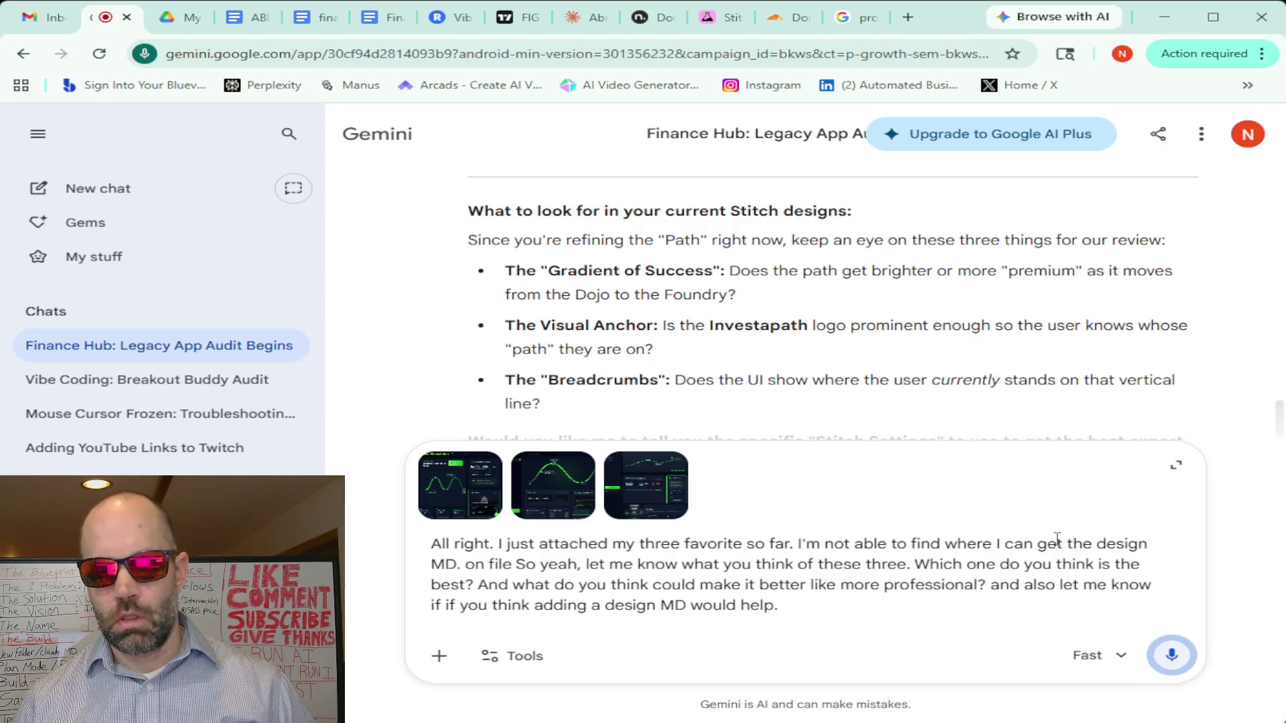
# Send the three-screenshot review question and switch back to the Stitch project
pyautogui.click(1171, 655)
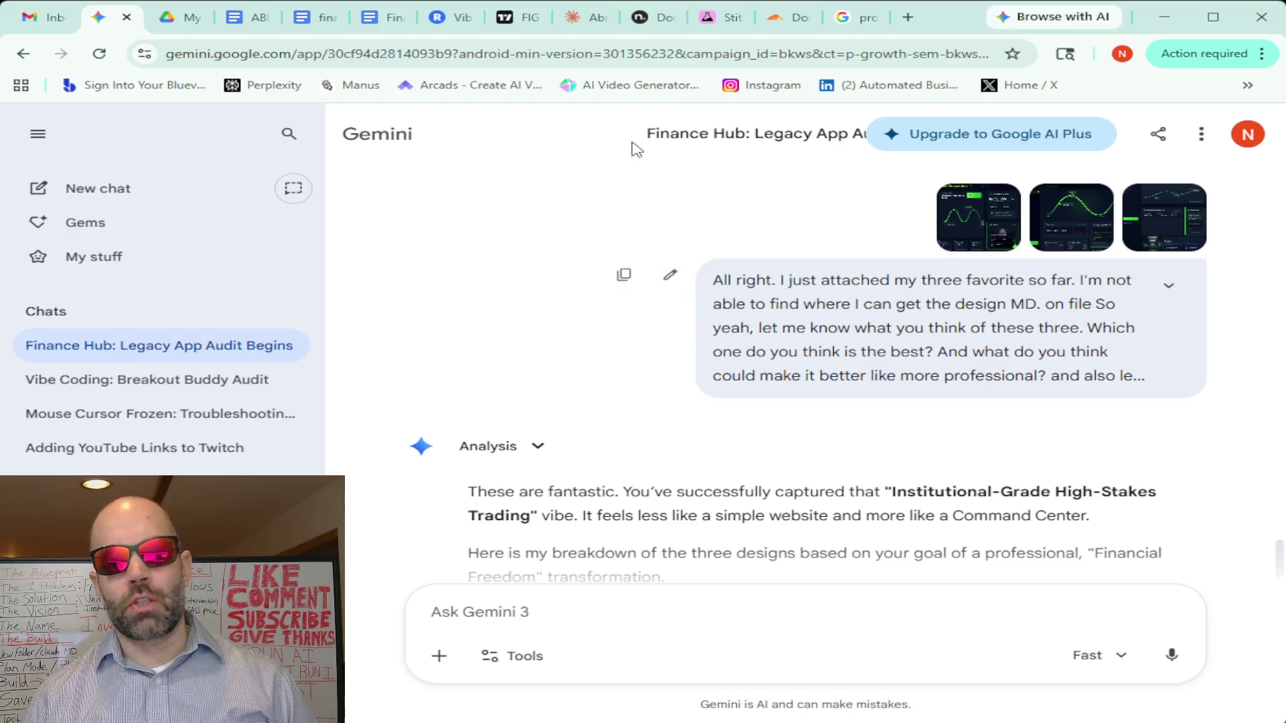
pyautogui.click(715, 17)
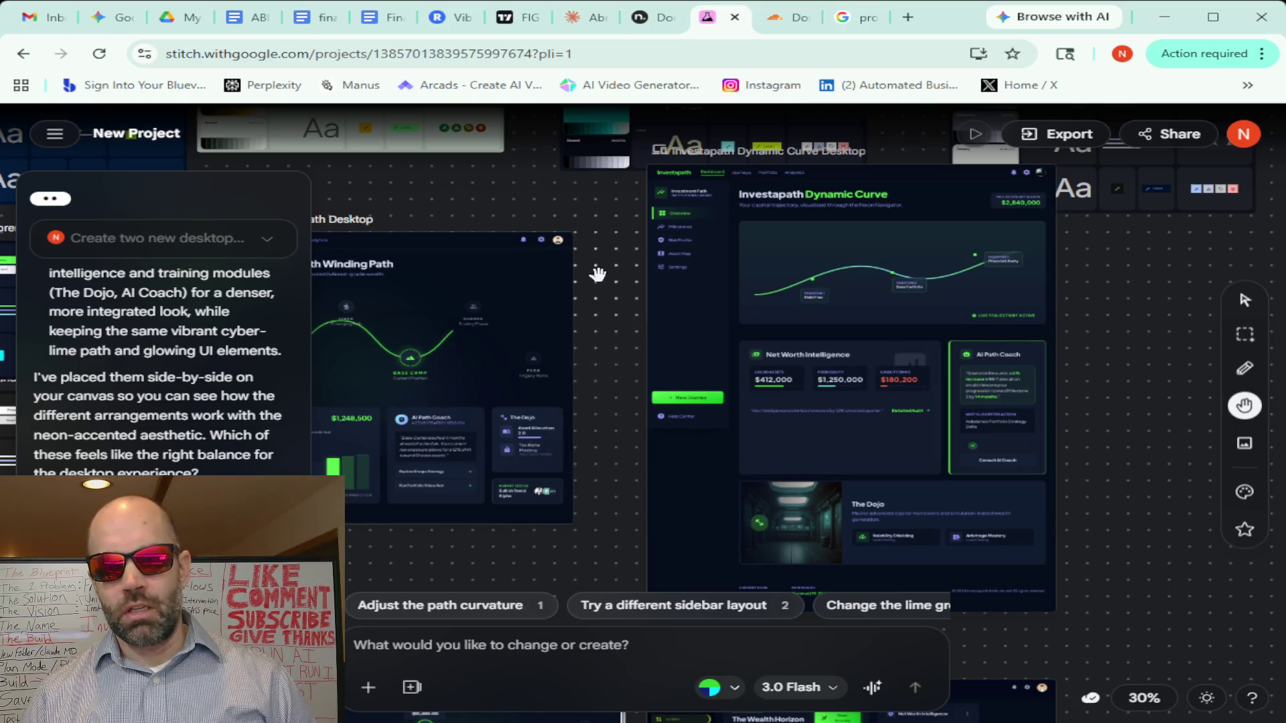
pyautogui.moveTo(586, 252); pyautogui.dragTo(626, 347)
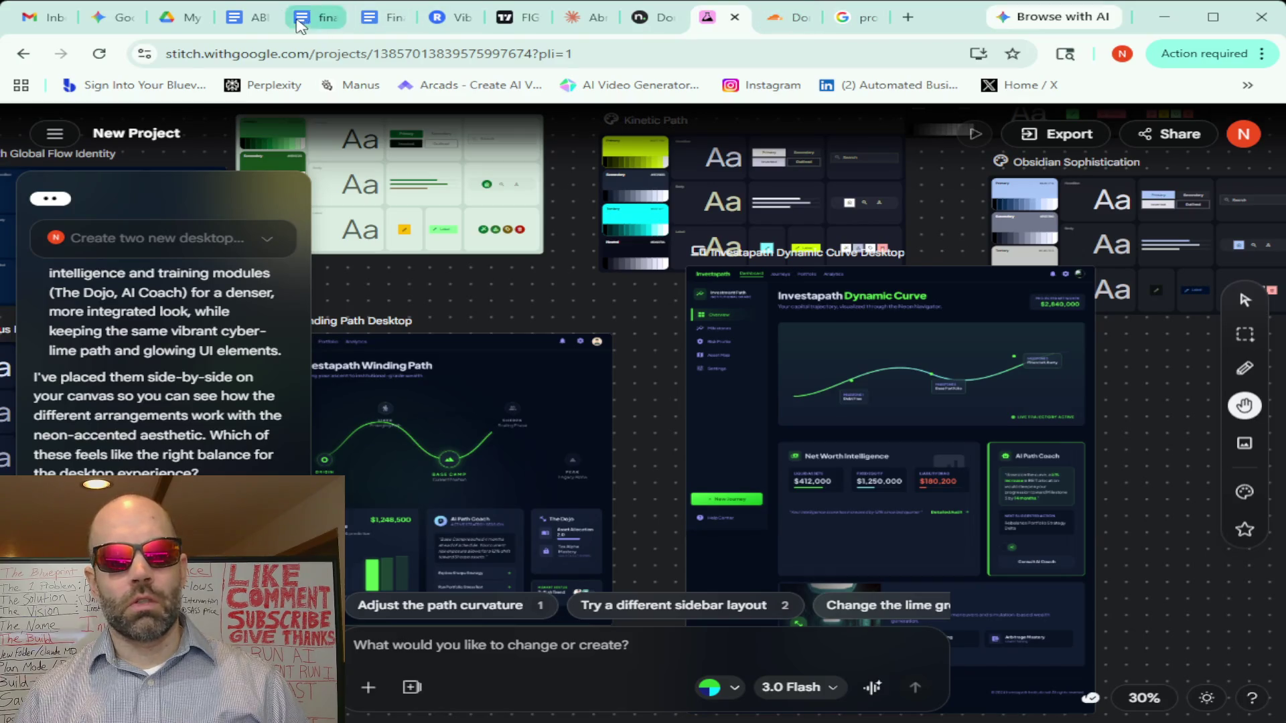
# Return to the Gemini chat to read the critique of the three designs
pyautogui.click(108, 17)
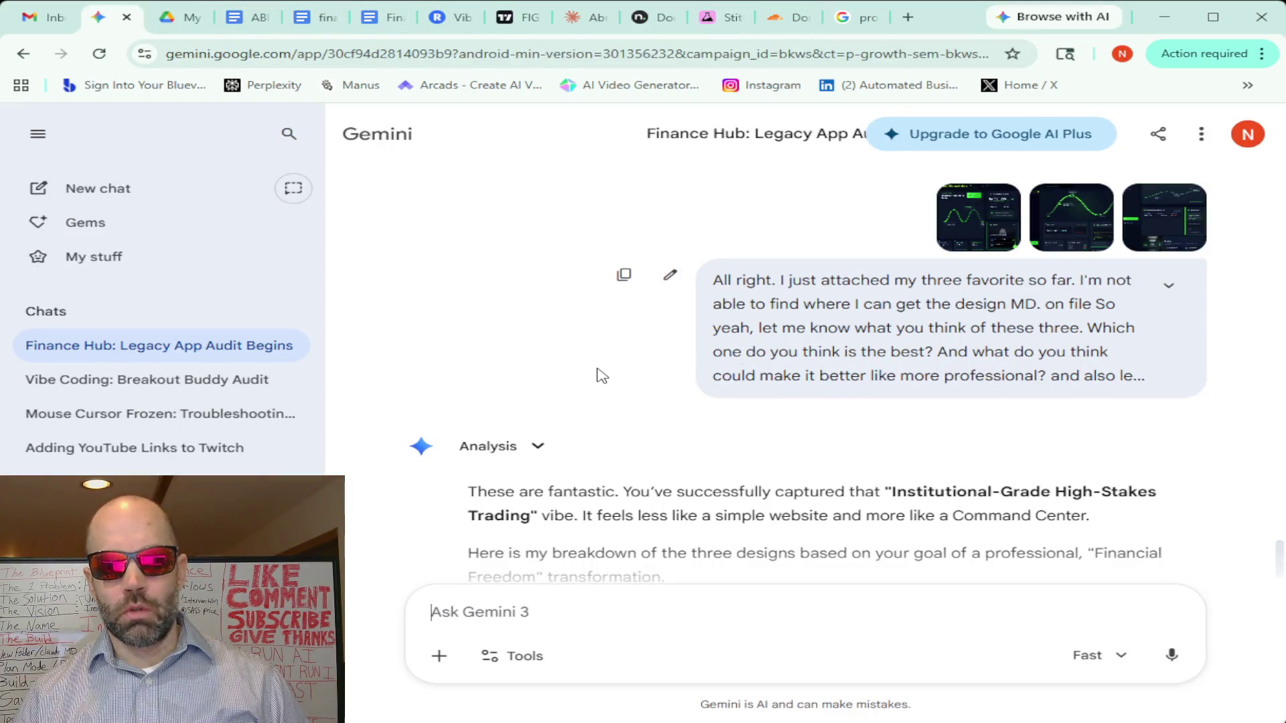
pyautogui.scroll(-1, 597, 374)
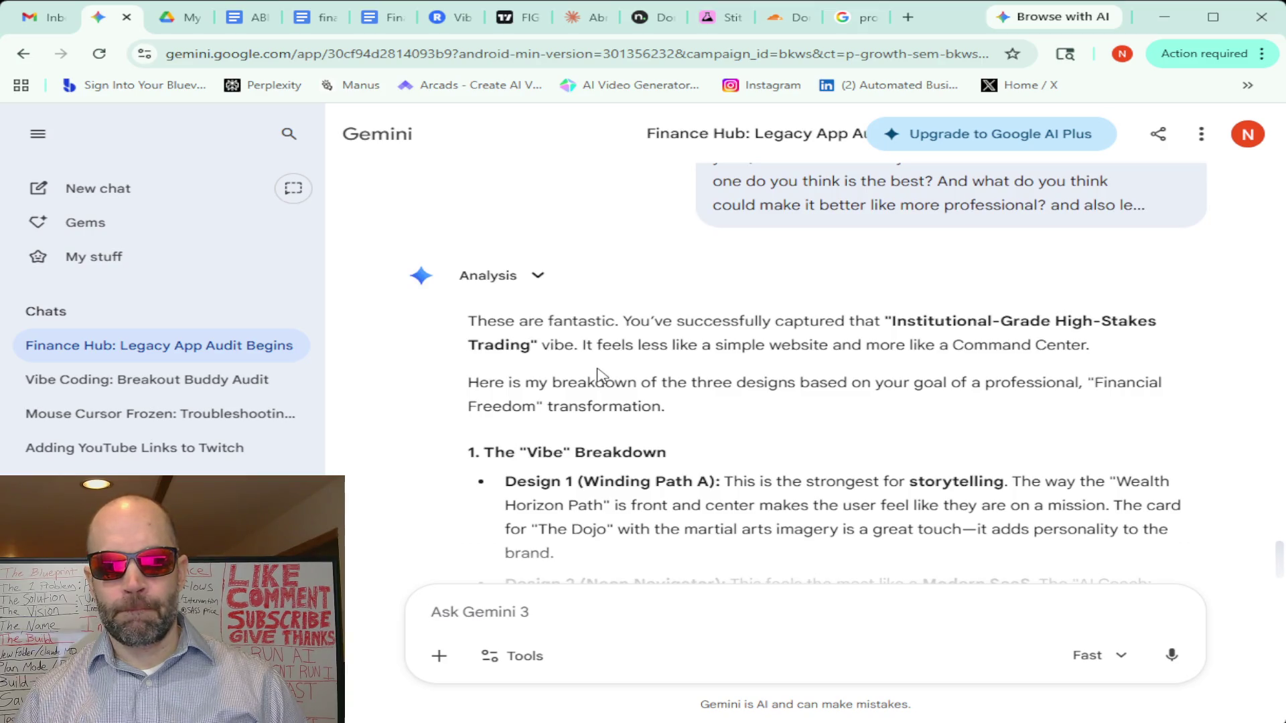
pyautogui.scroll(-1, 600, 375)
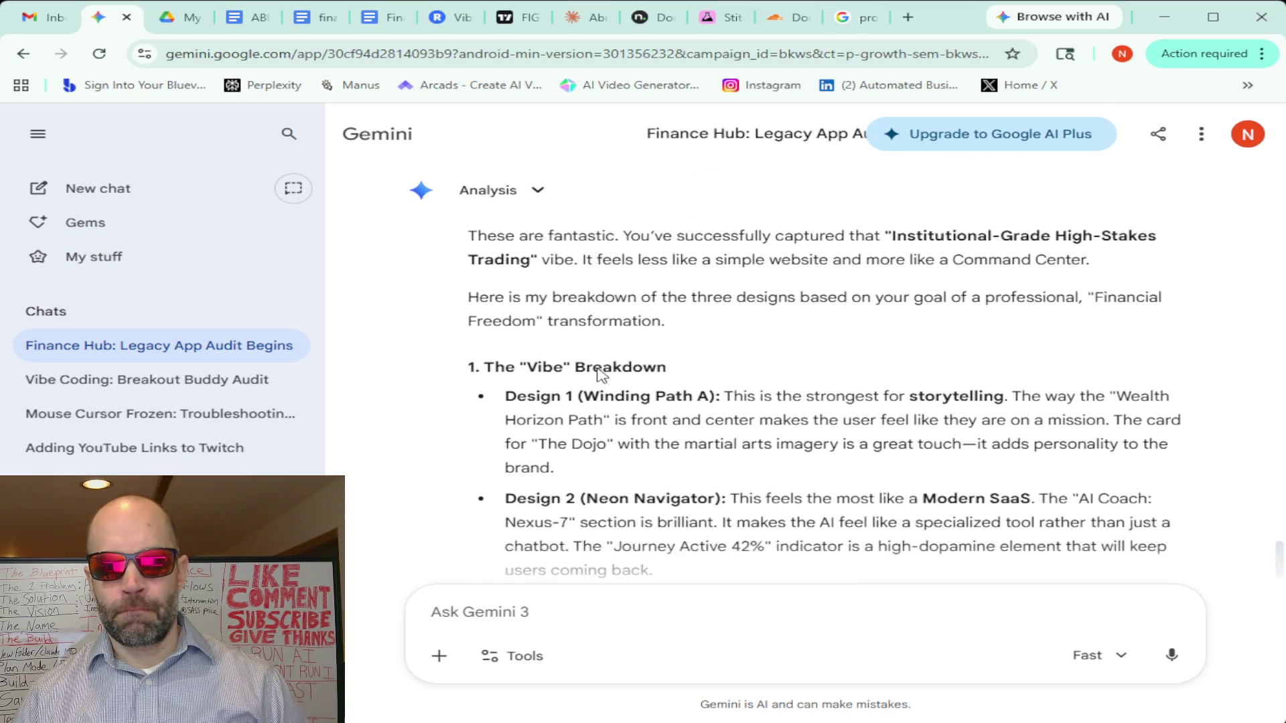
pyautogui.scroll(-2, 849, 332)
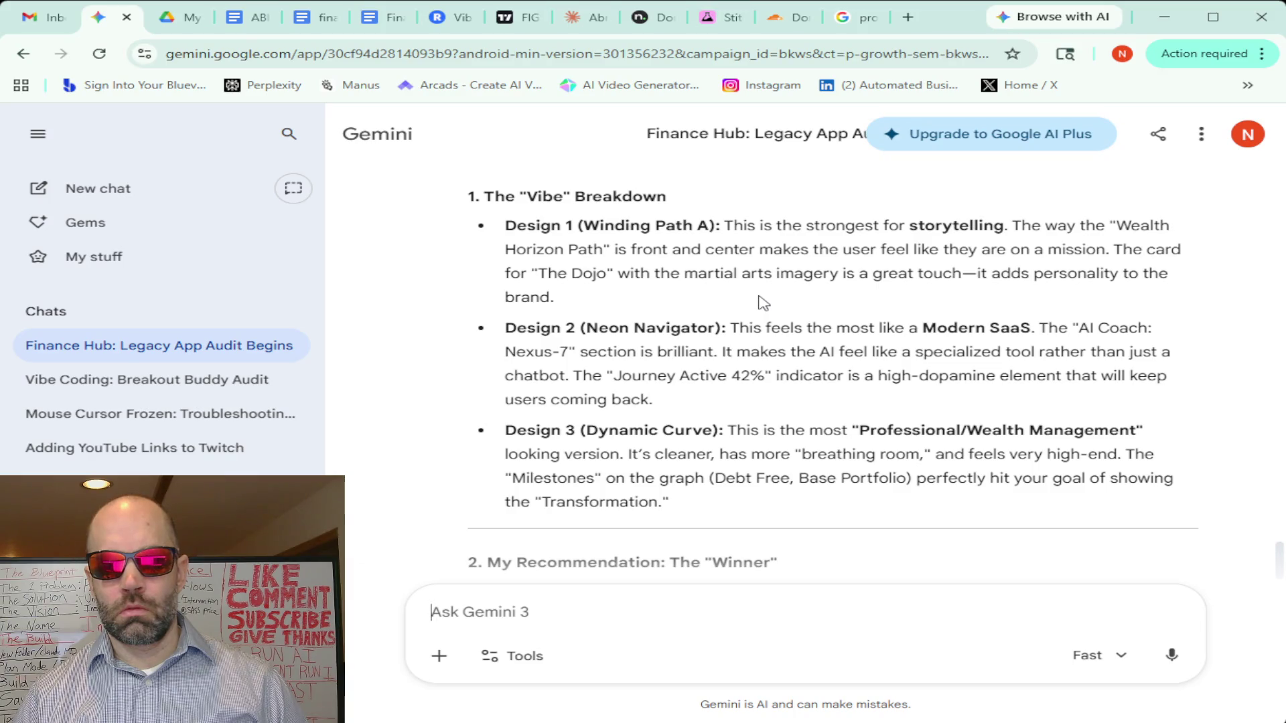
pyautogui.scroll(-1, 762, 304)
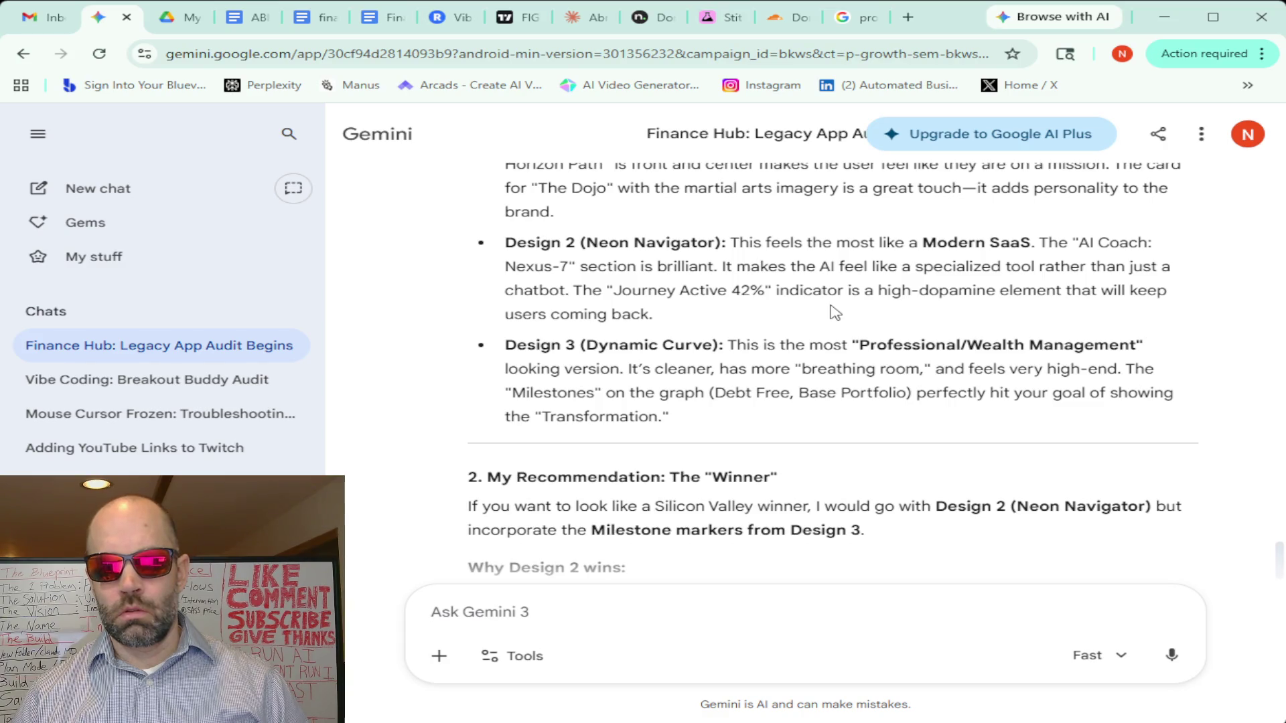
pyautogui.scroll(-2, 829, 313)
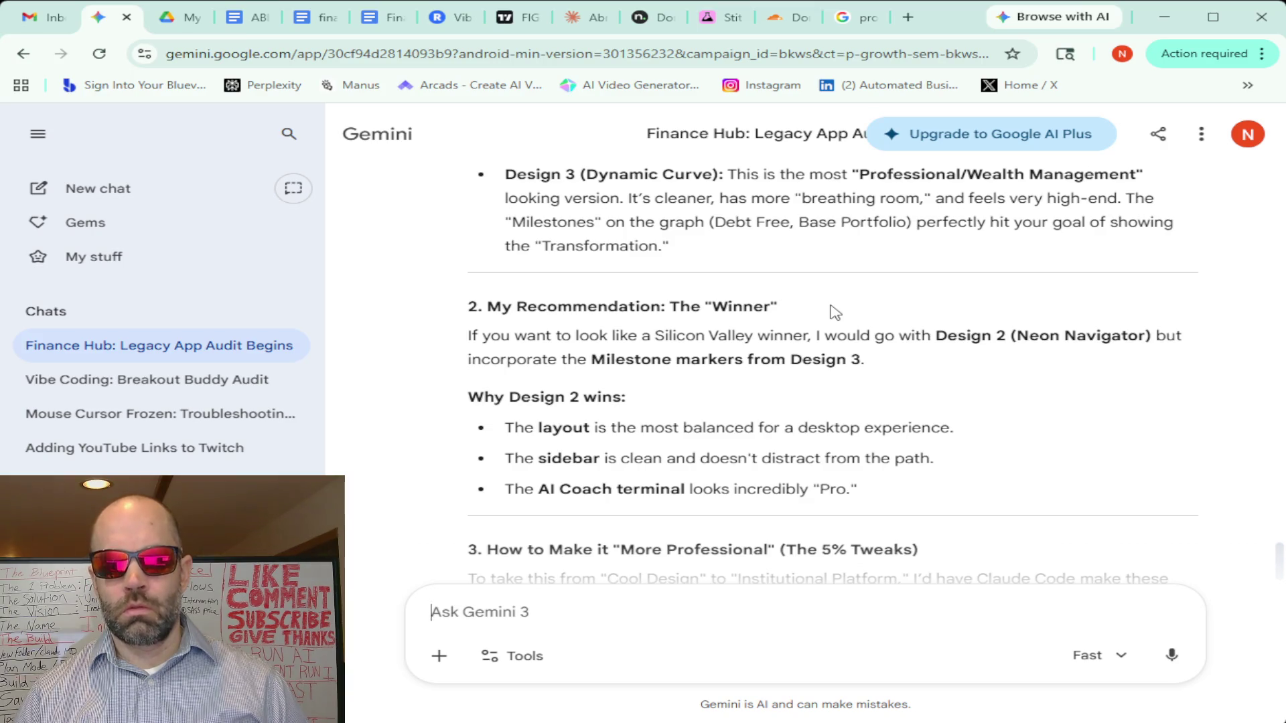
pyautogui.scroll(-1, 830, 312)
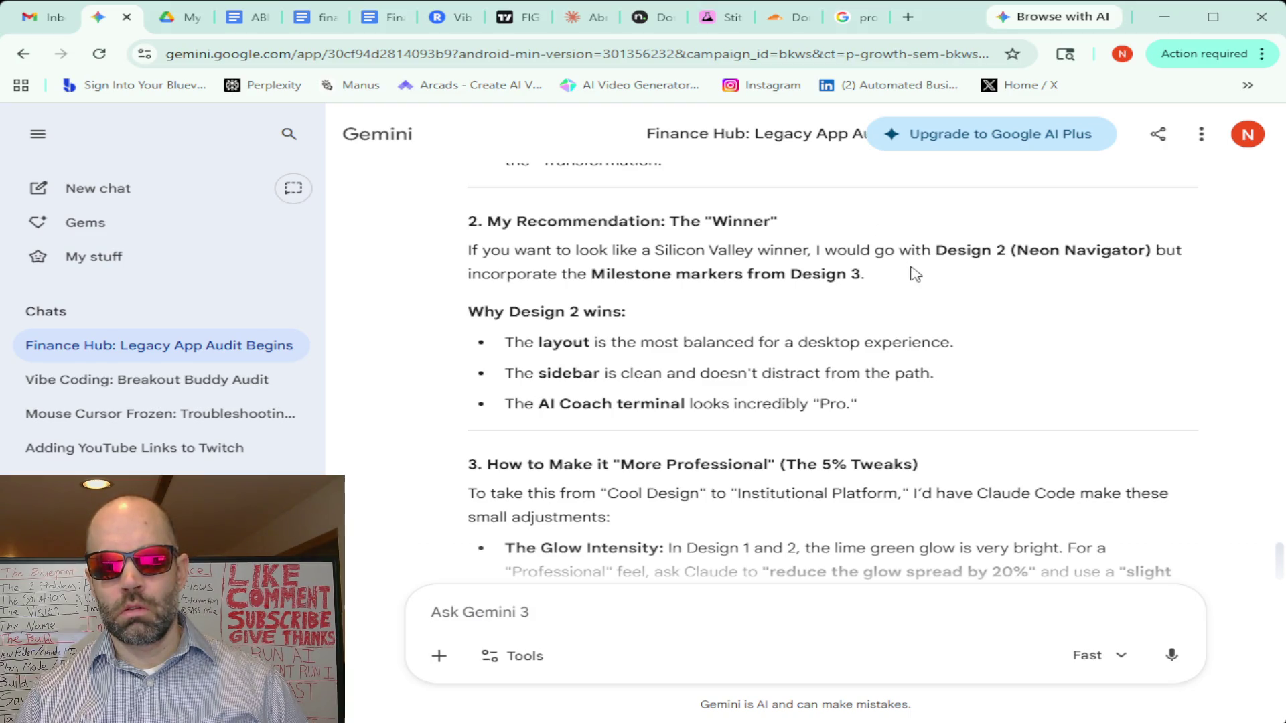
pyautogui.scroll(-2, 915, 275)
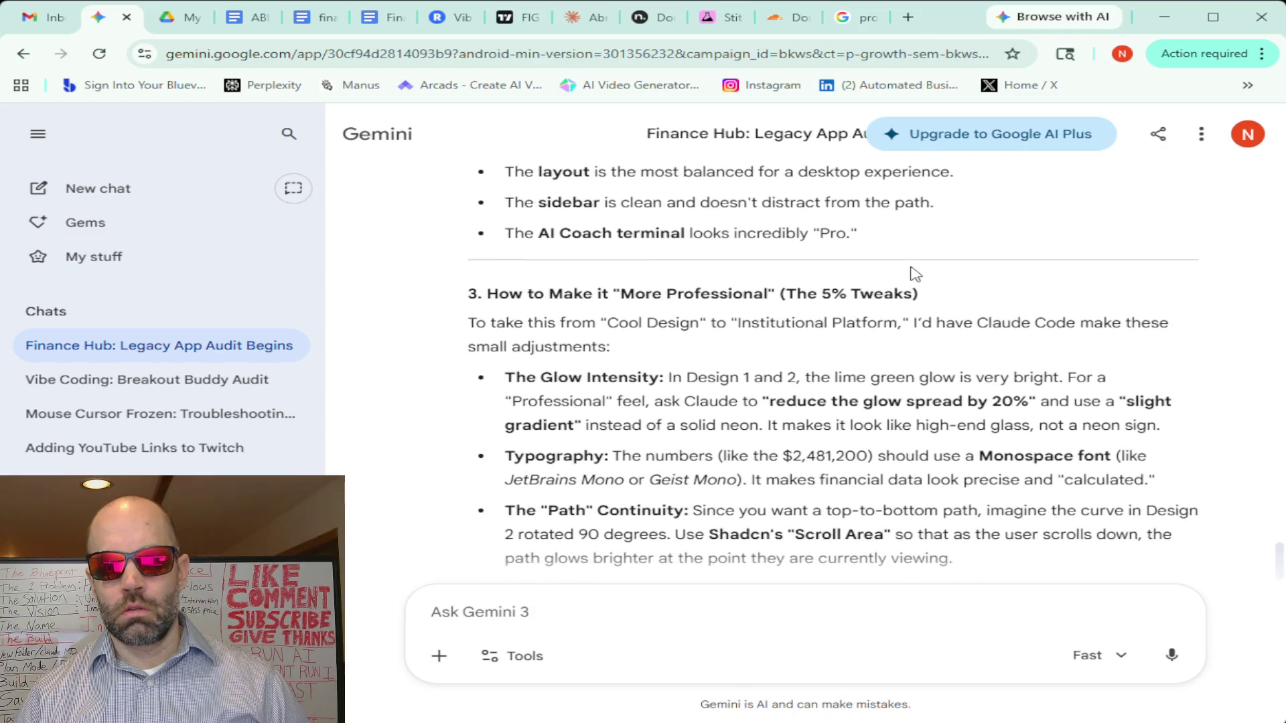
pyautogui.scroll(-1, 914, 274)
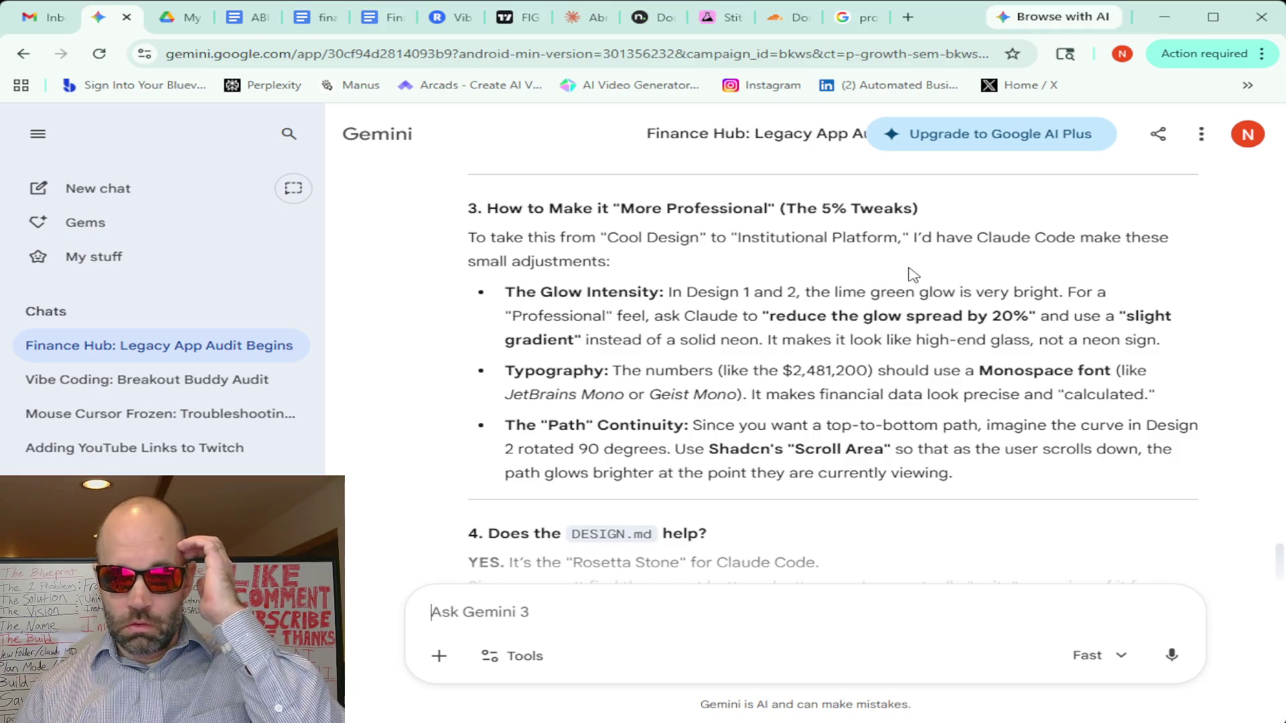
pyautogui.scroll(-3, 912, 275)
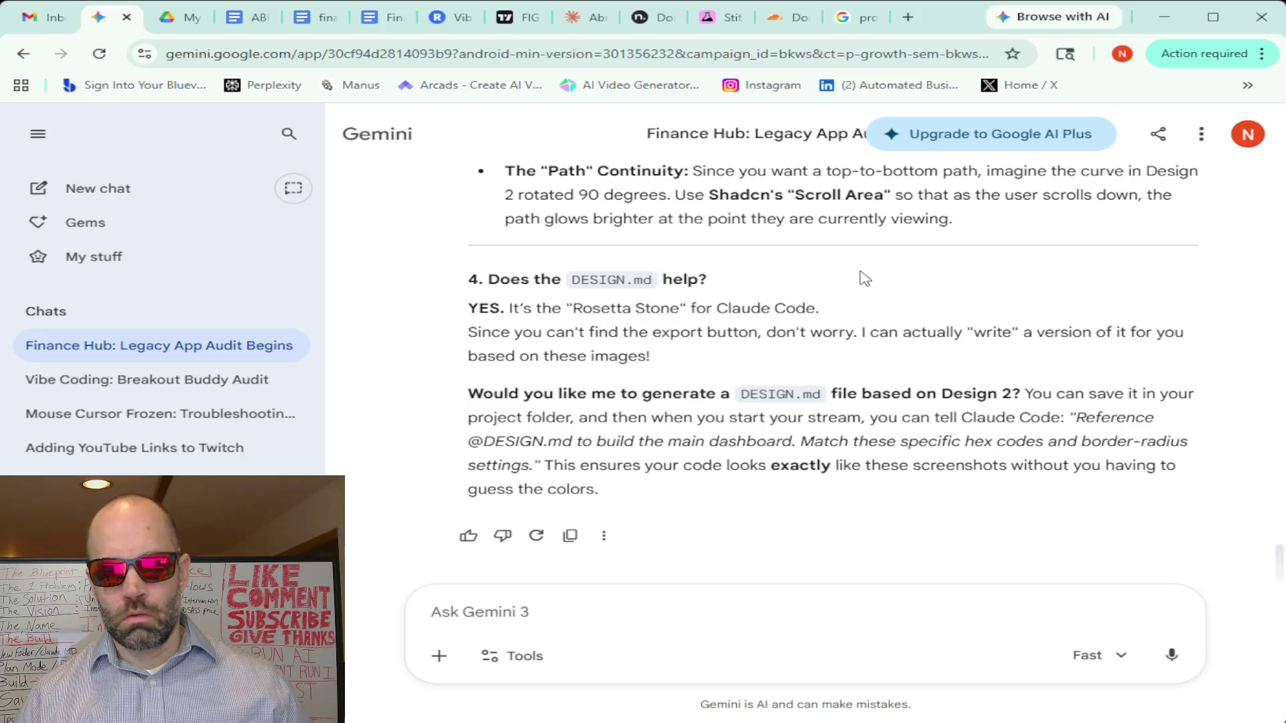
pyautogui.scroll(3, 854, 279)
pyautogui.scroll(-3, 846, 279)
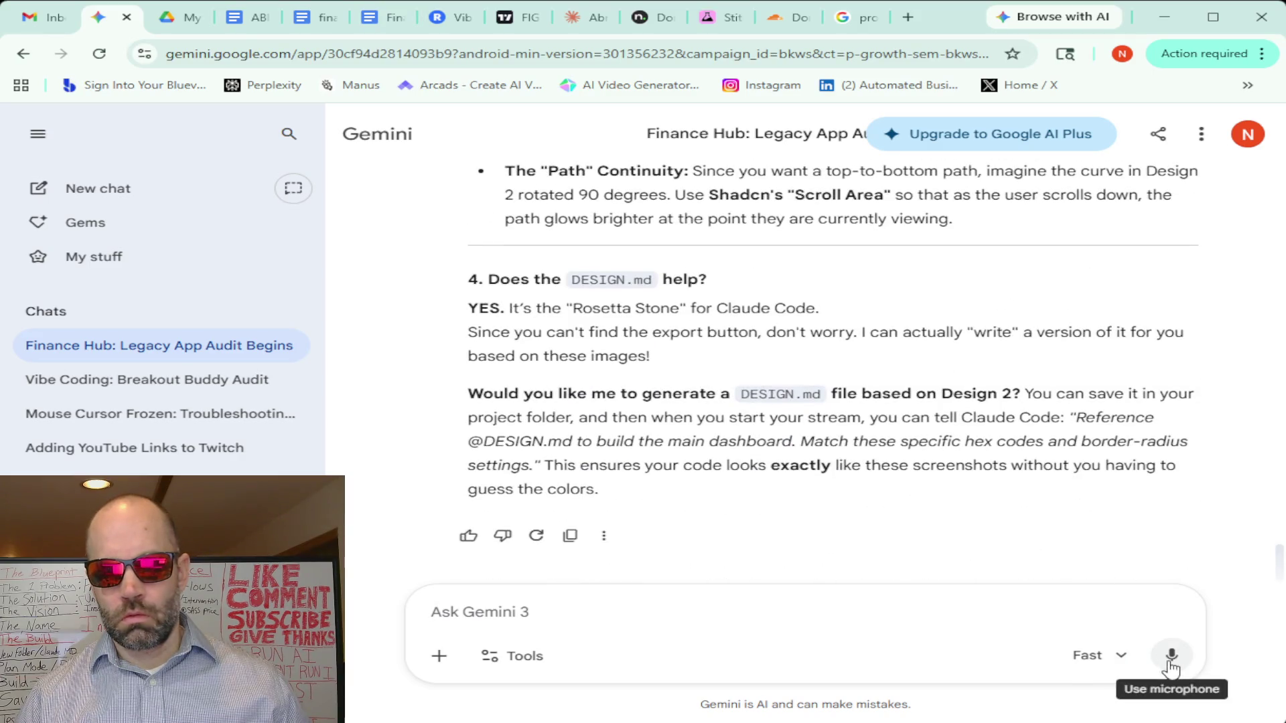
pyautogui.scroll(6, 794, 436)
pyautogui.scroll(4, 793, 437)
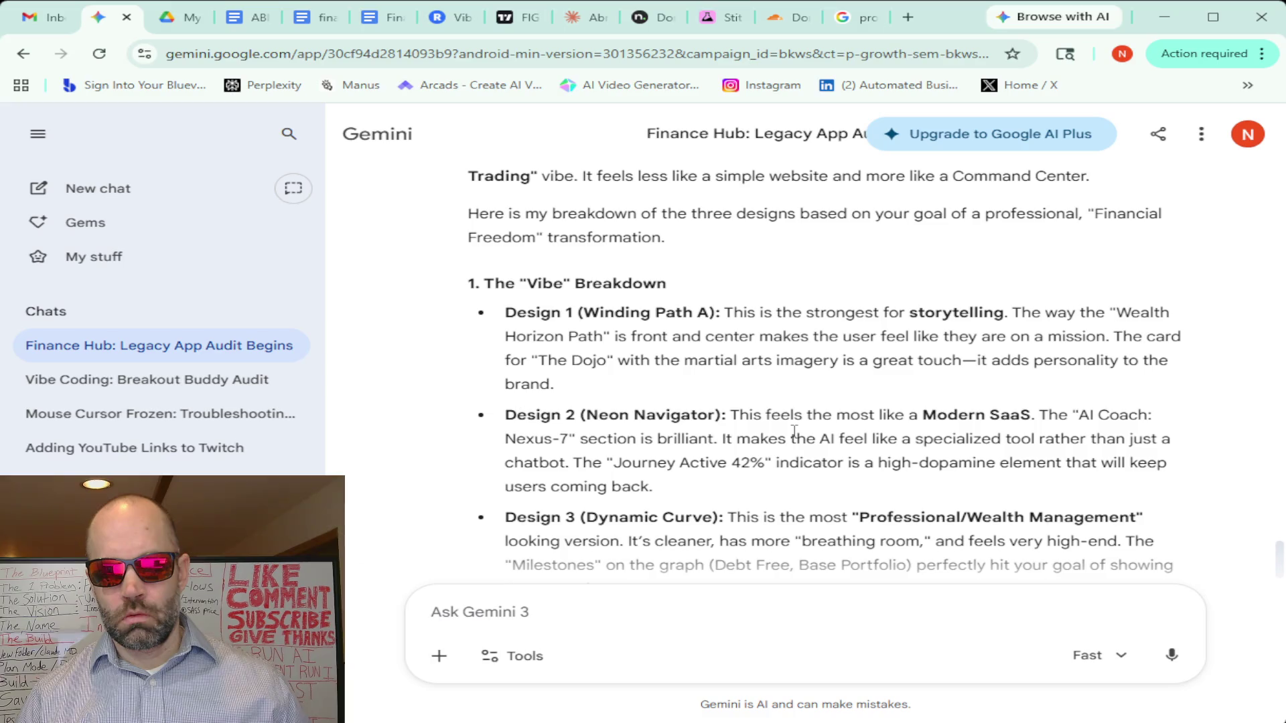
pyautogui.scroll(-1, 793, 432)
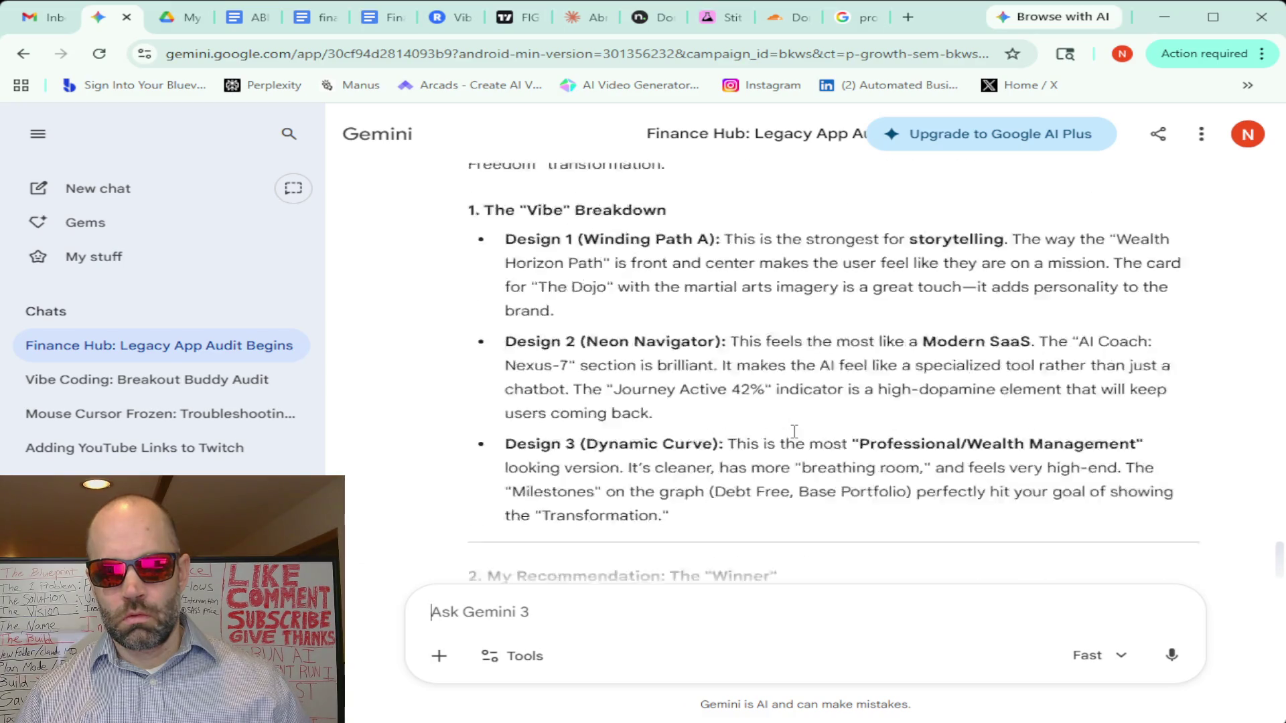
pyautogui.scroll(-4, 794, 434)
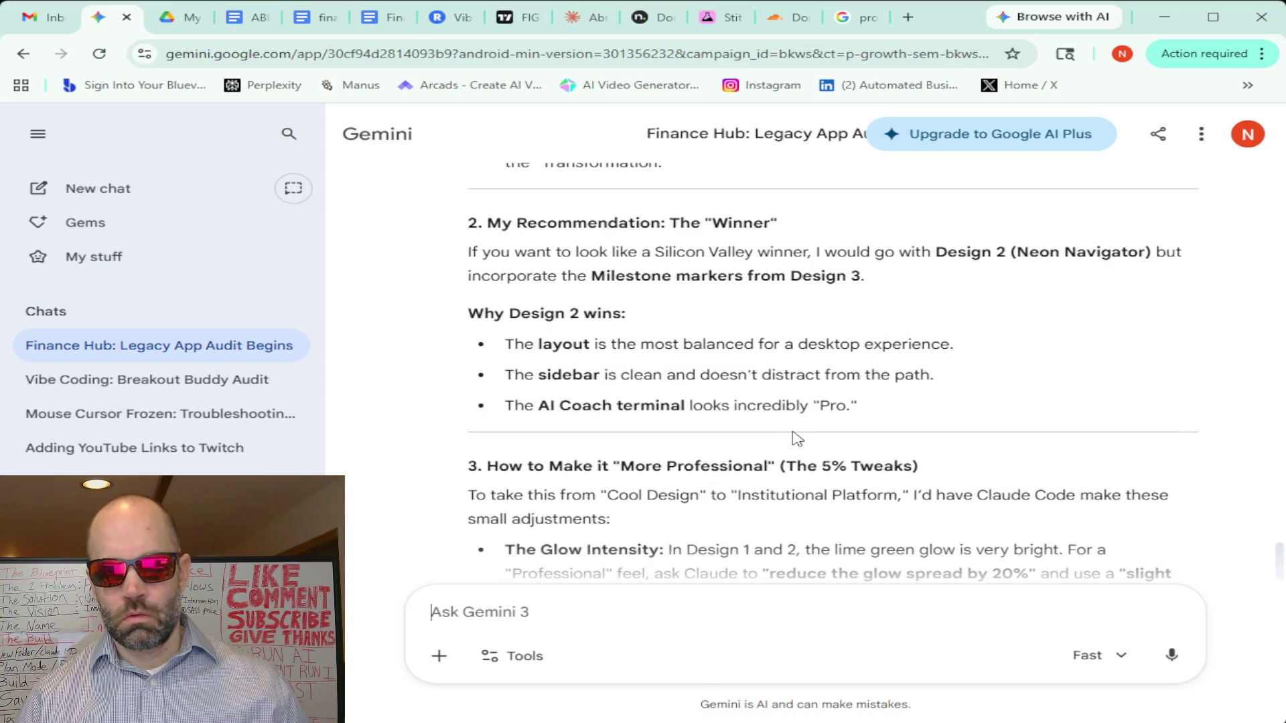
# Dictate and send a request for a Stitch prompt merging Design 2 and Design 3
pyautogui.click(1171, 655)
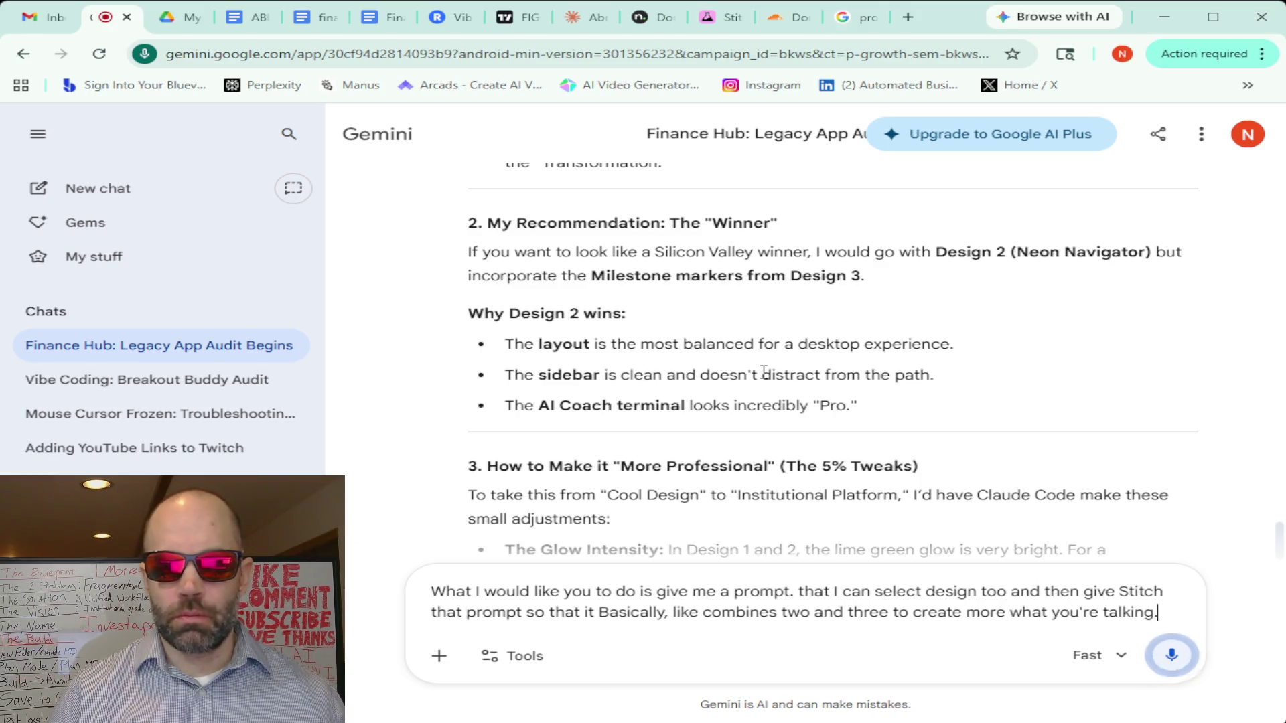
pyautogui.click(1171, 655)
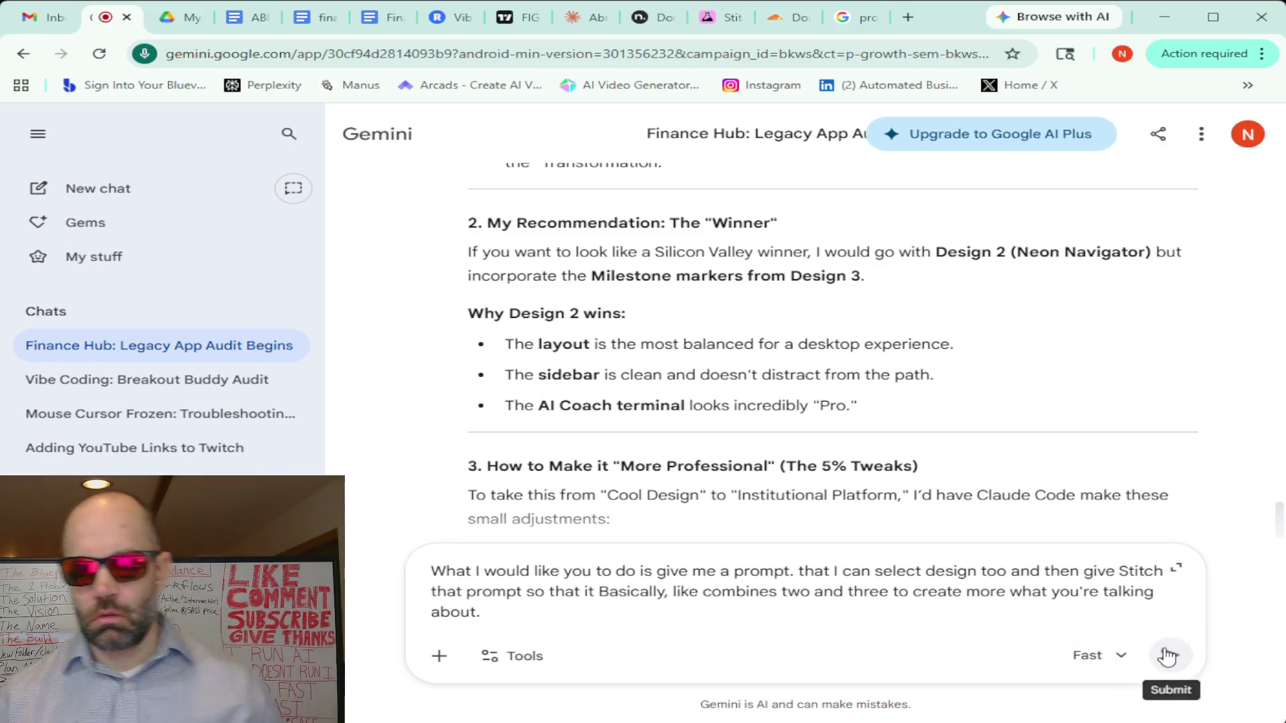
pyautogui.click(1168, 656)
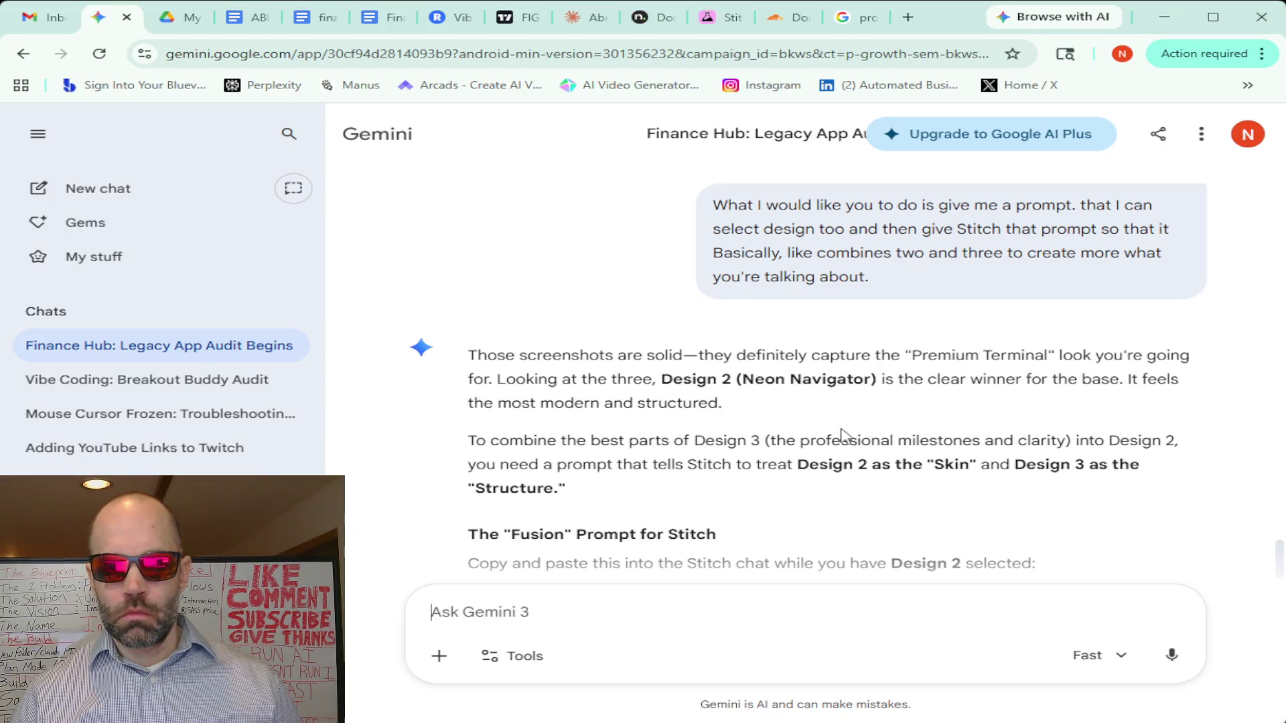
pyautogui.scroll(-1, 878, 402)
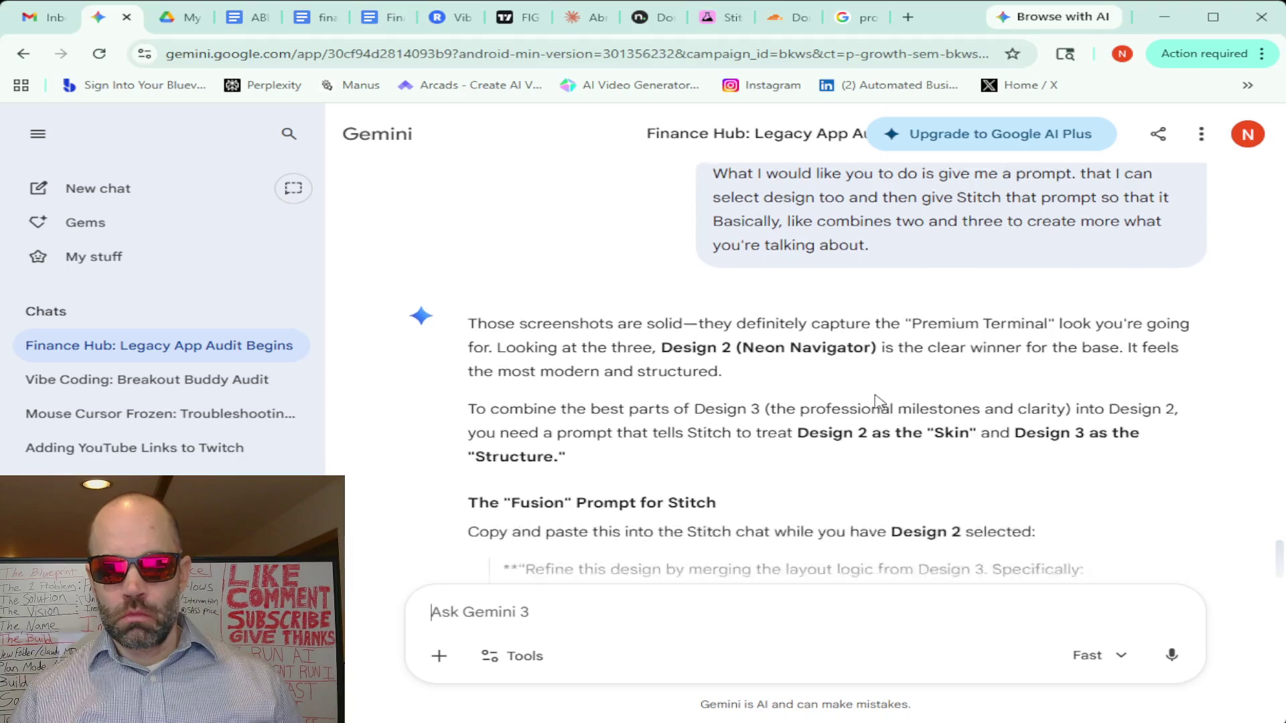
pyautogui.scroll(-2, 878, 402)
pyautogui.scroll(-2, 879, 402)
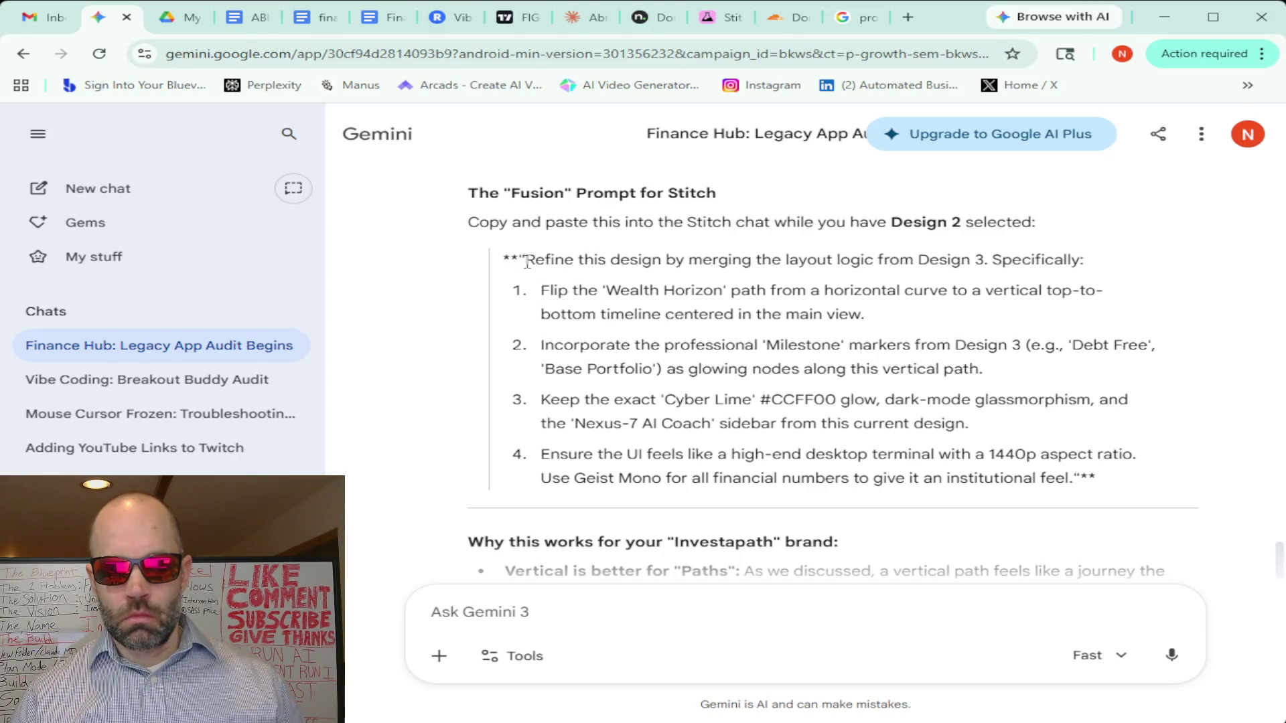
# Select the full four-point Fusion prompt text from 'Refine this design' through item 4
pyautogui.moveTo(524, 262); pyautogui.dragTo(1046, 479)
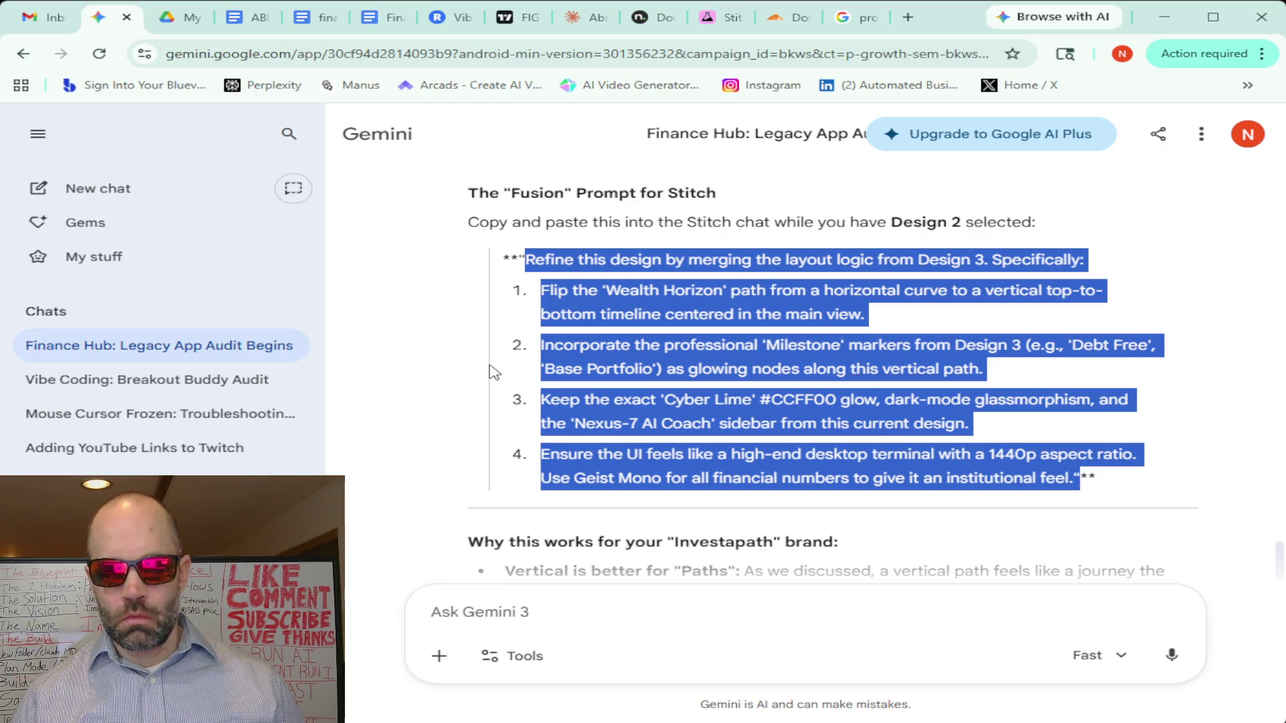
pyautogui.scroll(5, 467, 373)
pyautogui.scroll(5, 468, 372)
pyautogui.scroll(5, 467, 373)
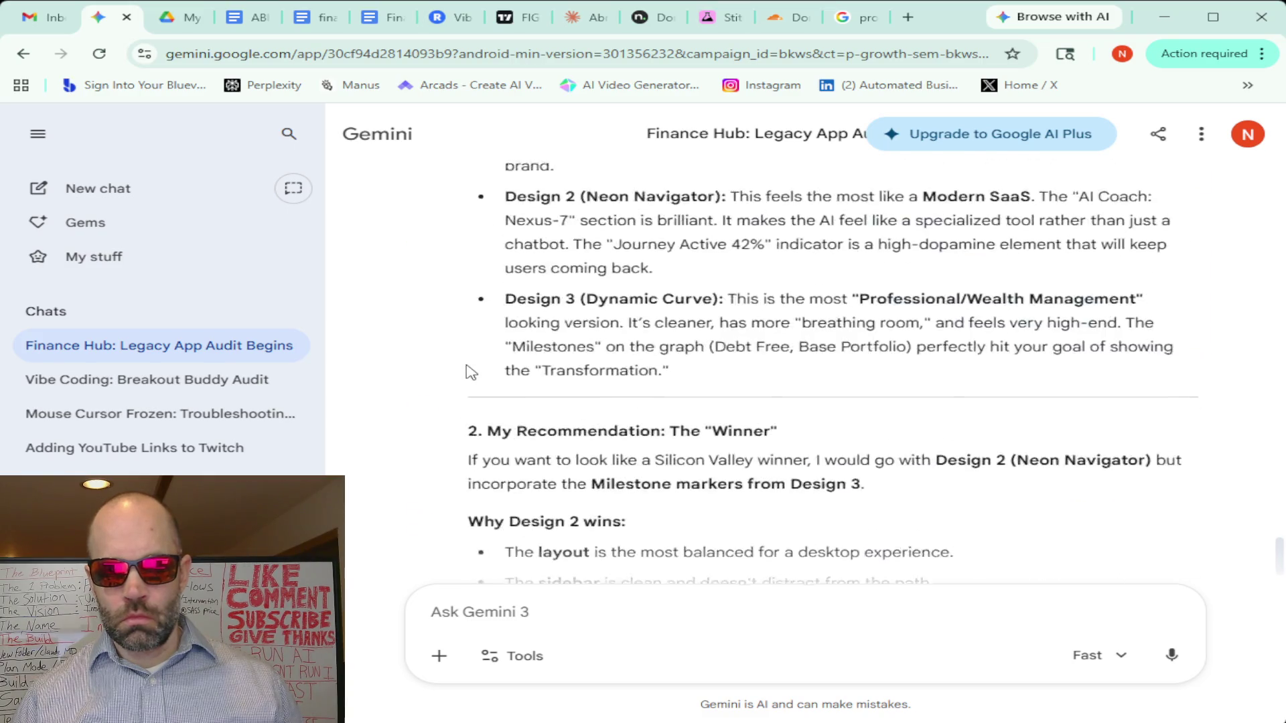
pyautogui.scroll(5, 471, 371)
pyautogui.scroll(3, 471, 372)
pyautogui.scroll(-3, 468, 372)
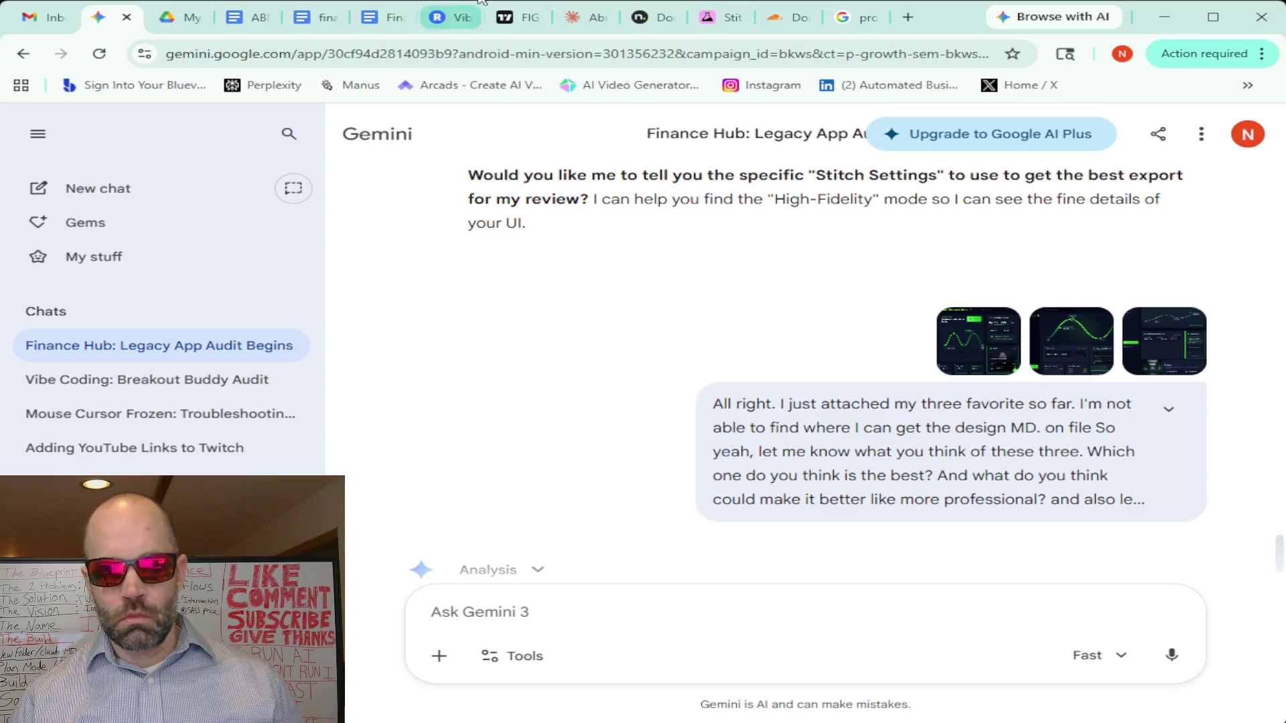
# Enlarge the second attached design screenshot in Gemini, then return to the Stitch canvas
pyautogui.click(715, 17)
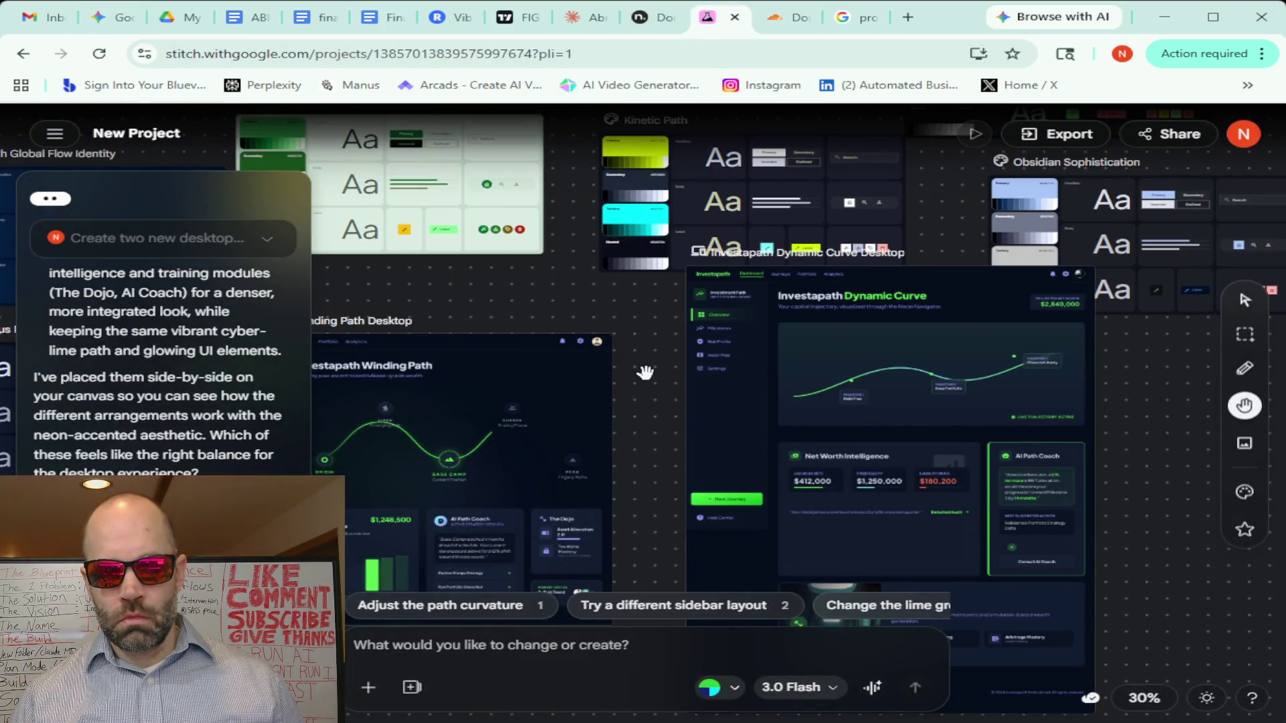
pyautogui.click(100, 20)
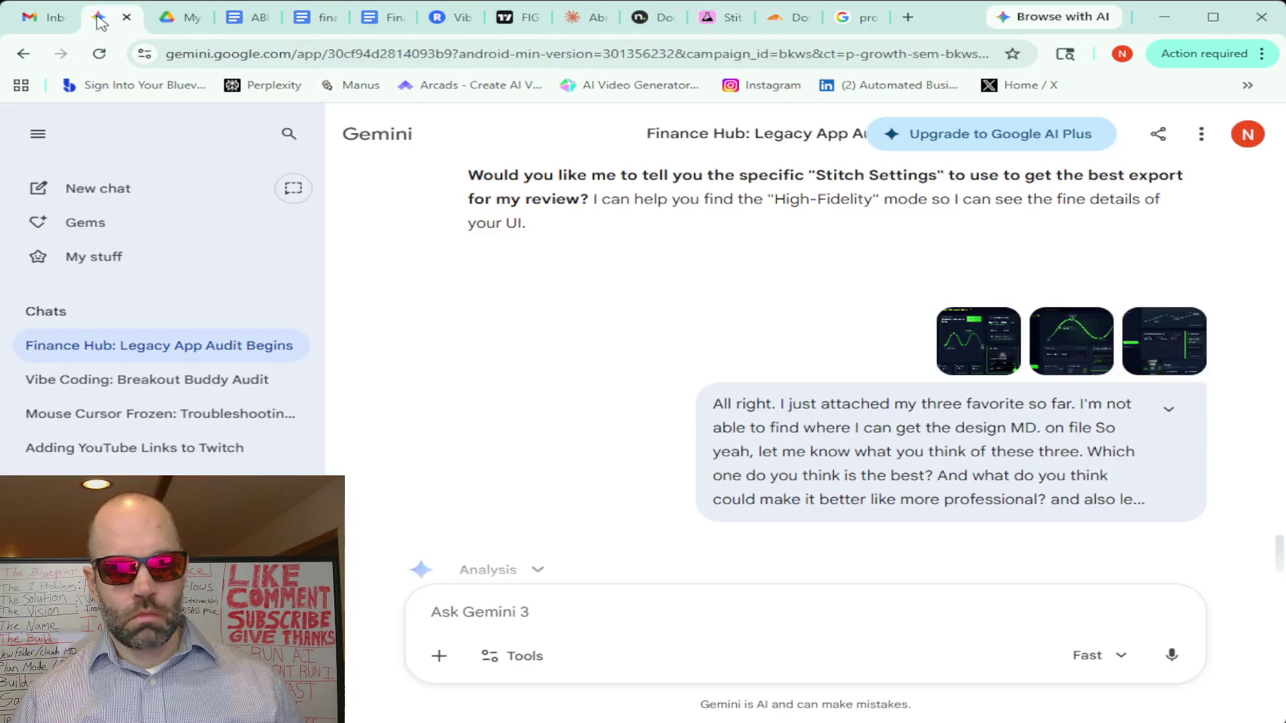
pyautogui.moveTo(1059, 348)
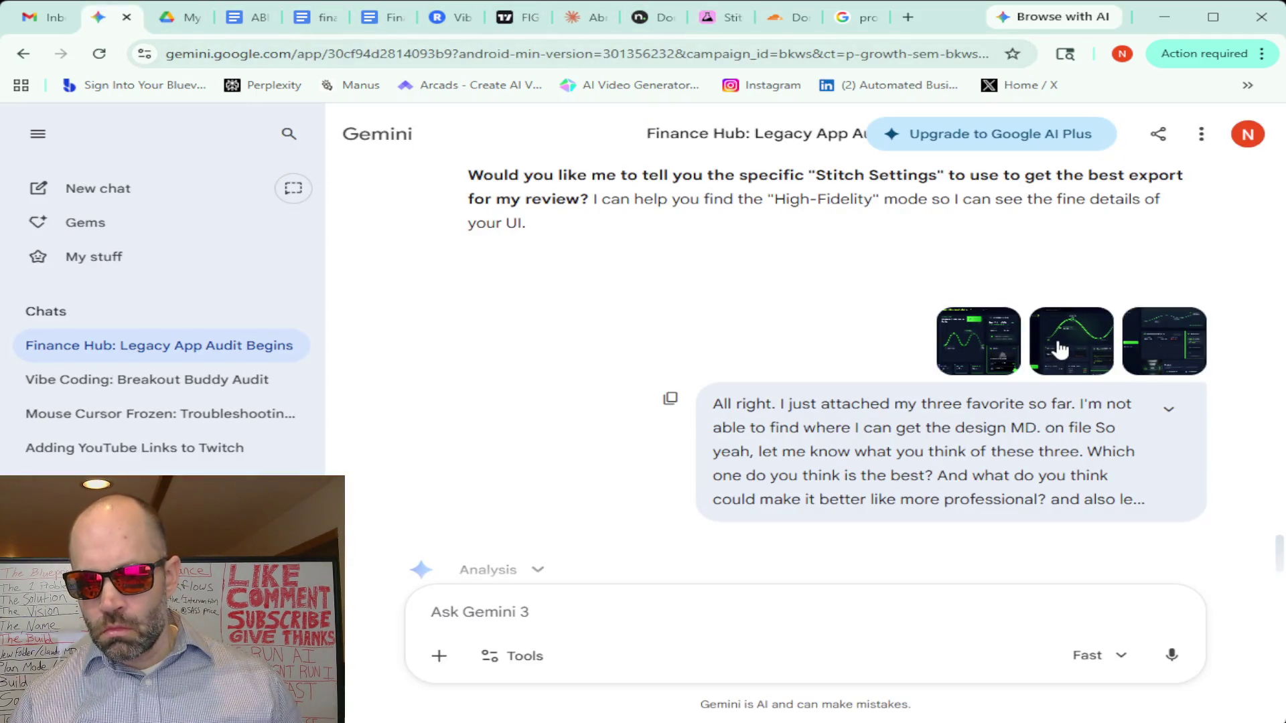
pyautogui.click(920, 330)
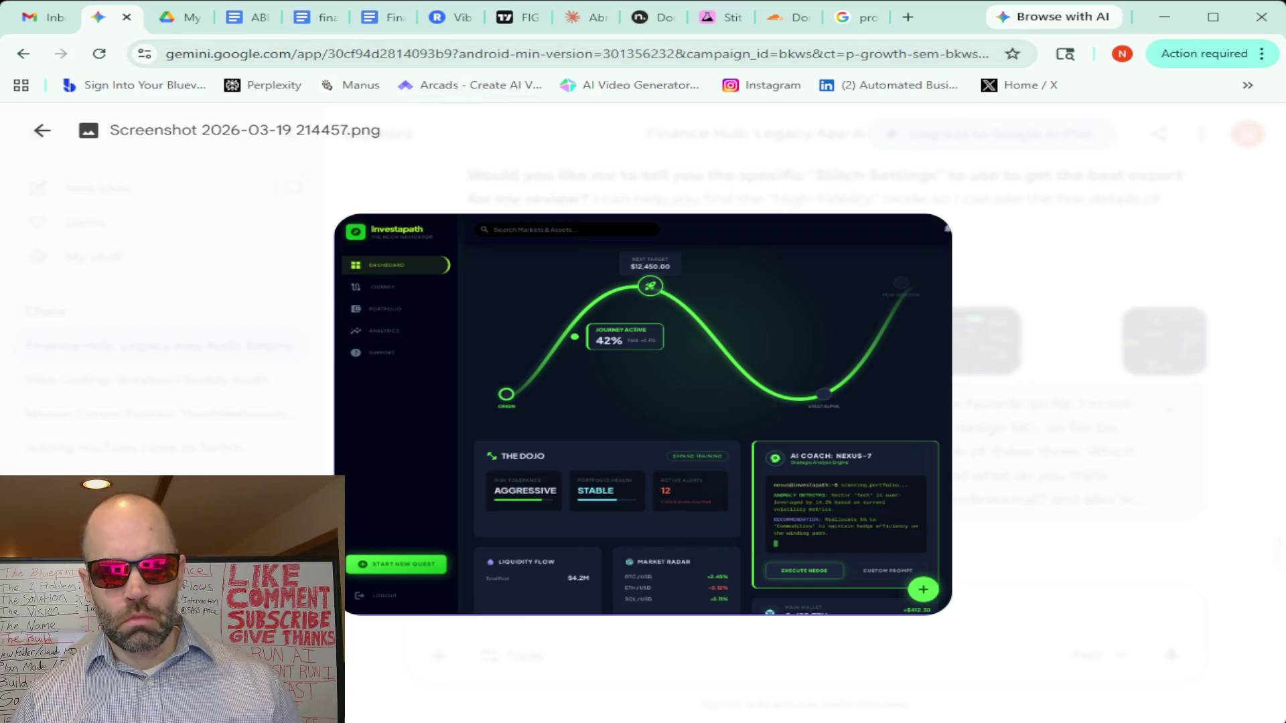
pyautogui.click(713, 17)
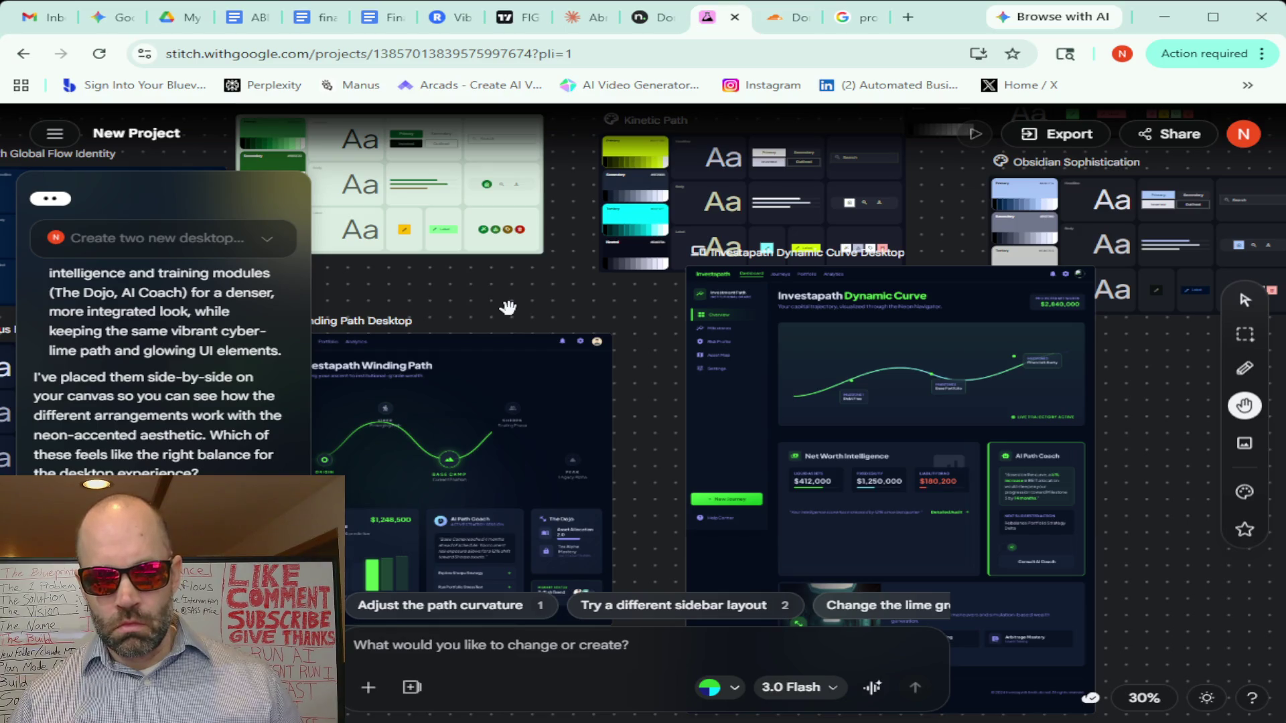
# Attach Neon Winding Path B to the chat and paste Gemini's four-point fusion prompt
pyautogui.moveTo(507, 306); pyautogui.dragTo(713, 221)
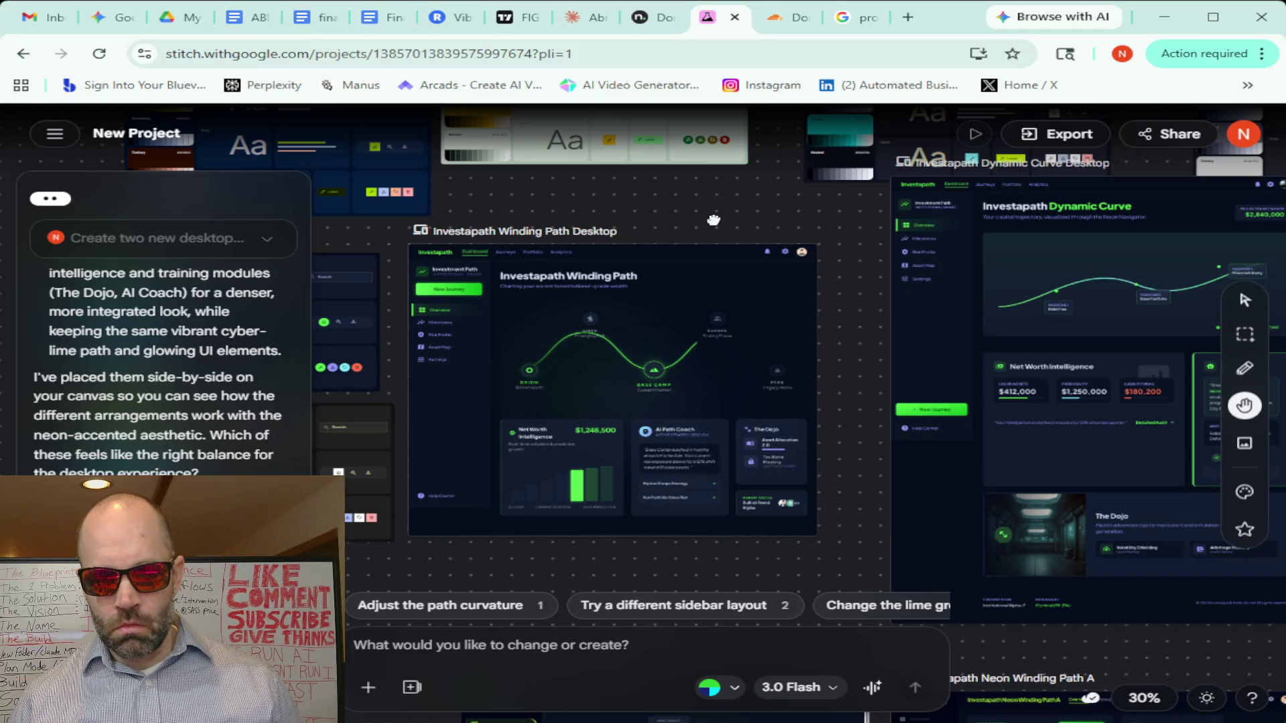
pyautogui.moveTo(713, 221); pyautogui.dragTo(708, 176)
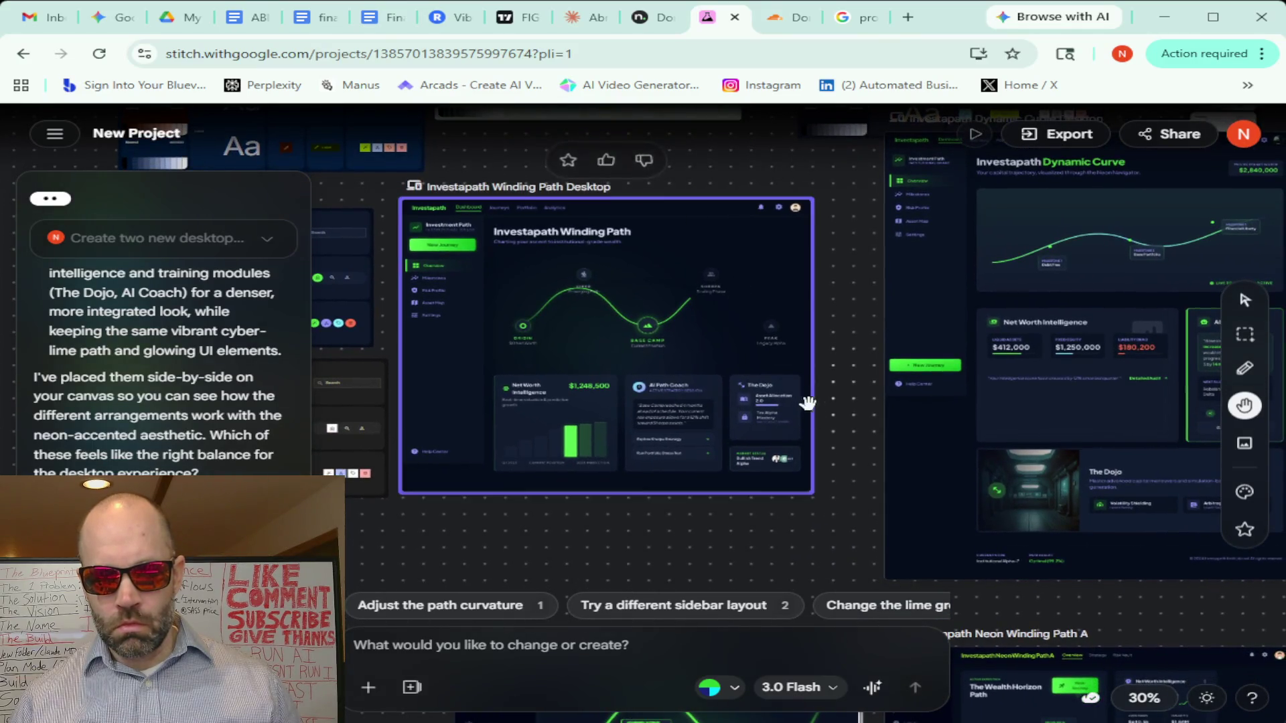
pyautogui.scroll(-5, 807, 403)
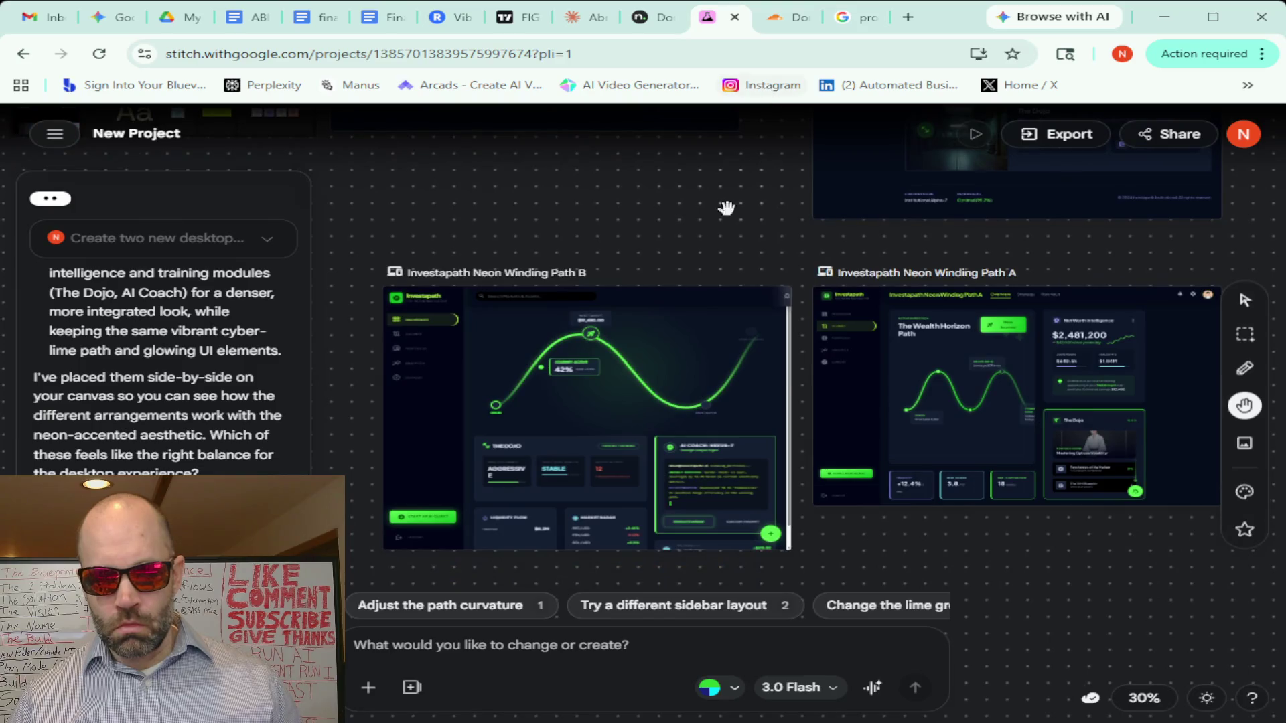
pyautogui.click(1242, 302)
pyautogui.click(588, 372)
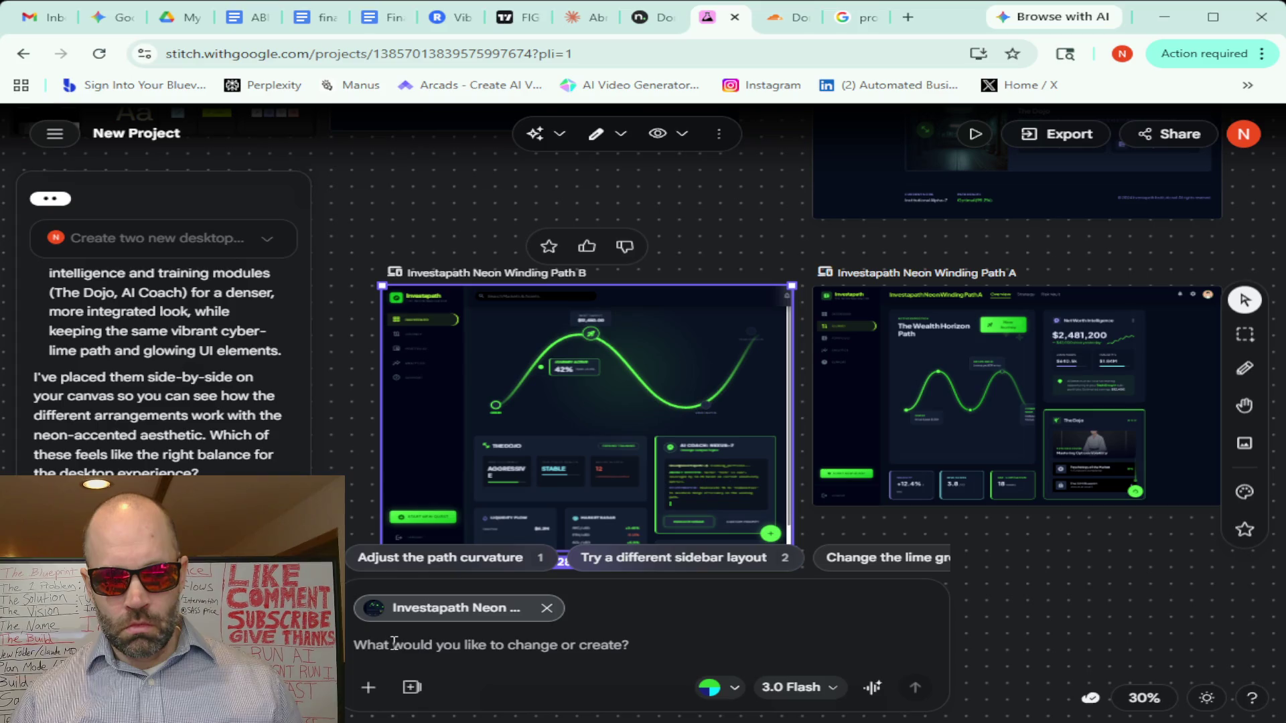
pyautogui.hotkey('ctrl', 'v')
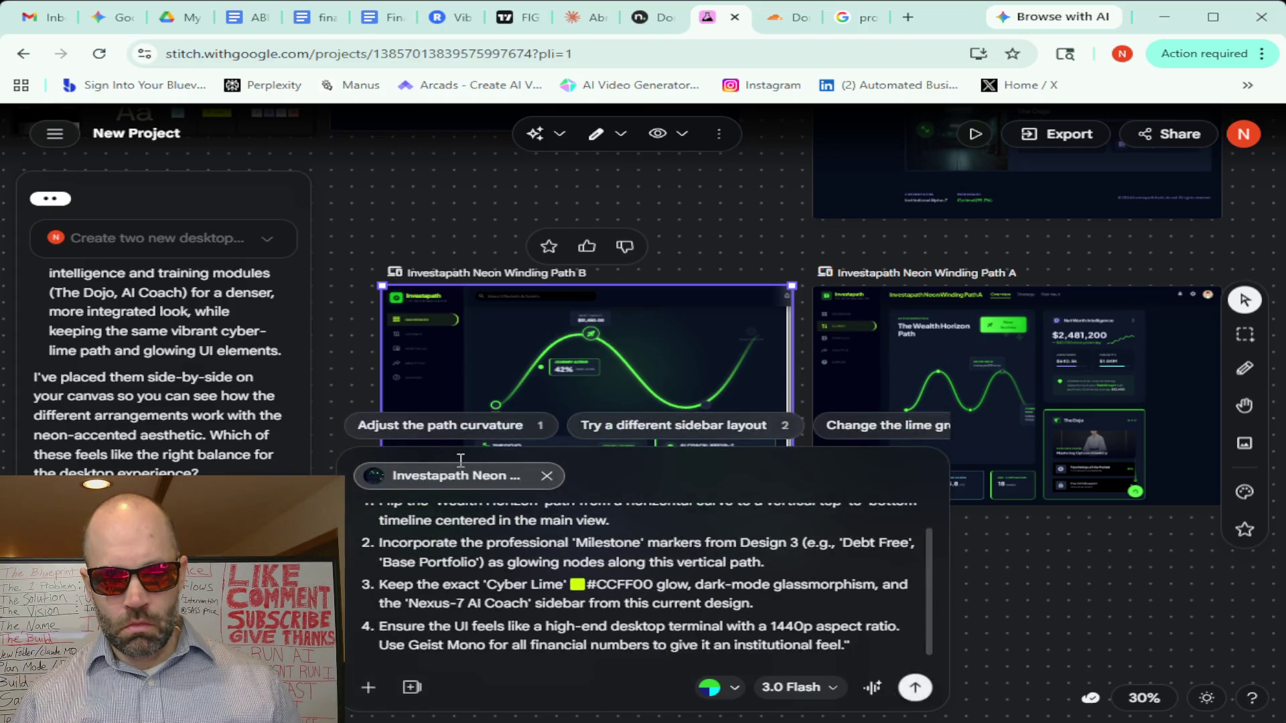
# Send the refinement request so a new screen begins generating beside Neon Winding Path B
pyautogui.click(915, 688)
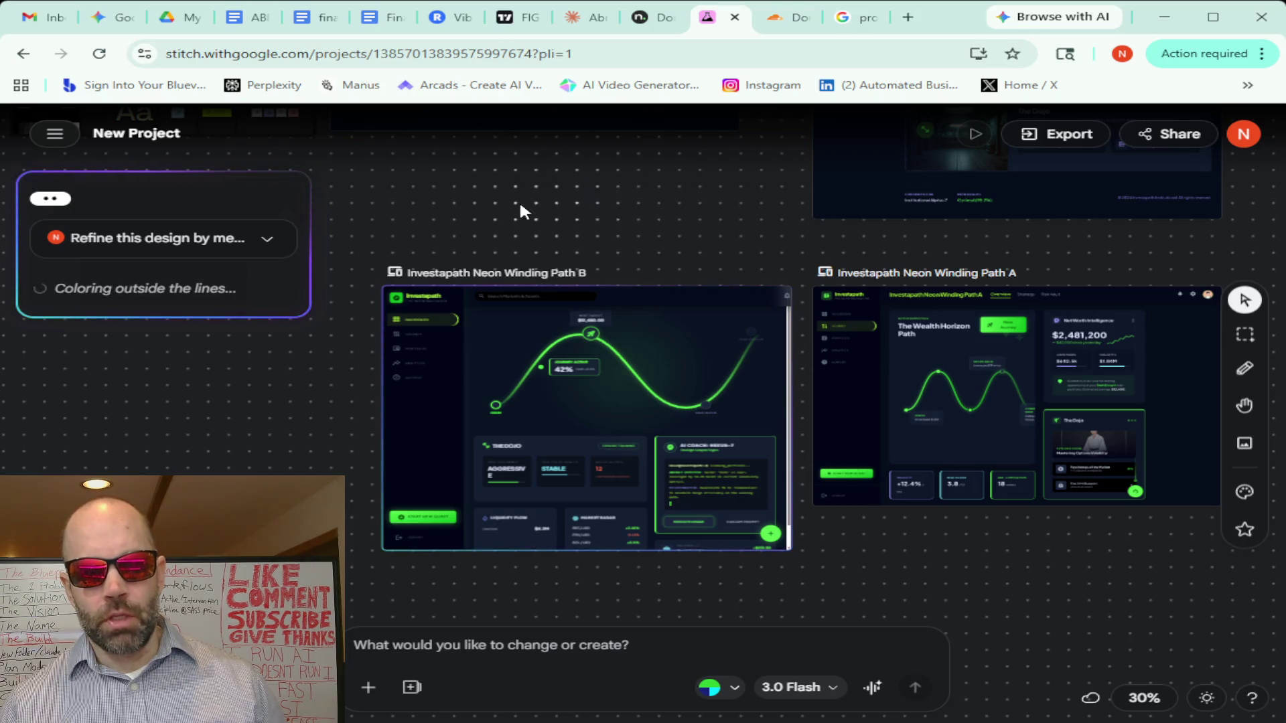
pyautogui.moveTo(454, 182); pyautogui.dragTo(637, 223)
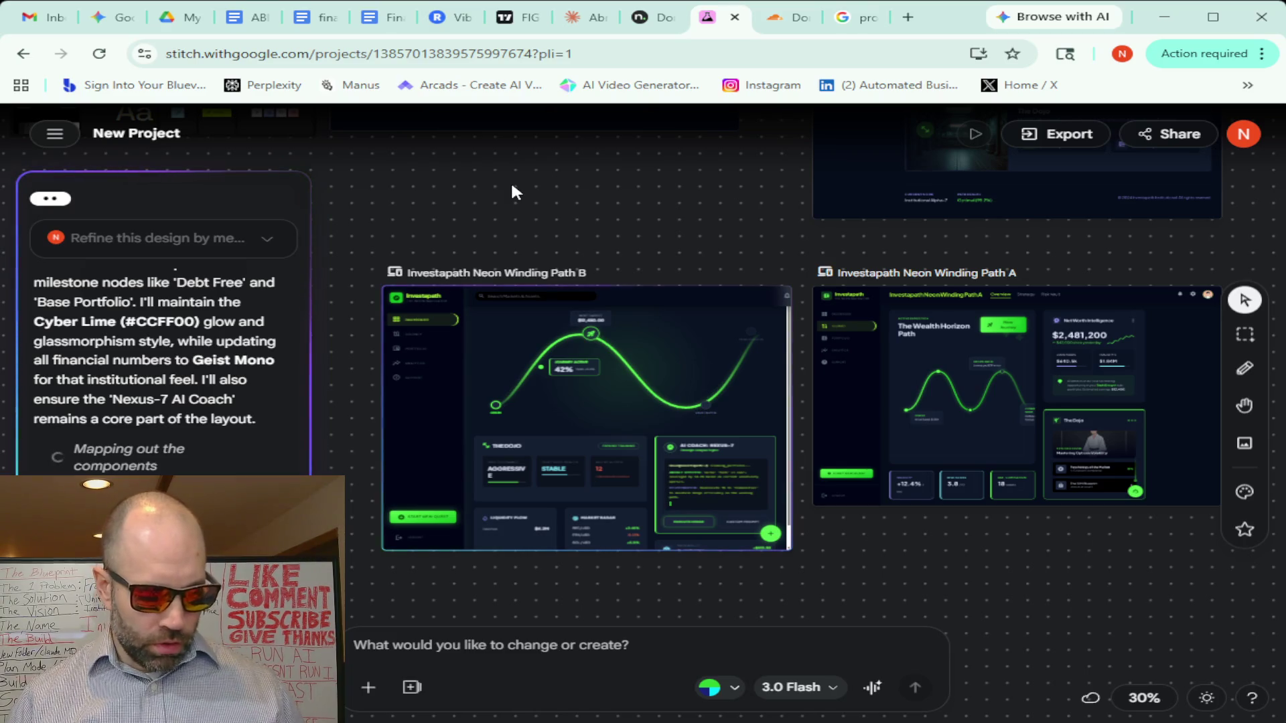
pyautogui.scroll(-3, 513, 191)
pyautogui.scroll(-2, 512, 191)
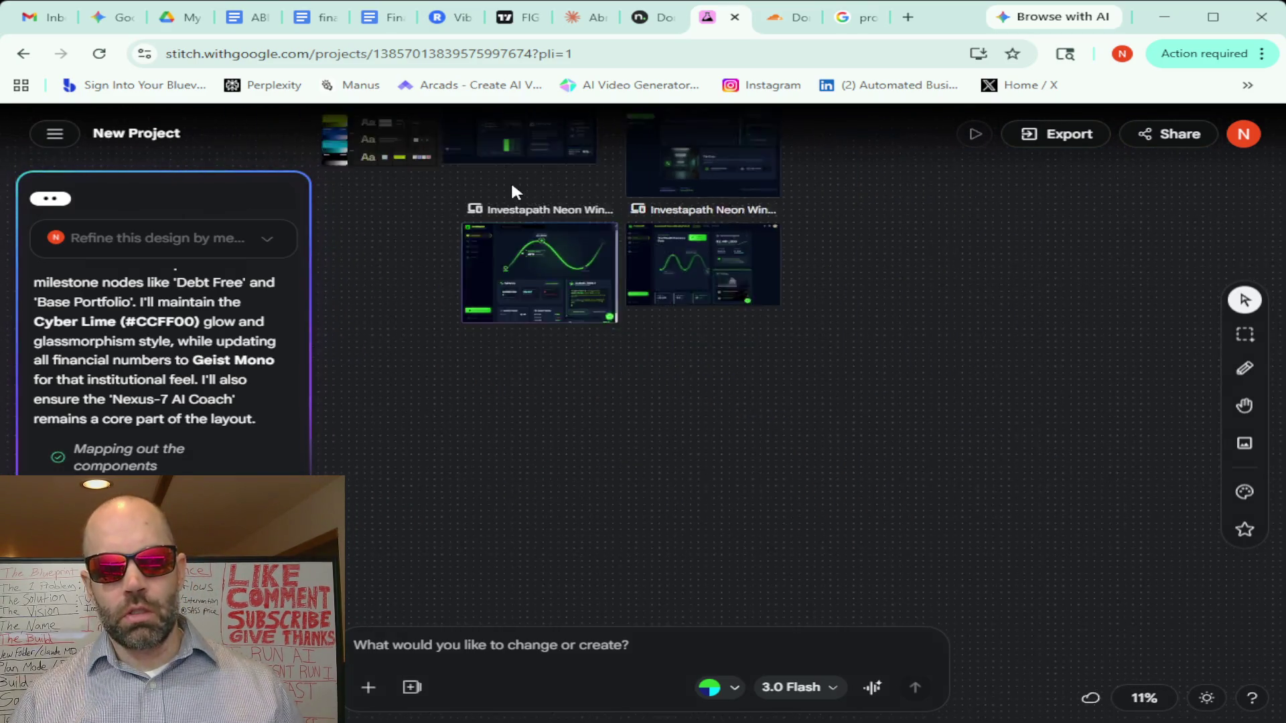
pyautogui.scroll(-2, 513, 191)
pyautogui.scroll(2, 513, 191)
pyautogui.scroll(3, 510, 180)
pyautogui.scroll(-3, 510, 180)
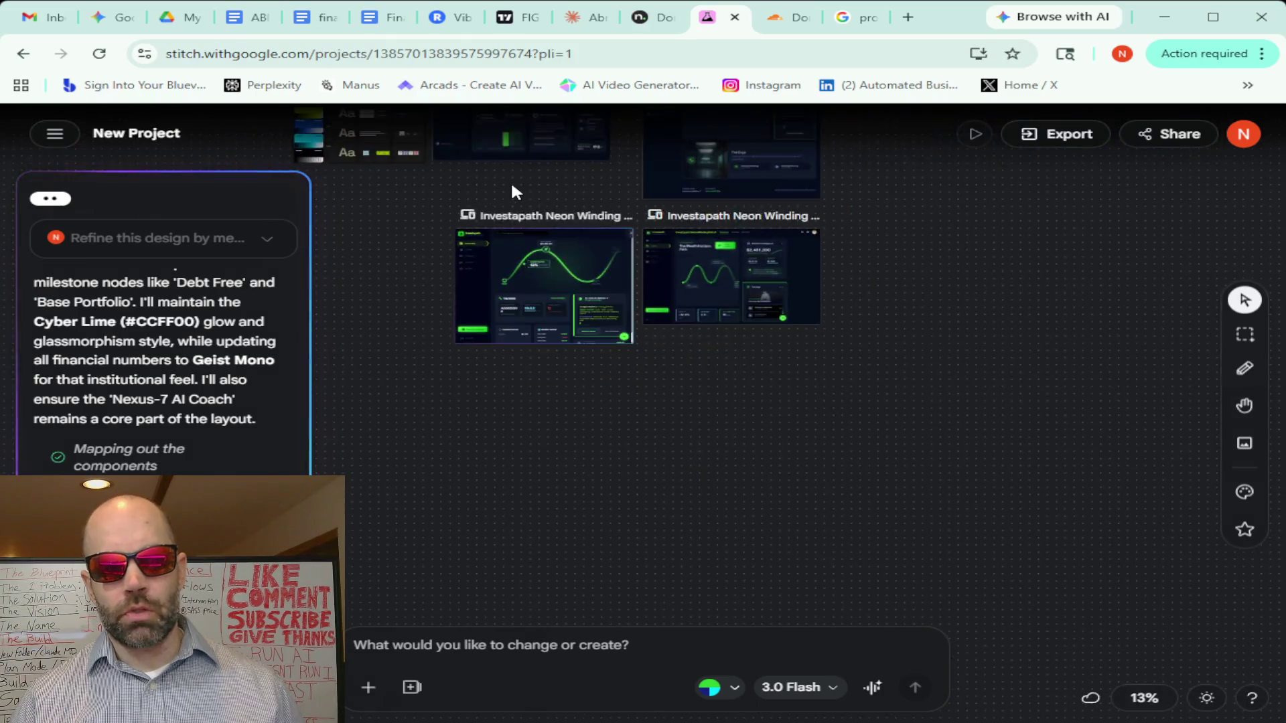
pyautogui.scroll(-2, 511, 180)
pyautogui.scroll(1, 512, 184)
pyautogui.scroll(2, 513, 185)
pyautogui.scroll(3, 512, 186)
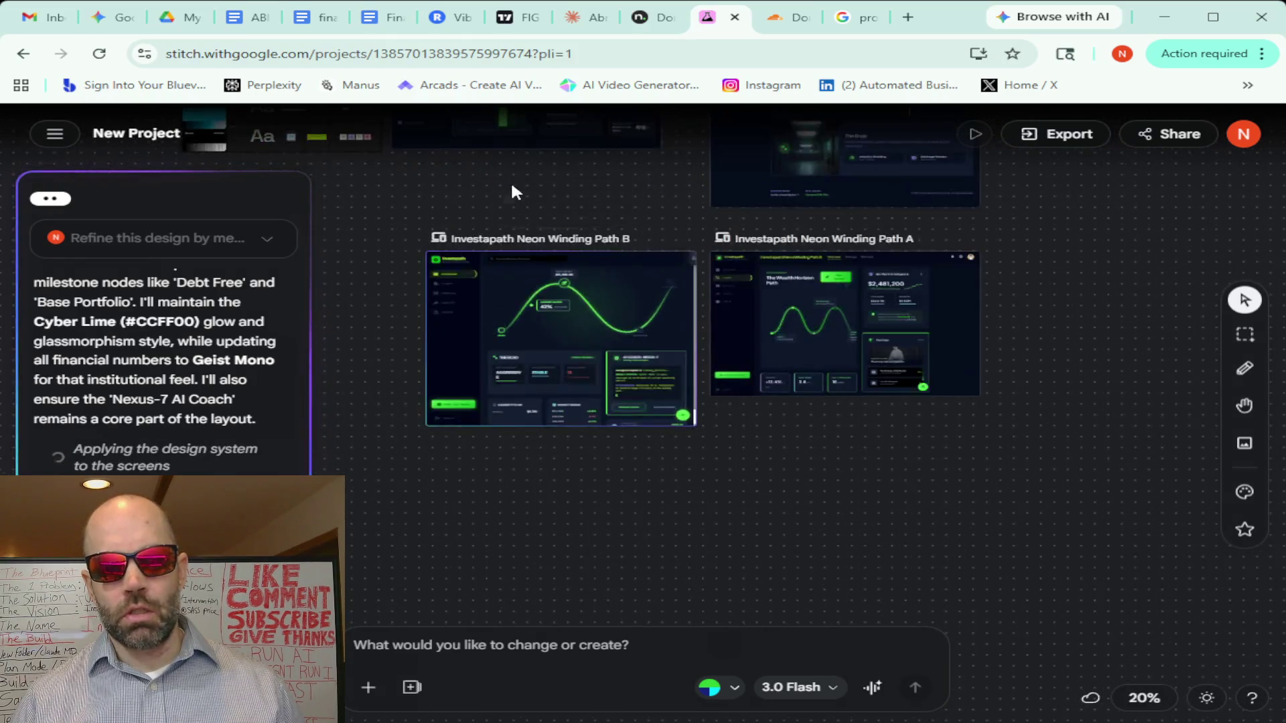
pyautogui.scroll(1, 512, 191)
pyautogui.scroll(2, 510, 180)
pyautogui.scroll(-3, 510, 180)
pyautogui.scroll(-3, 511, 180)
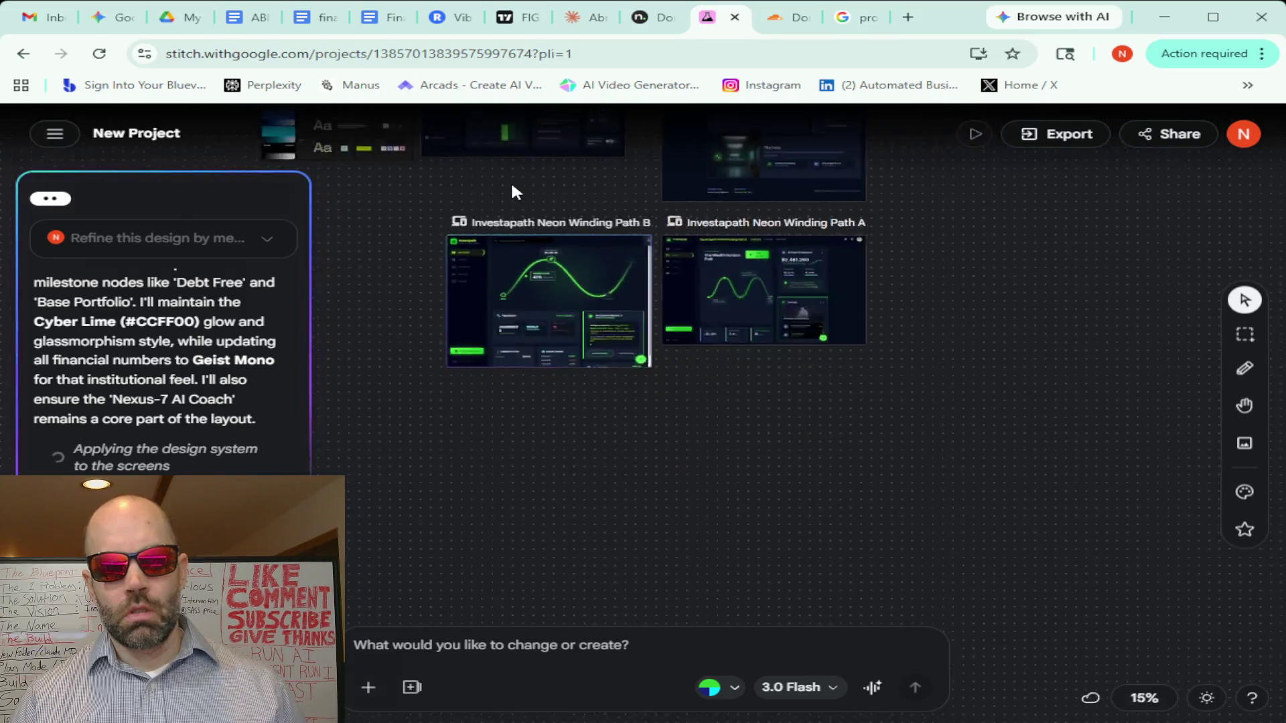
pyautogui.scroll(-1, 510, 179)
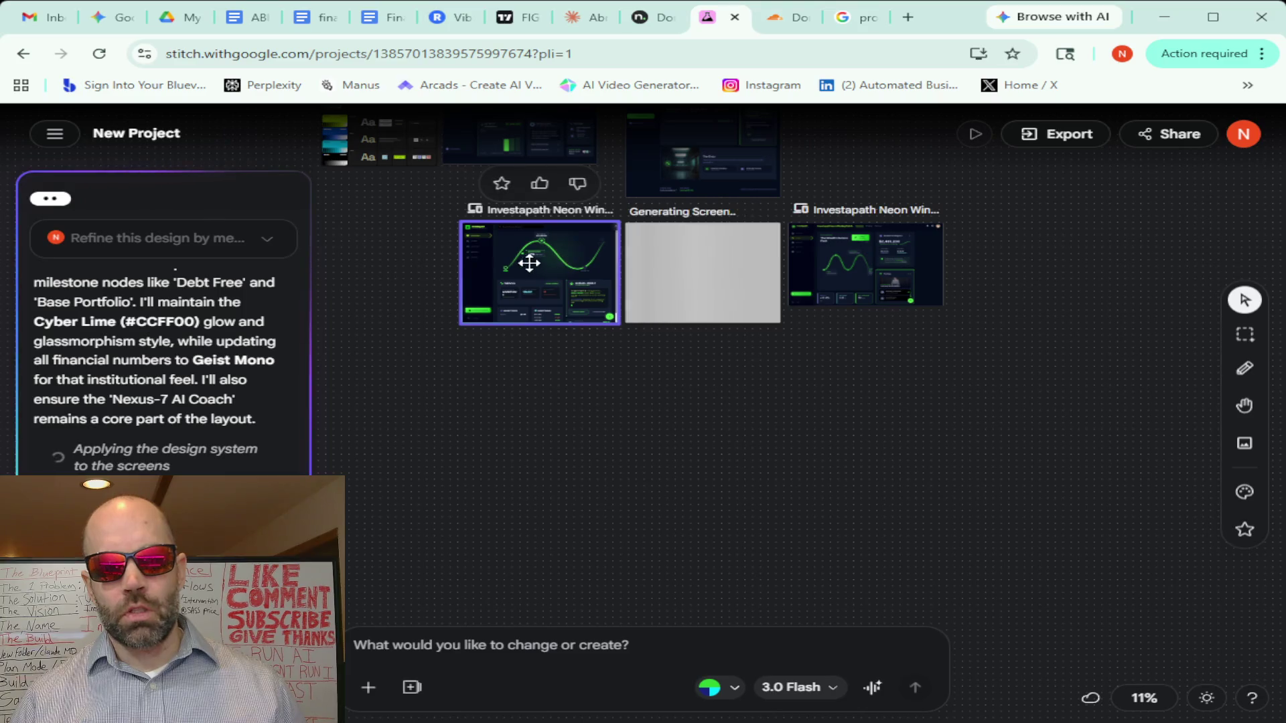
pyautogui.moveTo(540, 272)
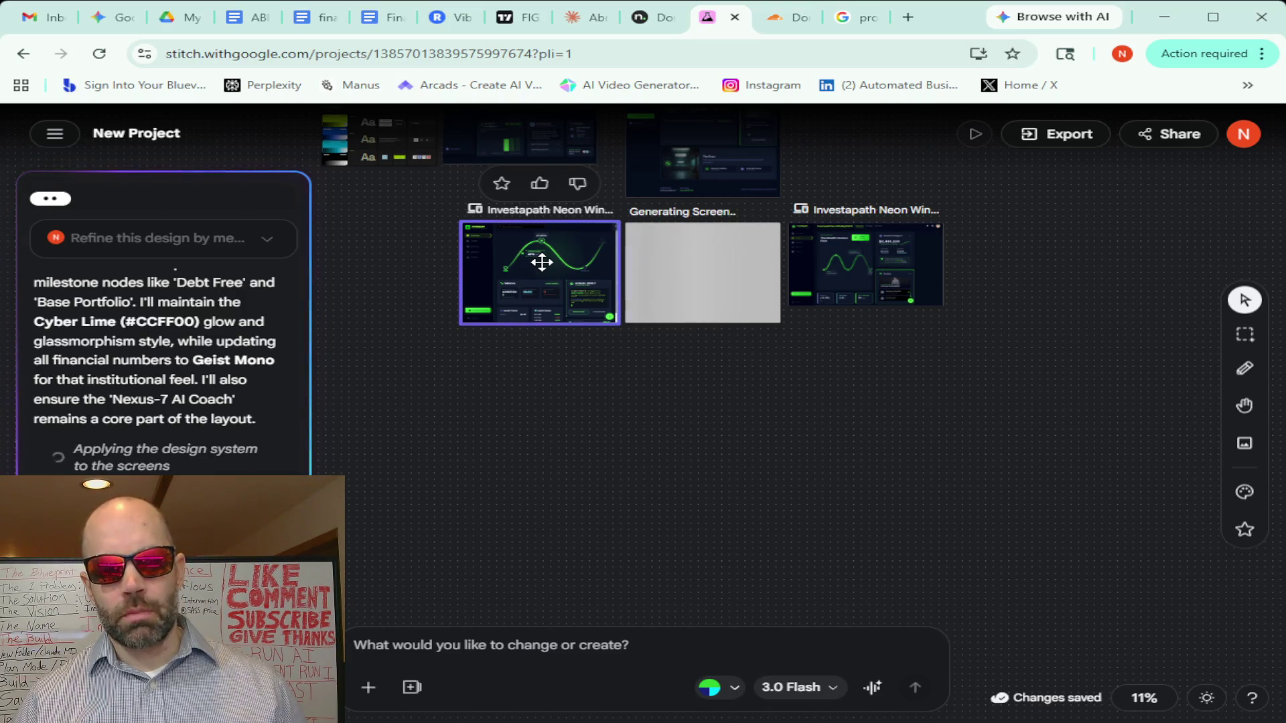
# Pan across the canvas with the Hand tool until the new Investapath Vertical Journey screen appears
pyautogui.click(547, 377)
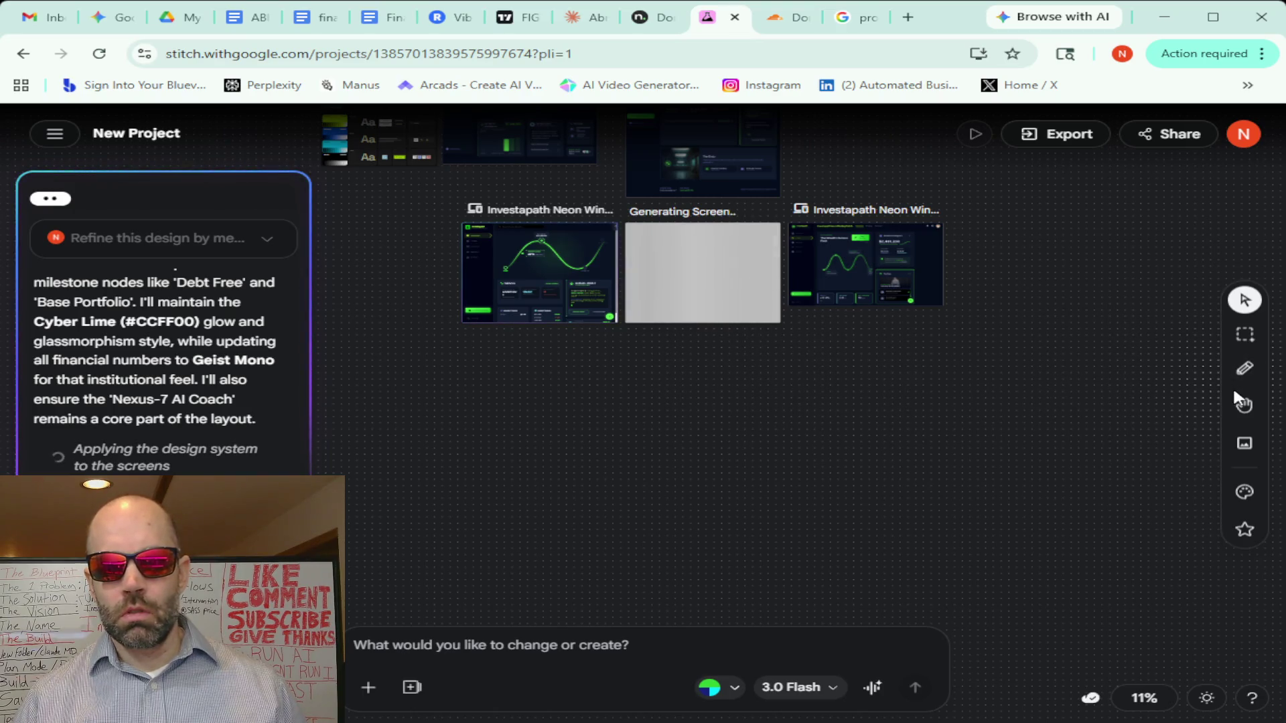
pyautogui.click(1243, 405)
pyautogui.moveTo(925, 371); pyautogui.dragTo(594, 583)
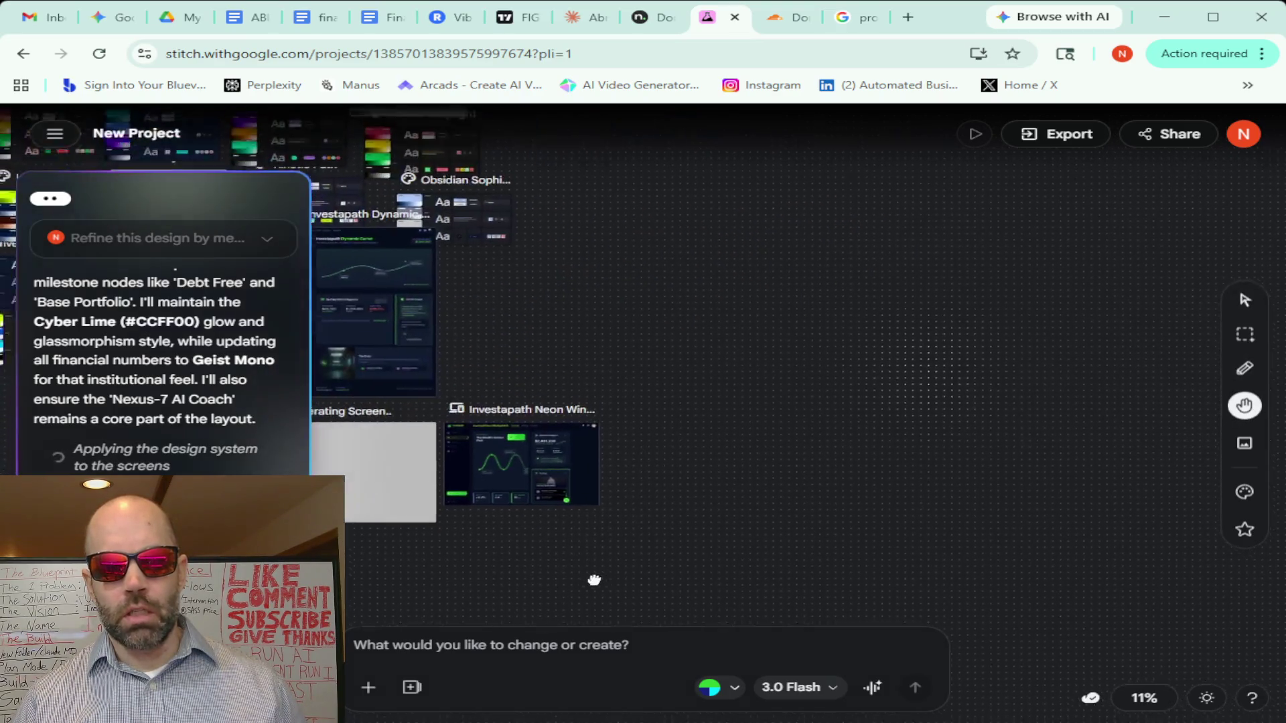
pyautogui.moveTo(554, 268); pyautogui.dragTo(1015, 459)
pyautogui.scroll(-3, 995, 407)
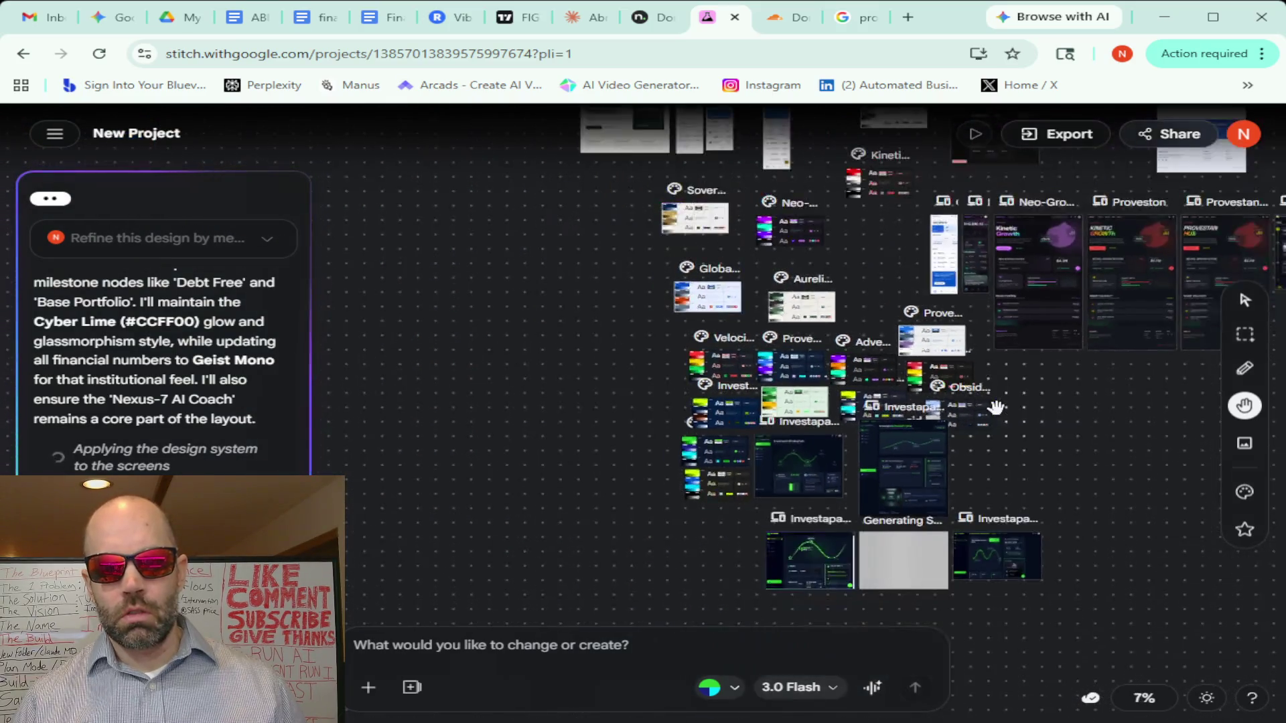
pyautogui.scroll(-2, 994, 406)
pyautogui.moveTo(1118, 426)
pyautogui.mouseDown()
pyautogui.moveTo(634, 496)
pyautogui.moveTo(545, 469)
pyautogui.mouseUp()
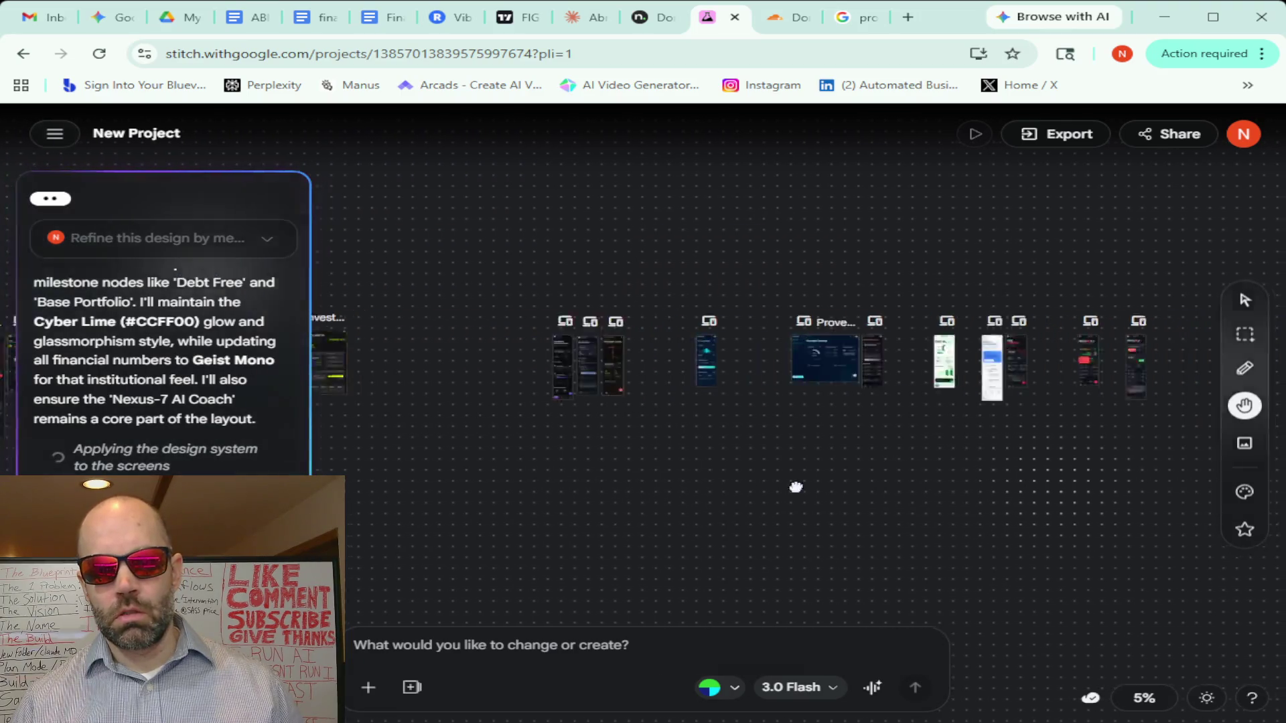
pyautogui.moveTo(794, 488)
pyautogui.mouseDown()
pyautogui.moveTo(516, 485)
pyautogui.moveTo(844, 475)
pyautogui.mouseUp()
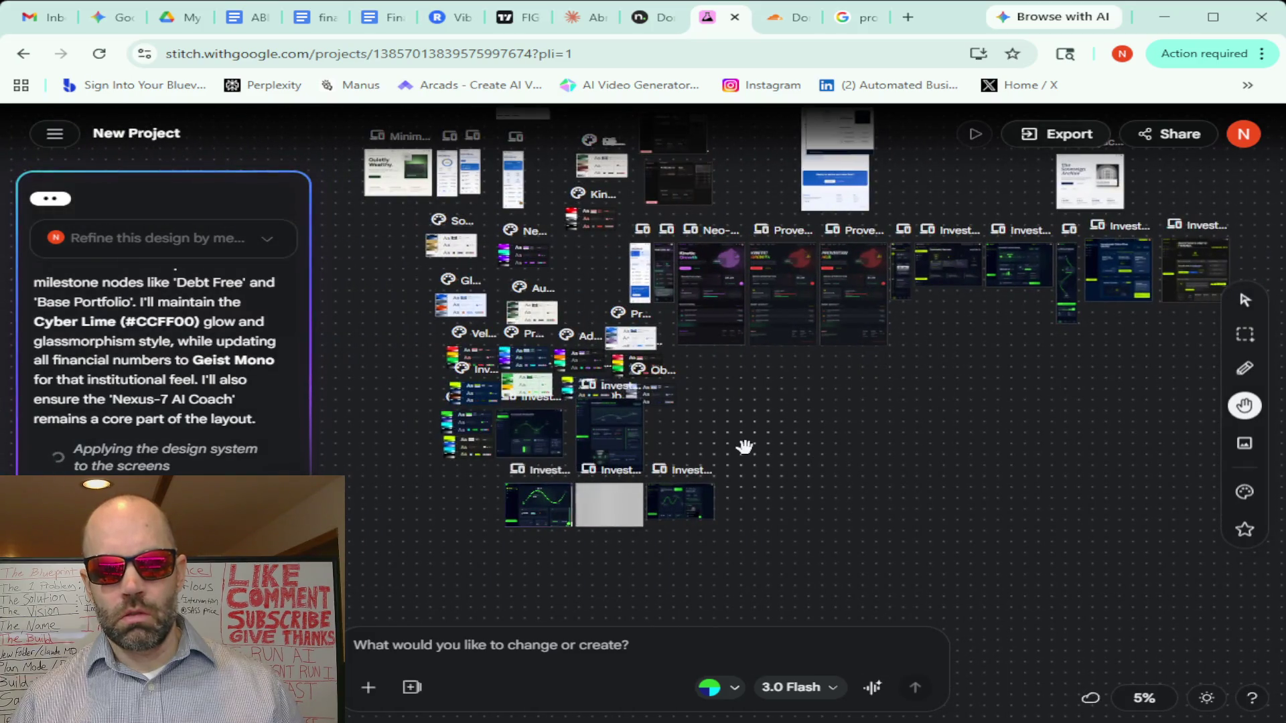
pyautogui.scroll(3, 745, 446)
pyautogui.scroll(2, 744, 446)
pyautogui.moveTo(744, 447); pyautogui.dragTo(1004, 210)
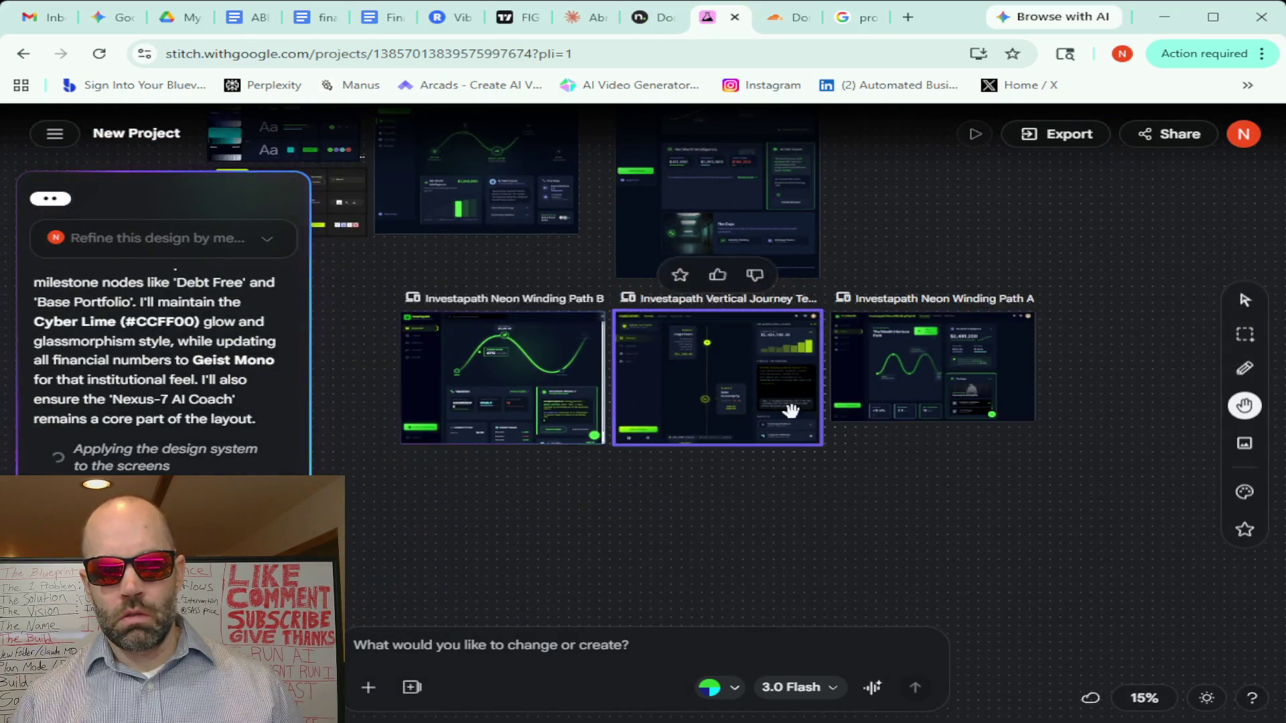
pyautogui.scroll(1, 810, 459)
pyautogui.scroll(3, 809, 459)
pyautogui.scroll(-2, 810, 460)
pyautogui.scroll(-2, 810, 462)
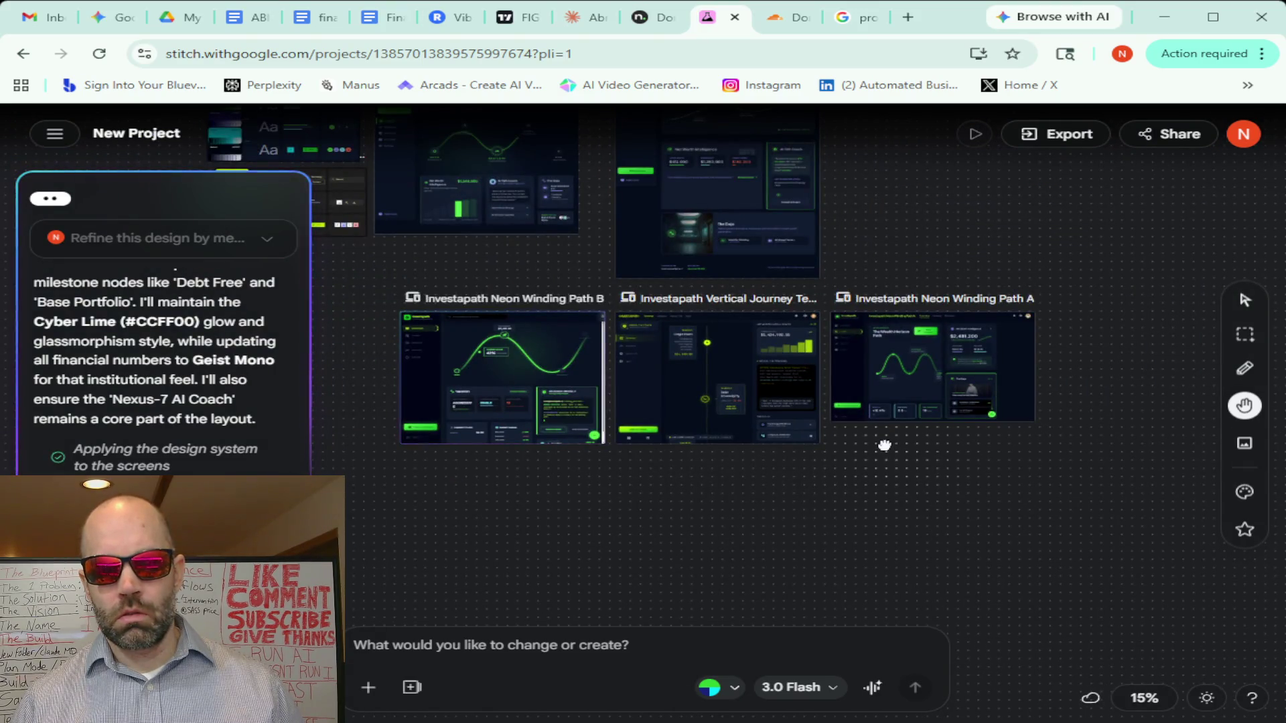
pyautogui.moveTo(884, 445); pyautogui.dragTo(824, 485)
pyautogui.scroll(3, 979, 435)
pyautogui.scroll(1, 978, 434)
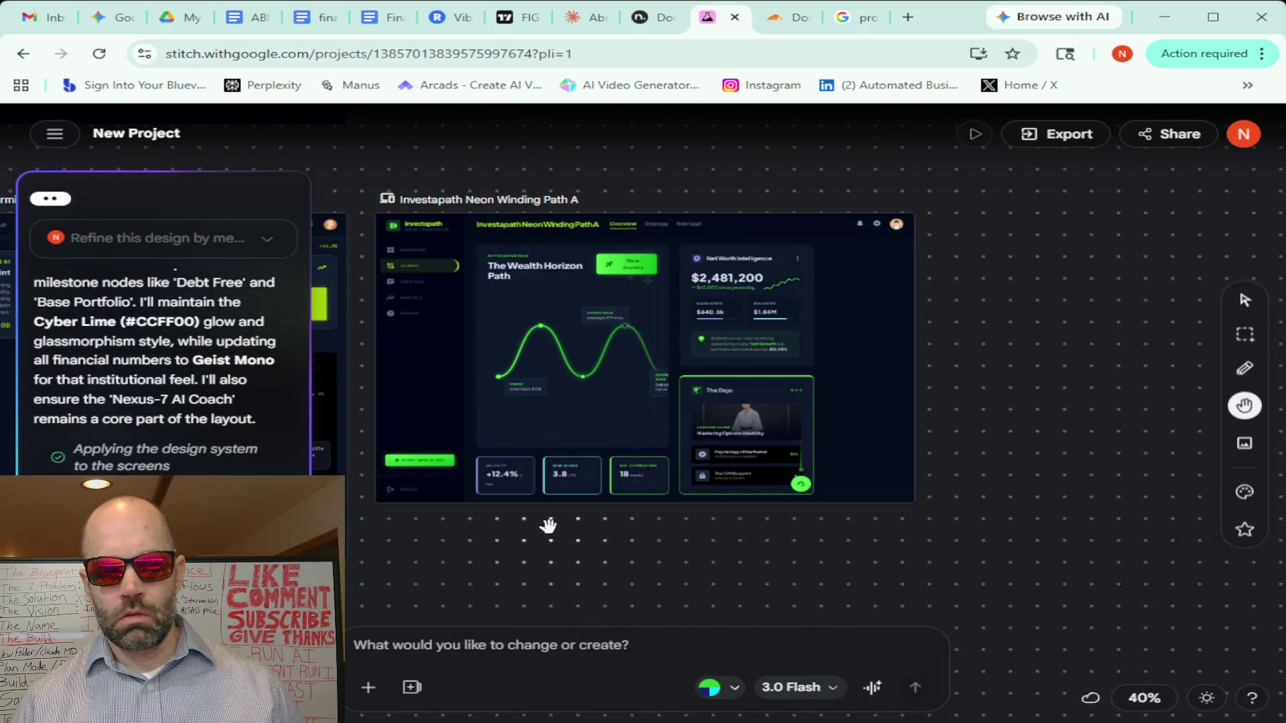
# View the Vertical Journey Terminal beside Paths A and B, then select Neon Winding Path B
pyautogui.moveTo(537, 534); pyautogui.dragTo(1090, 513)
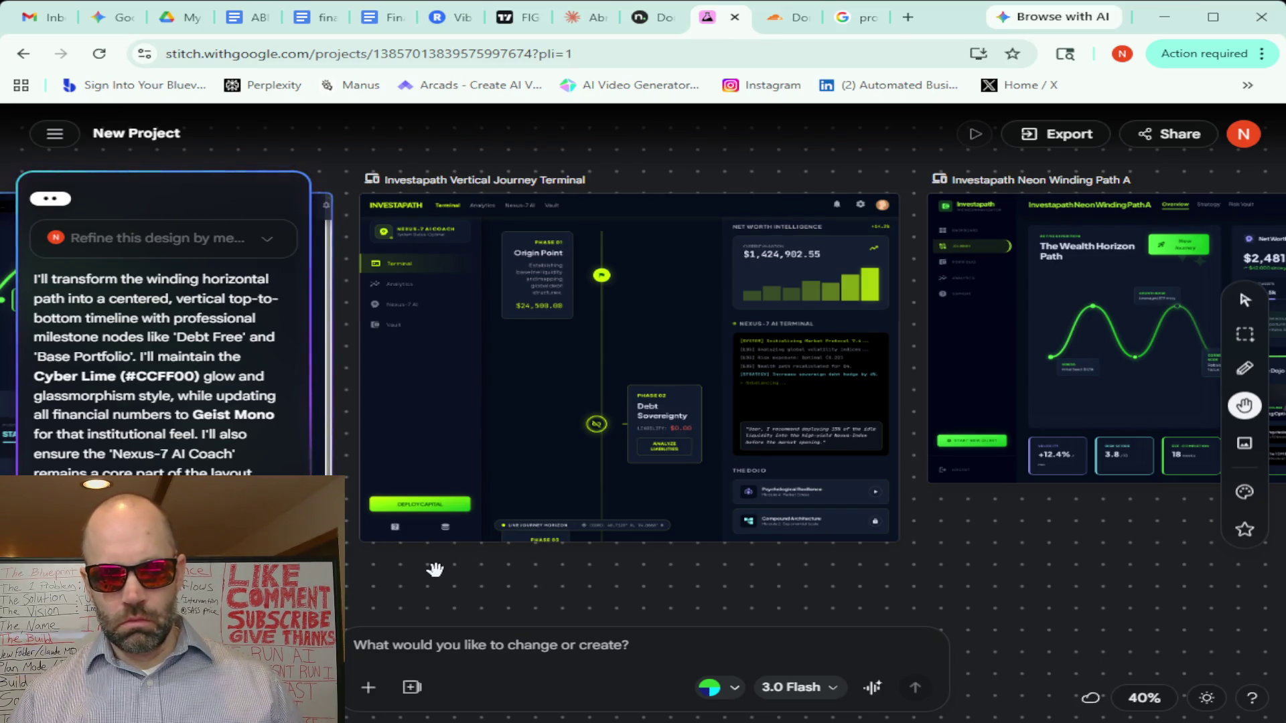
pyautogui.moveTo(617, 566); pyautogui.dragTo(1149, 563)
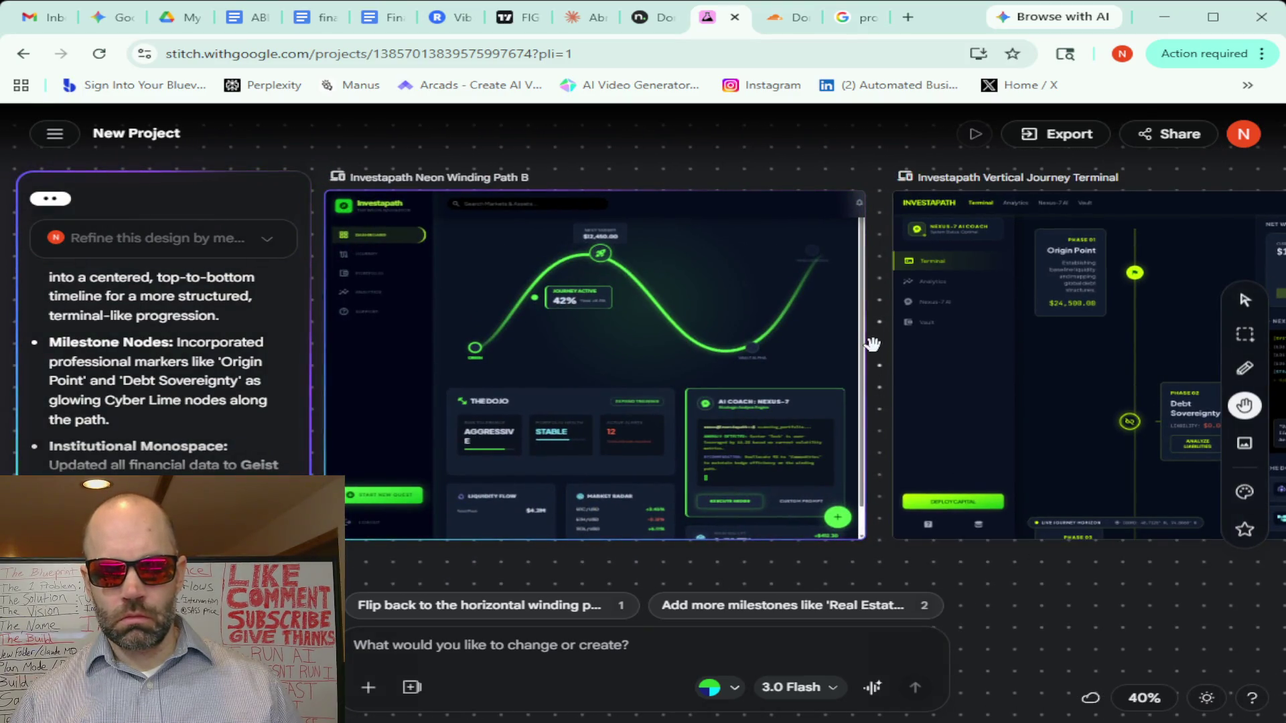
pyautogui.scroll(-3, 871, 345)
pyautogui.scroll(-2, 872, 345)
pyautogui.scroll(3, 872, 344)
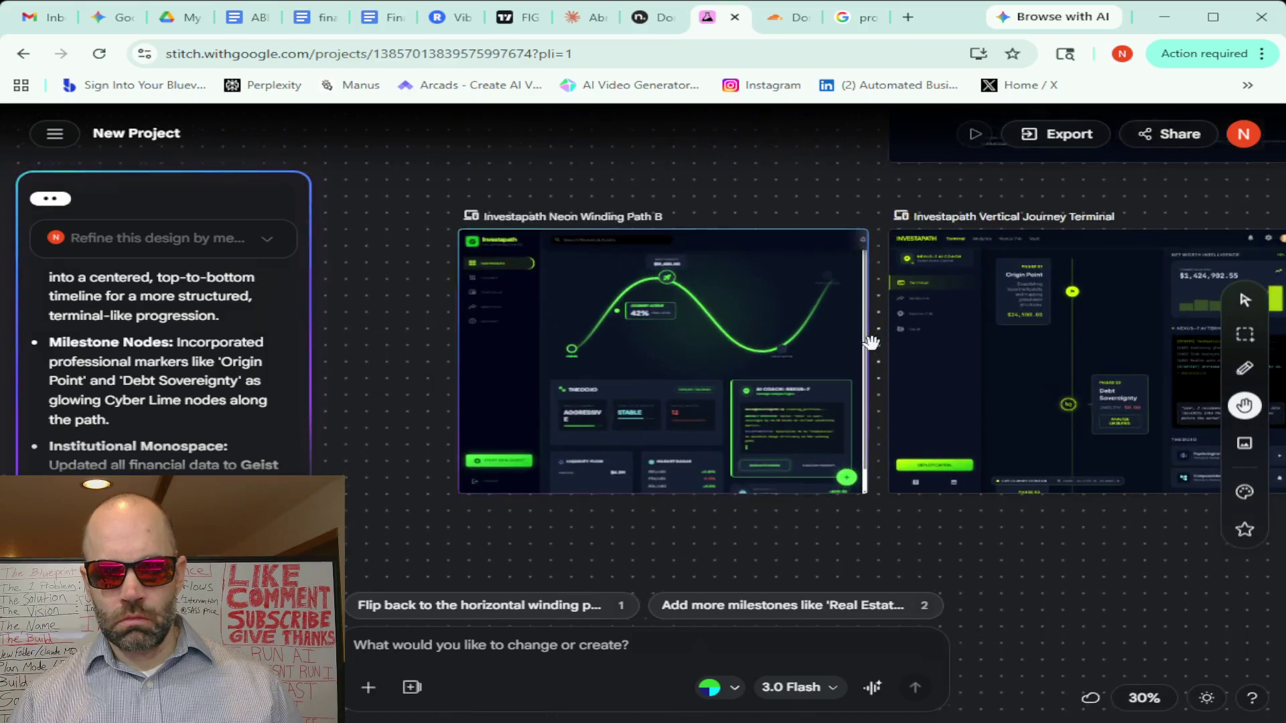
pyautogui.scroll(3, 871, 343)
pyautogui.scroll(2, 870, 342)
pyautogui.scroll(2, 871, 342)
pyautogui.scroll(-4, 823, 337)
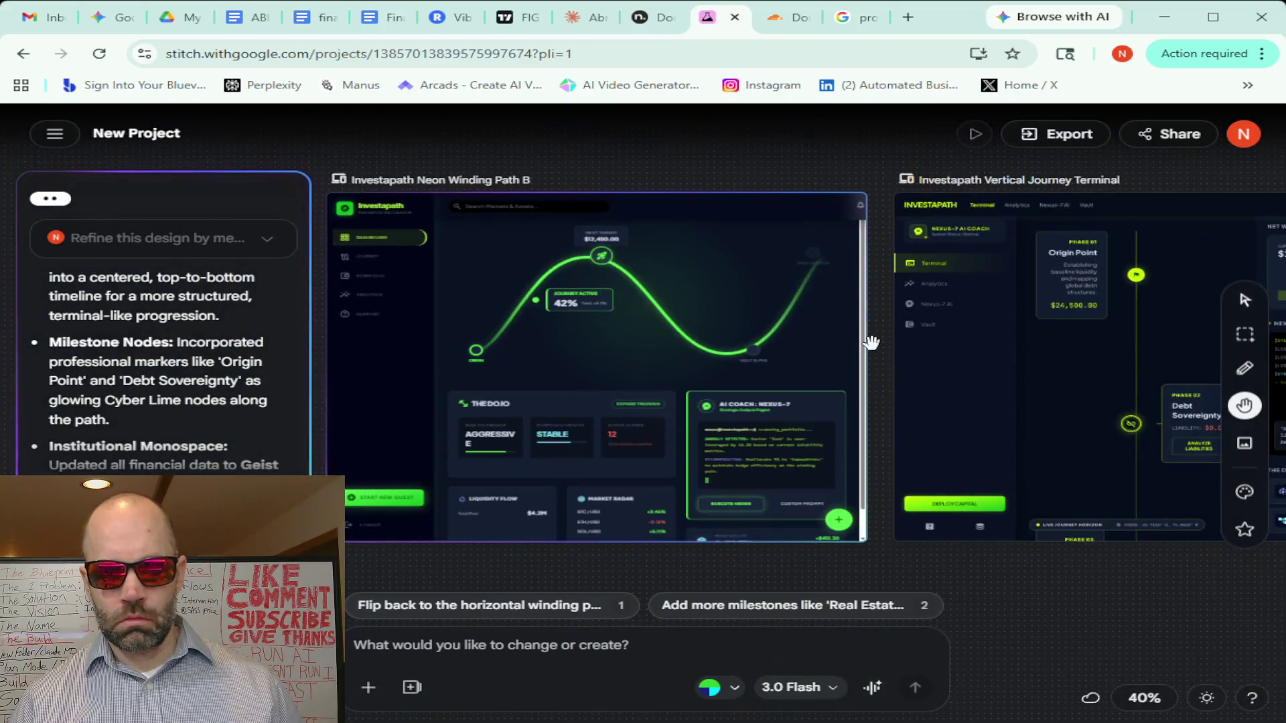
pyautogui.click(779, 327)
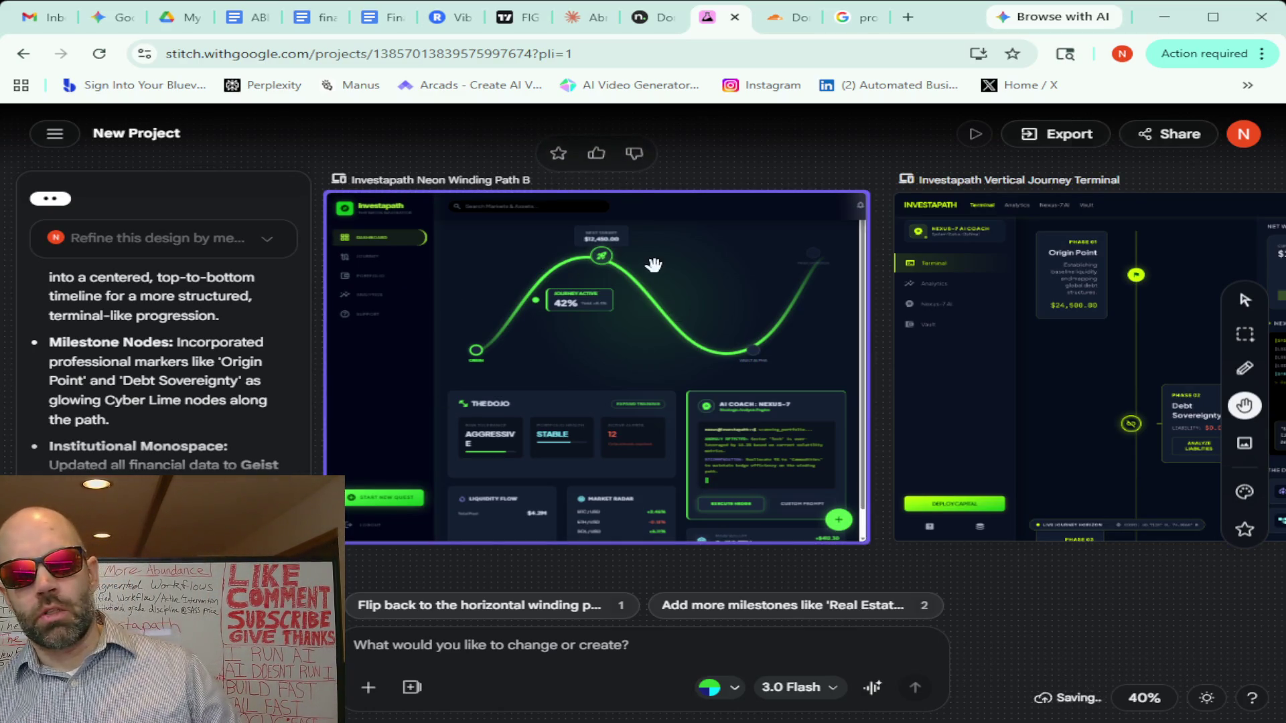
pyautogui.scroll(3, 617, 330)
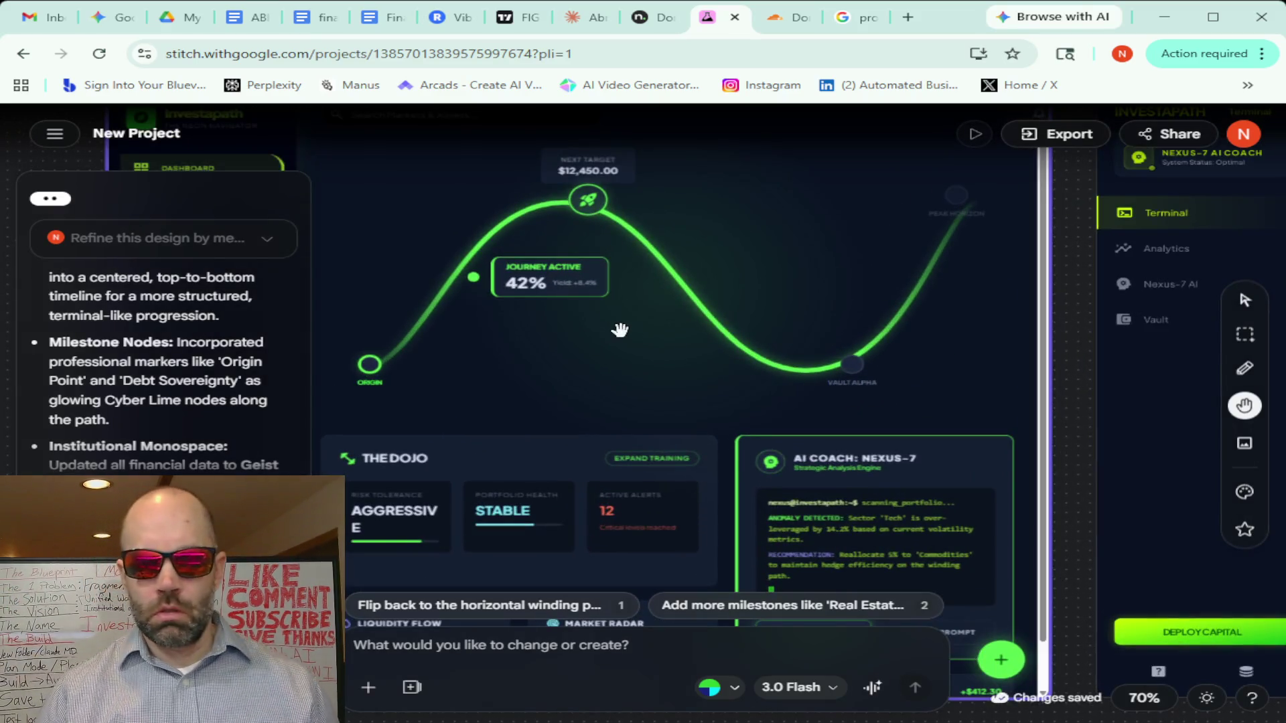
pyautogui.scroll(1, 620, 331)
pyautogui.scroll(-1, 619, 330)
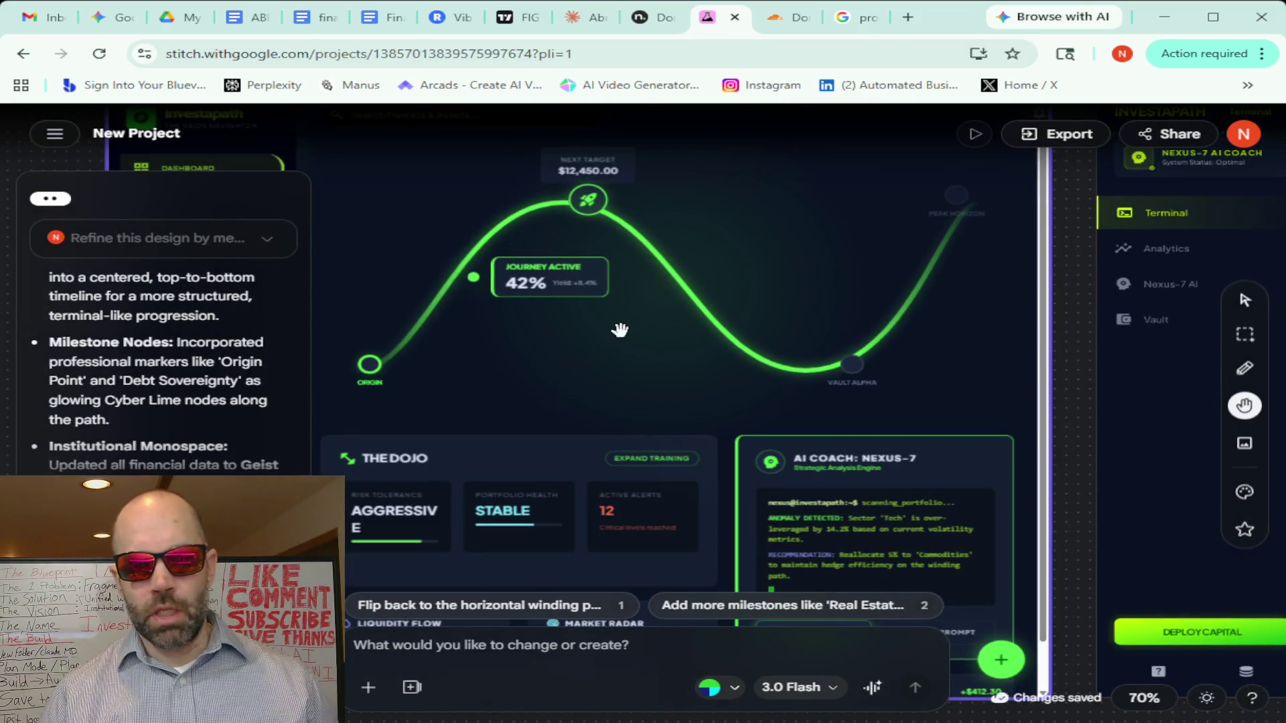
pyautogui.scroll(-1, 620, 331)
pyautogui.scroll(-1, 619, 330)
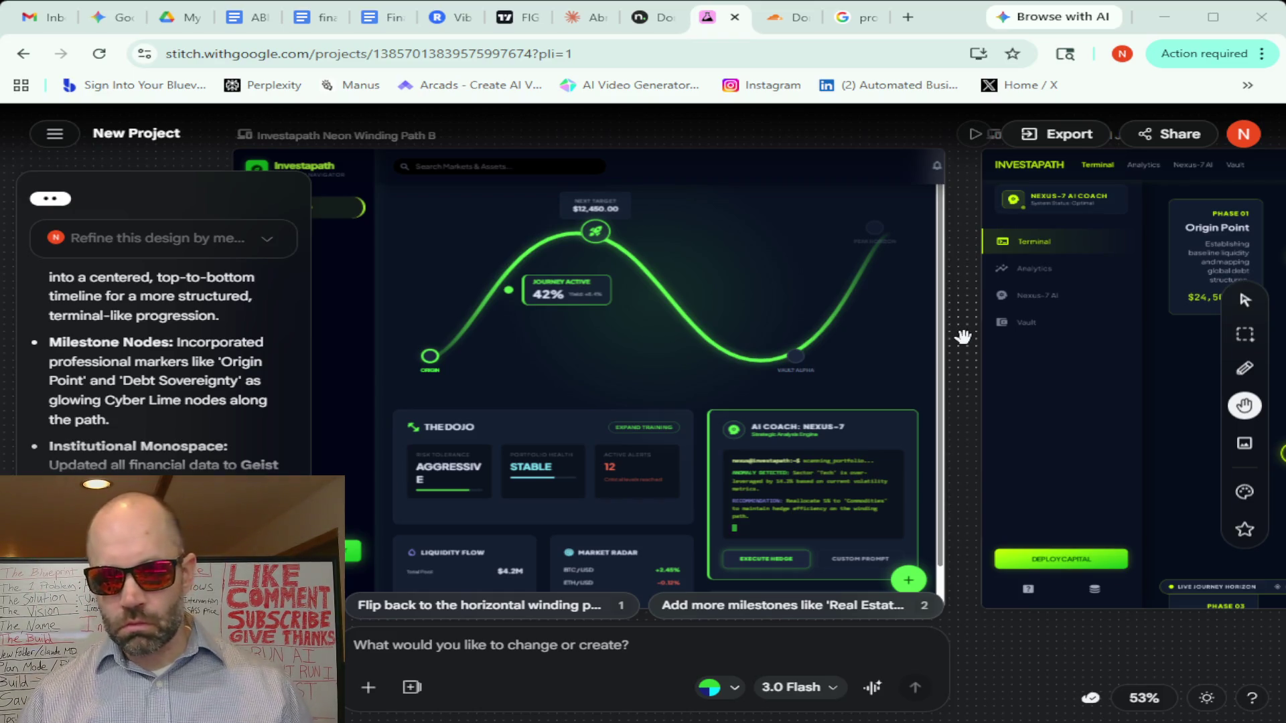
pyautogui.scroll(-3, 962, 336)
pyautogui.scroll(-3, 963, 337)
pyautogui.scroll(-2, 962, 337)
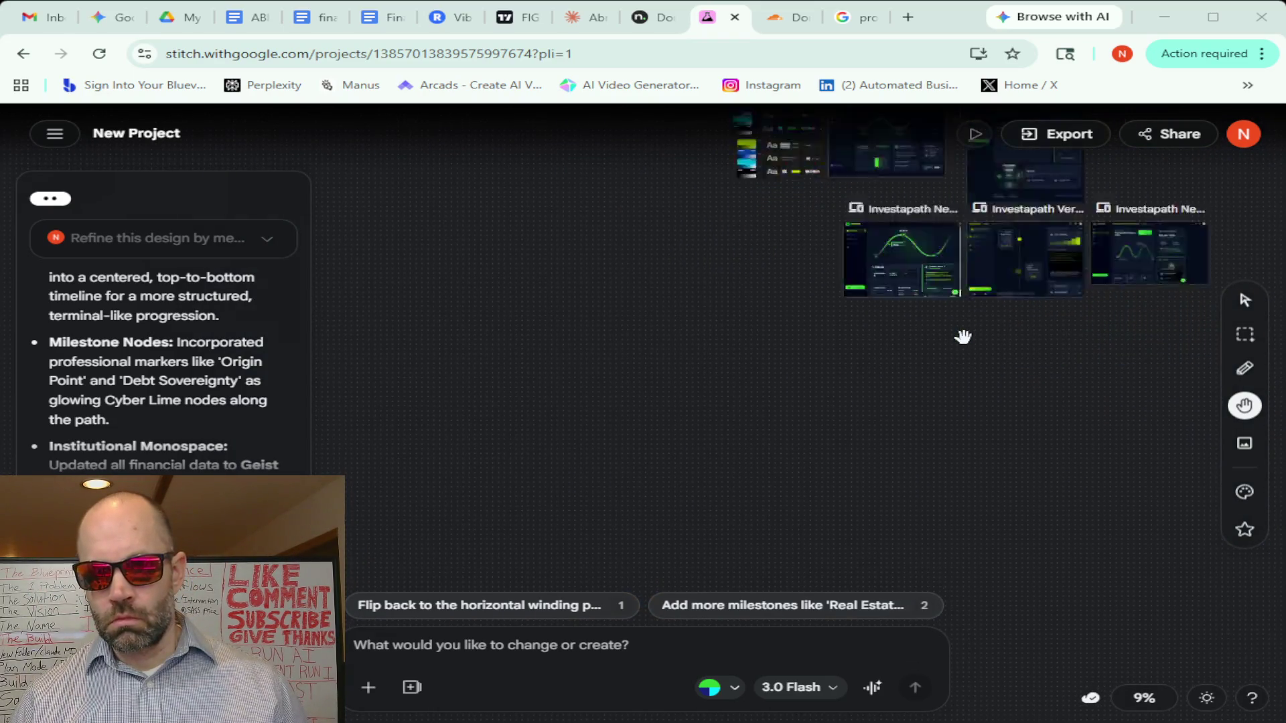
pyautogui.scroll(3, 963, 337)
pyautogui.moveTo(1169, 411); pyautogui.dragTo(899, 393)
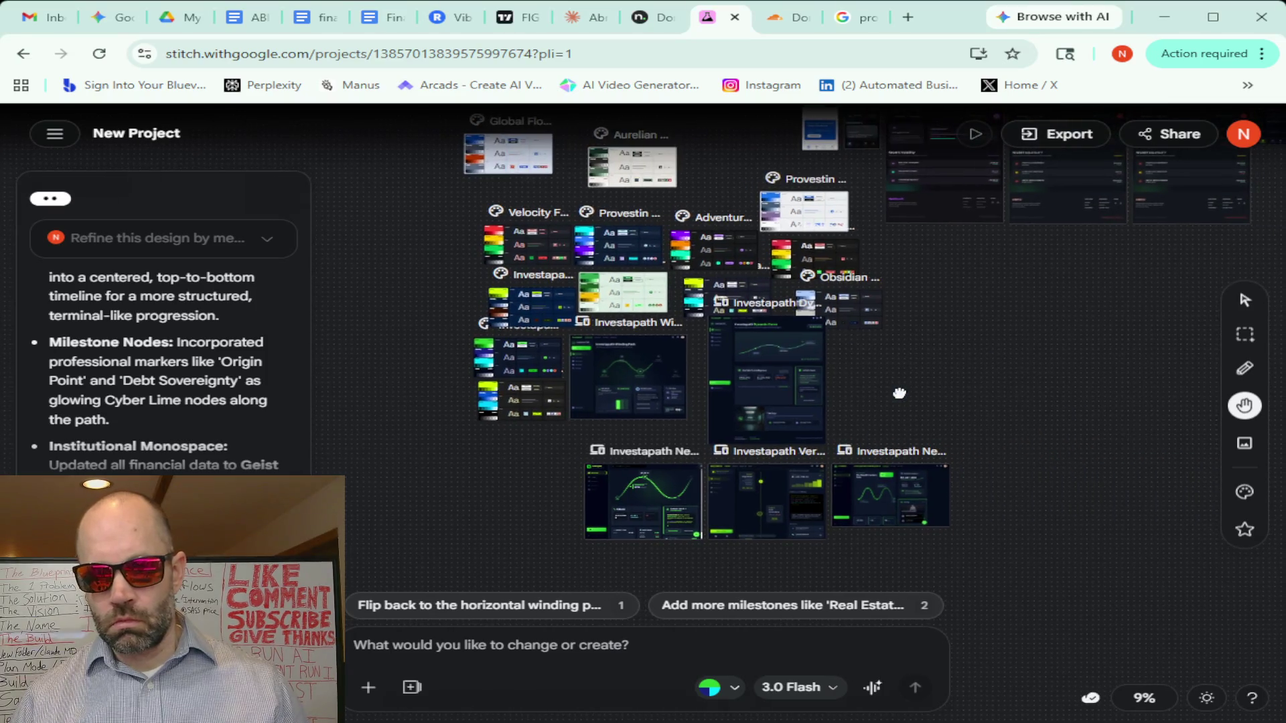